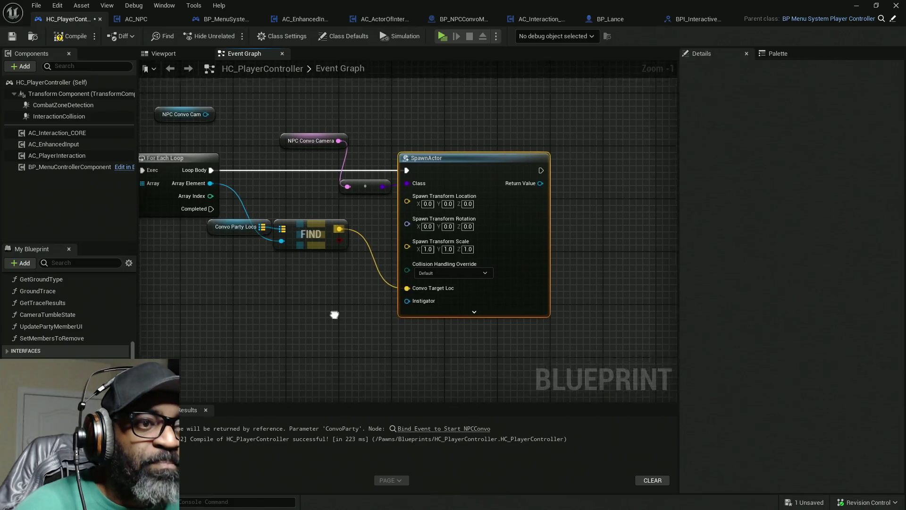
Shift the Convo Party Locs and FIND nodes down-right next to SpawnActor.
{"action": "left_click_drag", "start_coordinate": [393, 258], "coordinate": [282, 189]}
{"action": "mouse_move", "coordinate": [367, 204]}
{"action": "left_mouse_down"}
{"action": "mouse_move", "coordinate": [385, 260]}
{"action": "mouse_move", "coordinate": [411, 263]}
{"action": "mouse_move", "coordinate": [400, 264]}
{"action": "left_mouse_up"}
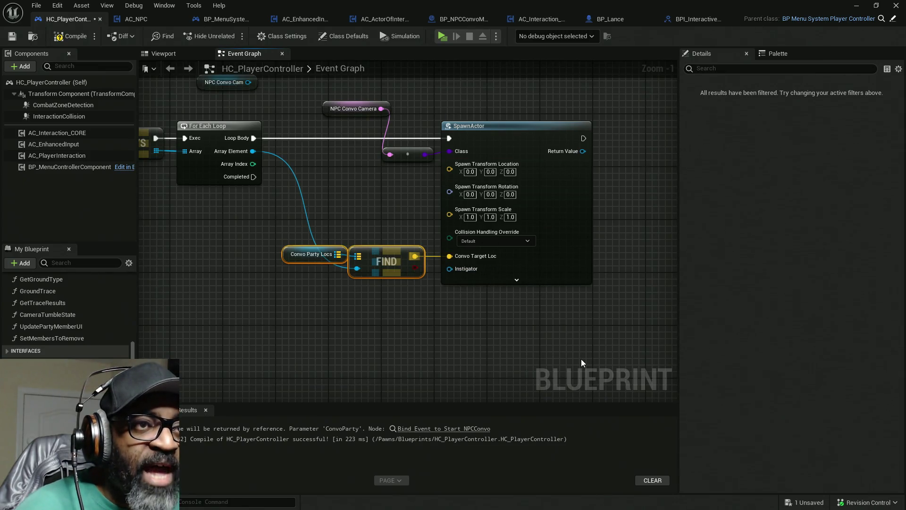
{"action": "left_click", "coordinate": [515, 125]}
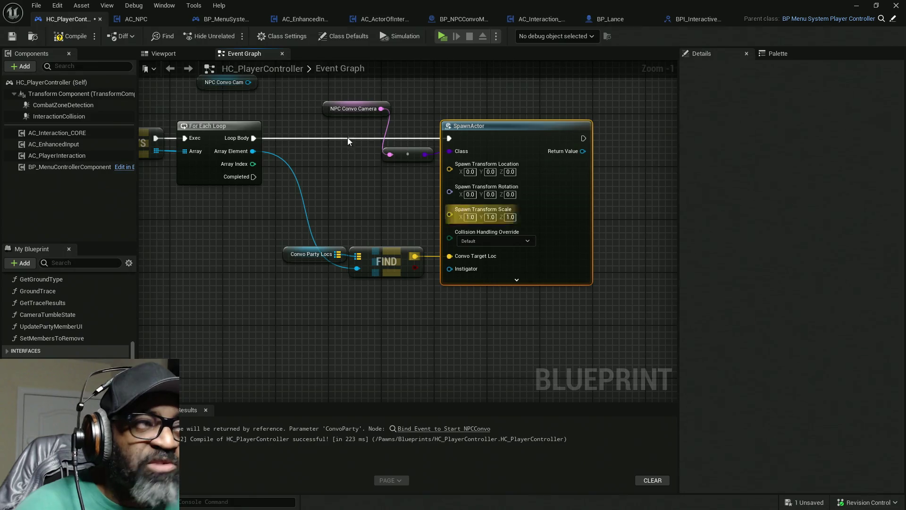
Compile and save the HC_PlayerController blueprint.
{"action": "left_click", "coordinate": [71, 36]}
{"action": "key", "text": "ctrl+s"}
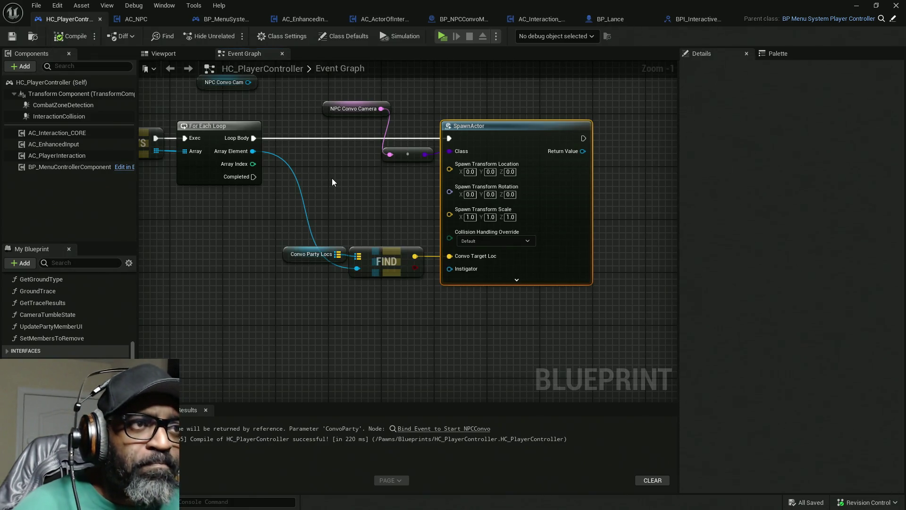
{"action": "left_click_drag", "start_coordinate": [257, 236], "coordinate": [334, 222]}
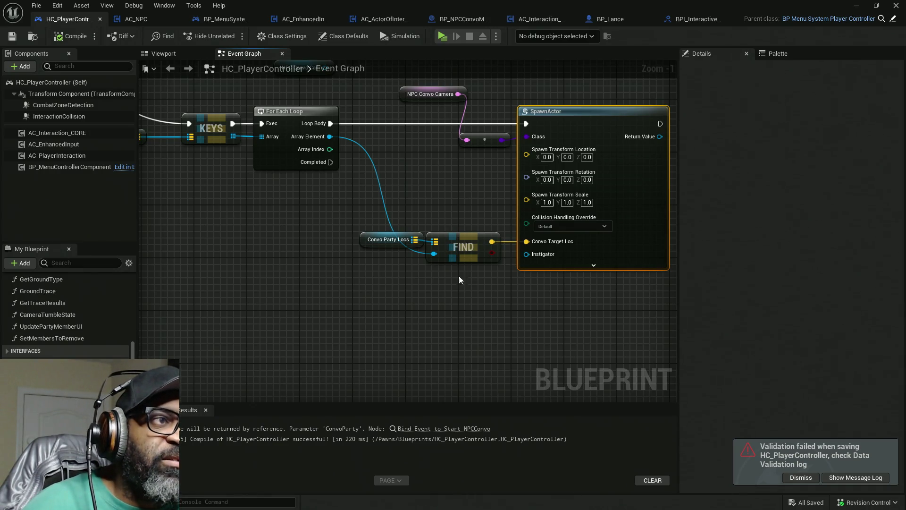
{"action": "mouse_move", "coordinate": [466, 274]}
{"action": "left_mouse_down"}
{"action": "mouse_move", "coordinate": [234, 292]}
{"action": "mouse_move", "coordinate": [211, 257]}
{"action": "mouse_move", "coordinate": [227, 221]}
{"action": "mouse_move", "coordinate": [357, 267]}
{"action": "mouse_move", "coordinate": [405, 271]}
{"action": "mouse_move", "coordinate": [210, 286]}
{"action": "mouse_move", "coordinate": [384, 284]}
{"action": "left_mouse_up"}
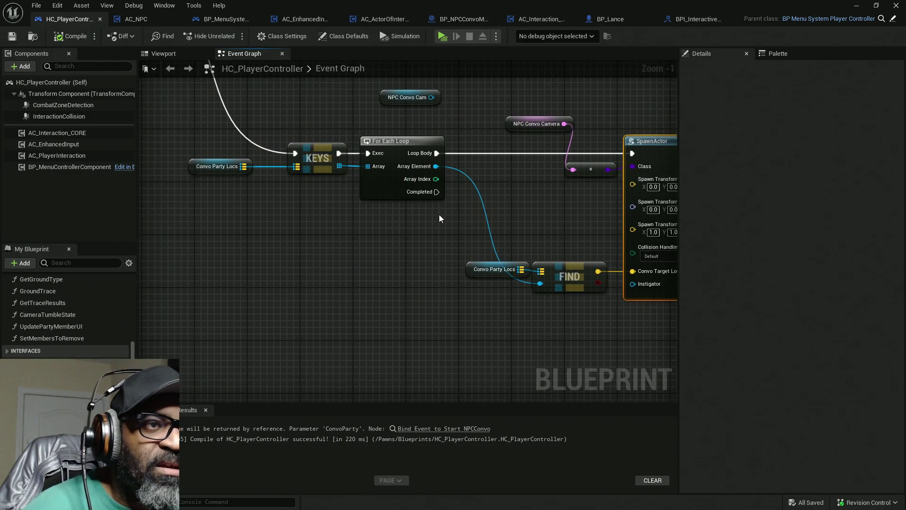
Select the NPC Convo Camera variable together with the SpawnActor node.
{"action": "mouse_move", "coordinate": [210, 115]}
{"action": "left_mouse_down"}
{"action": "mouse_move", "coordinate": [372, 219]}
{"action": "mouse_move", "coordinate": [315, 203]}
{"action": "left_mouse_up"}
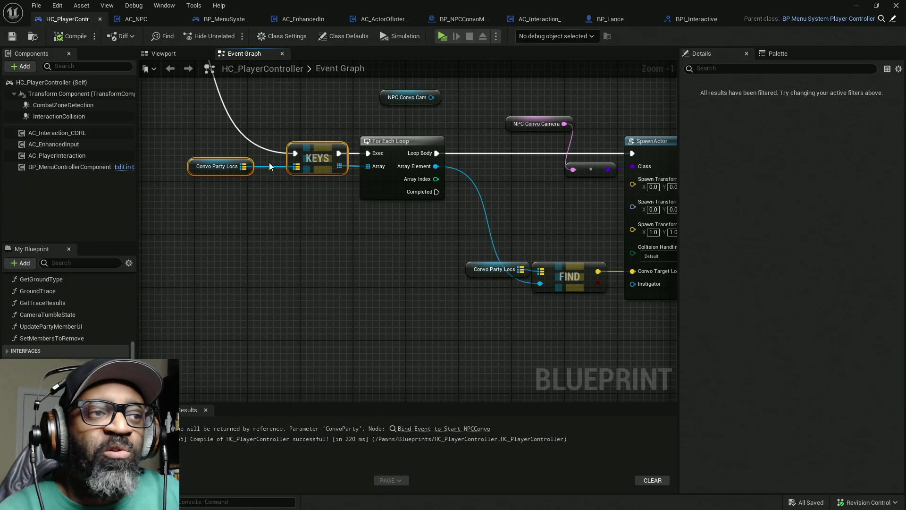
{"action": "left_click_drag", "start_coordinate": [198, 117], "coordinate": [262, 260]}
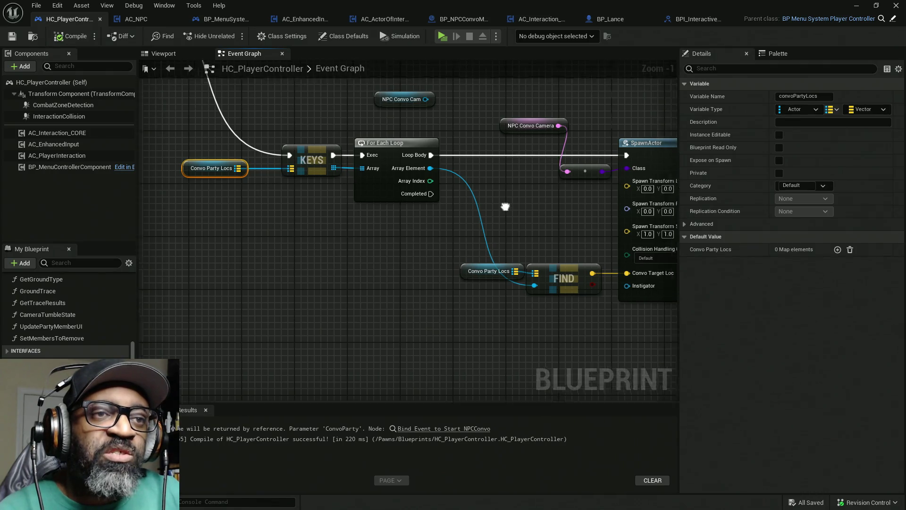
{"action": "left_click_drag", "start_coordinate": [489, 101], "coordinate": [616, 392]}
{"action": "left_click_drag", "start_coordinate": [378, 290], "coordinate": [509, 296]}
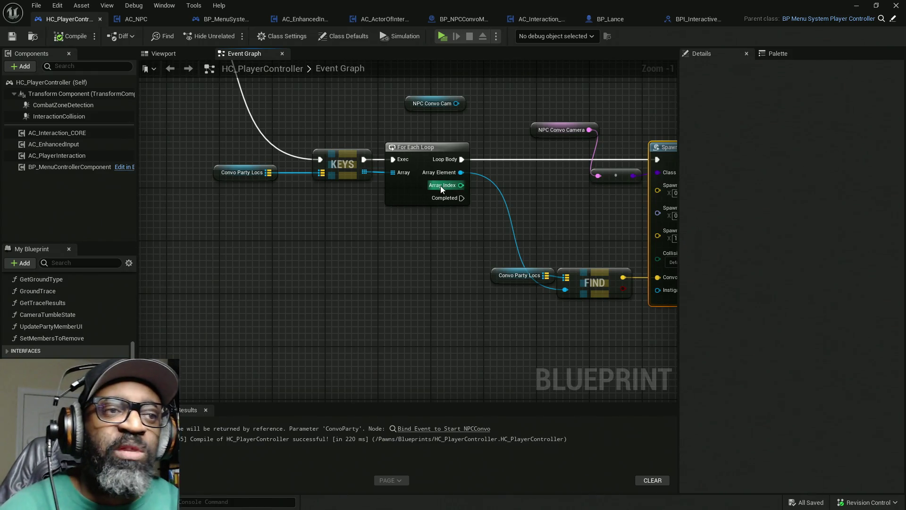
{"action": "mouse_move", "coordinate": [591, 266]}
{"action": "left_mouse_down"}
{"action": "mouse_move", "coordinate": [458, 187]}
{"action": "mouse_move", "coordinate": [409, 242]}
{"action": "left_mouse_up"}
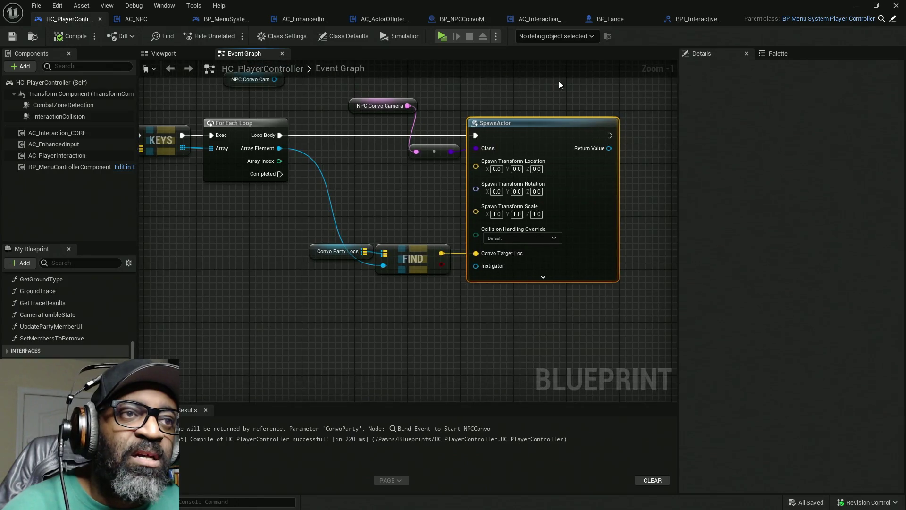
{"action": "mouse_move", "coordinate": [605, 90]}
{"action": "left_mouse_down"}
{"action": "mouse_move", "coordinate": [385, 166]}
{"action": "mouse_move", "coordinate": [458, 191]}
{"action": "left_mouse_up"}
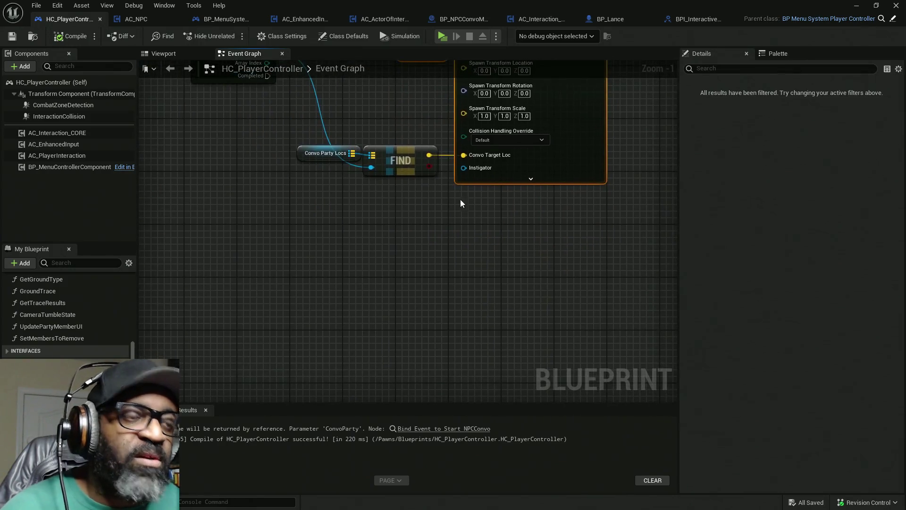
Paste a second NPC Convo Camera and SpawnActor, run from the loop's Completed via a reroute.
{"action": "key", "text": "ctrl+v"}
{"action": "left_click_drag", "start_coordinate": [425, 259], "coordinate": [423, 294]}
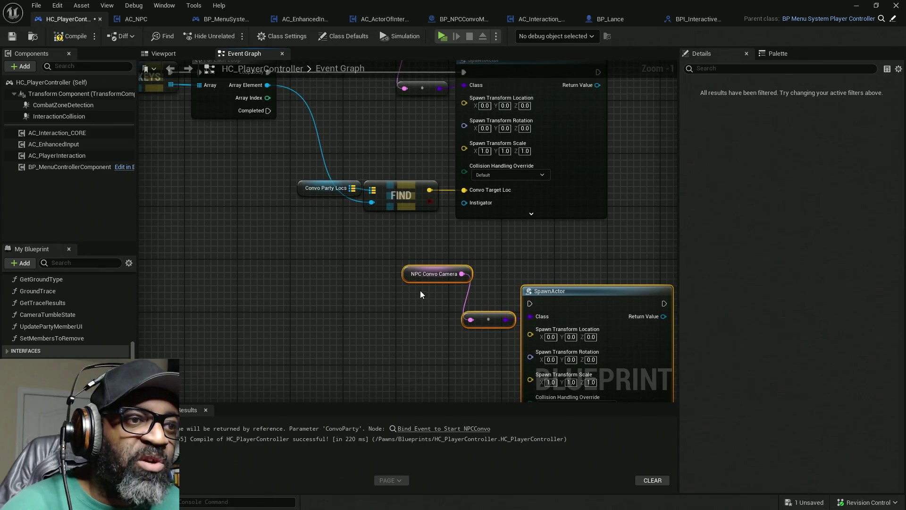
{"action": "left_click_drag", "start_coordinate": [529, 304], "coordinate": [268, 111]}
{"action": "double_click", "coordinate": [415, 234]}
{"action": "mouse_move", "coordinate": [416, 235]}
{"action": "left_mouse_down"}
{"action": "mouse_move", "coordinate": [322, 308]}
{"action": "mouse_move", "coordinate": [313, 264]}
{"action": "left_mouse_up"}
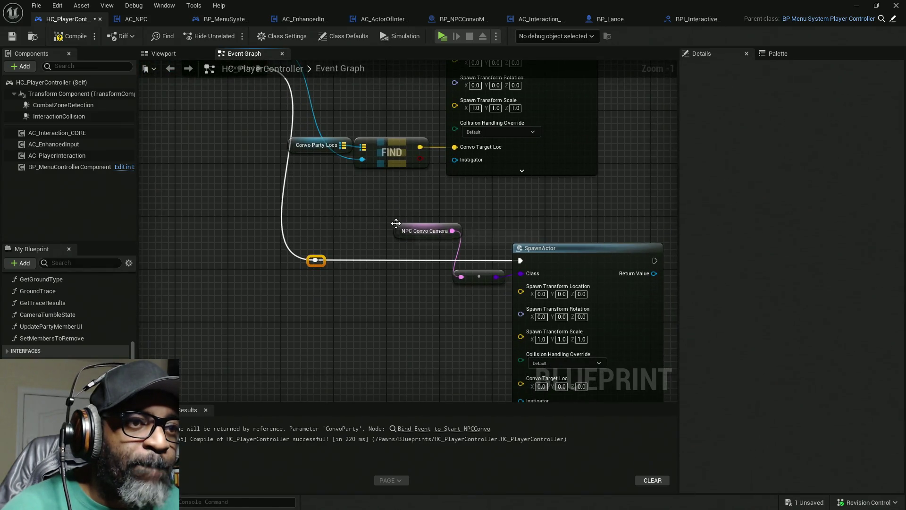
{"action": "mouse_move", "coordinate": [407, 231]}
{"action": "left_mouse_down"}
{"action": "mouse_move", "coordinate": [443, 296]}
{"action": "mouse_move", "coordinate": [437, 251]}
{"action": "left_mouse_up"}
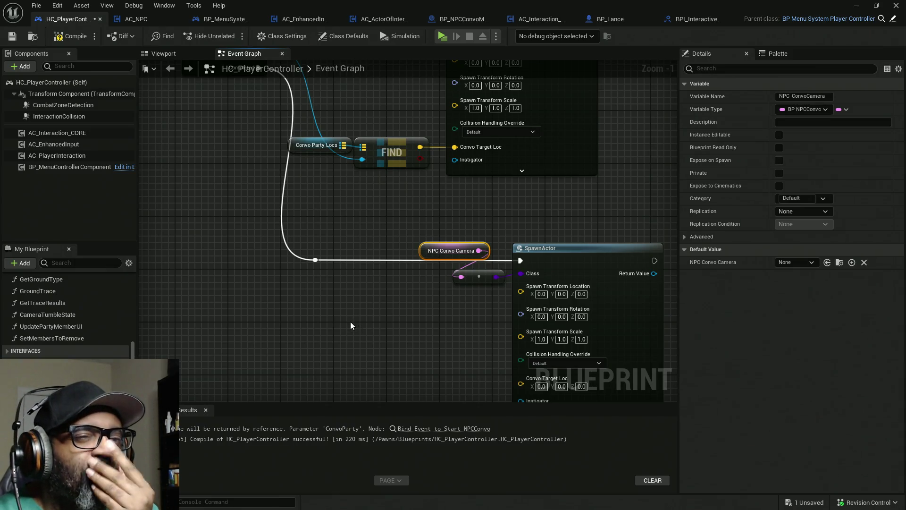
{"action": "mouse_move", "coordinate": [355, 319]}
{"action": "left_mouse_down"}
{"action": "mouse_move", "coordinate": [429, 289]}
{"action": "mouse_move", "coordinate": [501, 386]}
{"action": "left_mouse_up"}
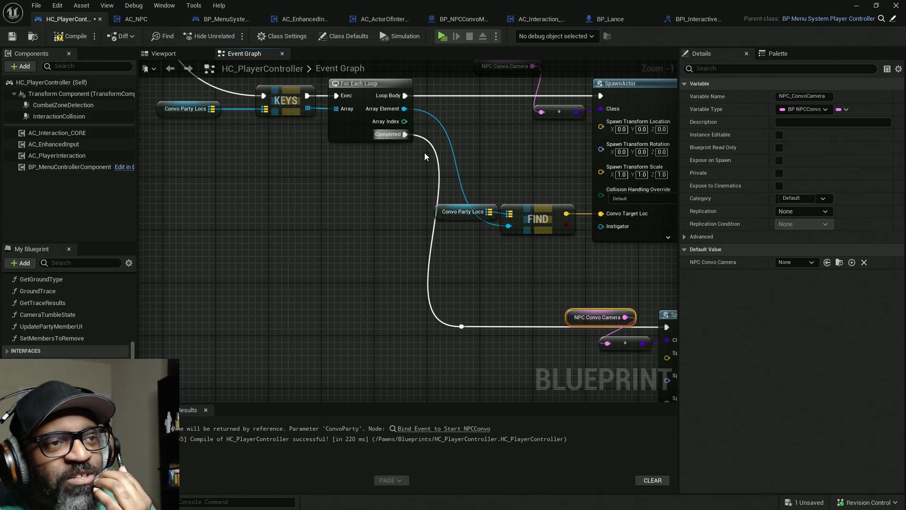
{"action": "mouse_move", "coordinate": [540, 160]}
{"action": "left_mouse_down"}
{"action": "mouse_move", "coordinate": [380, 173]}
{"action": "mouse_move", "coordinate": [367, 187]}
{"action": "left_mouse_up"}
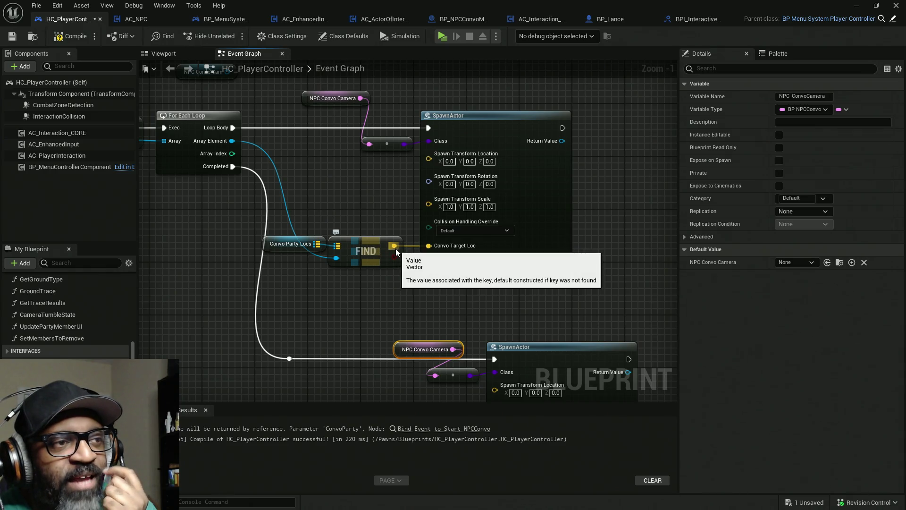
{"action": "left_click_drag", "start_coordinate": [396, 248], "coordinate": [395, 247]}
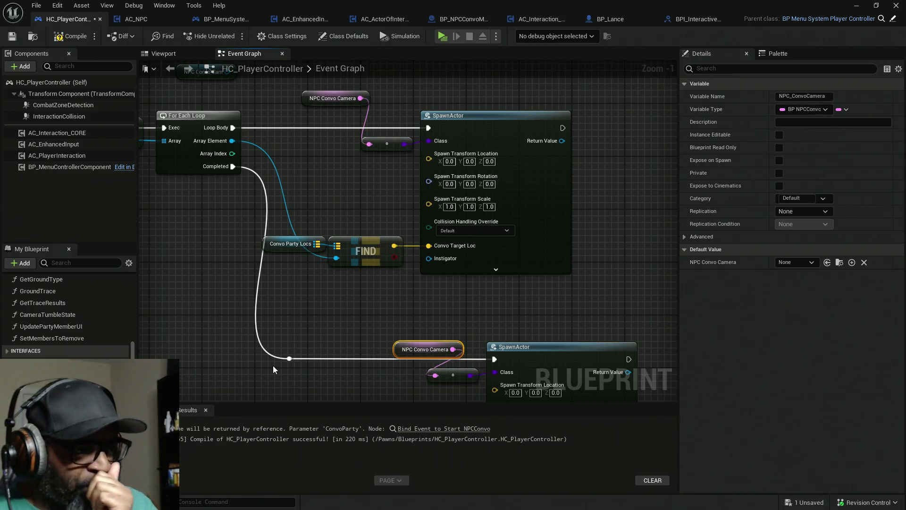
{"action": "scroll", "coordinate": [66, 307], "scroll_direction": "down", "scroll_amount": 1}
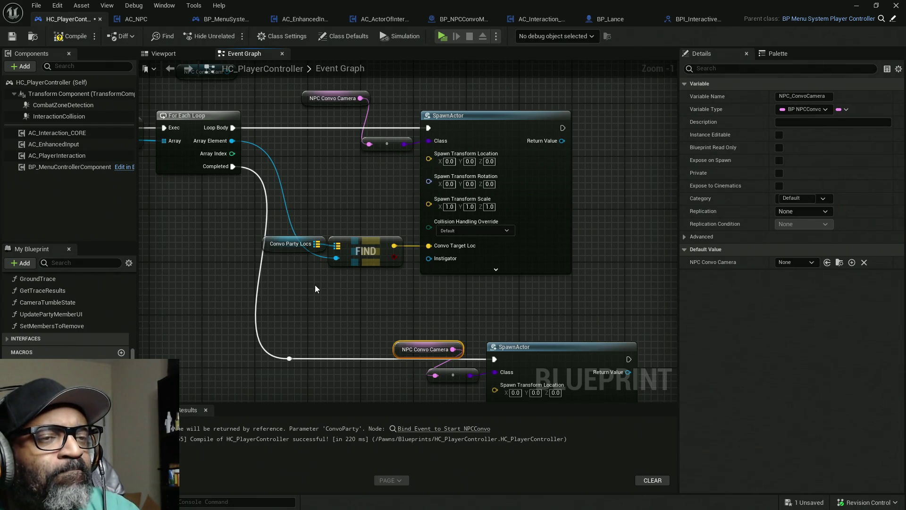
{"action": "mouse_move", "coordinate": [353, 331]}
{"action": "left_mouse_down"}
{"action": "mouse_move", "coordinate": [348, 231]}
{"action": "mouse_move", "coordinate": [350, 303]}
{"action": "left_mouse_up"}
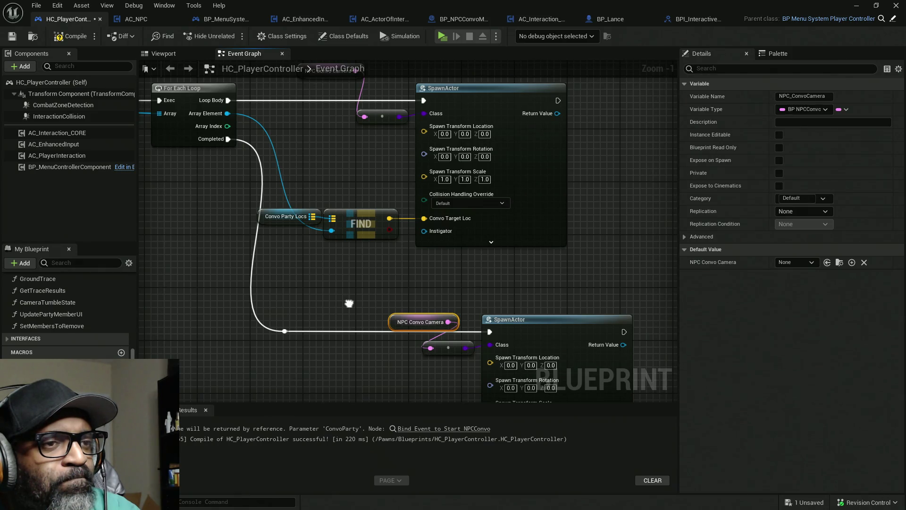
{"action": "mouse_move", "coordinate": [349, 304]}
{"action": "left_mouse_down"}
{"action": "mouse_move", "coordinate": [358, 313]}
{"action": "mouse_move", "coordinate": [354, 259]}
{"action": "mouse_move", "coordinate": [364, 277]}
{"action": "mouse_move", "coordinate": [371, 267]}
{"action": "mouse_move", "coordinate": [338, 205]}
{"action": "mouse_move", "coordinate": [269, 168]}
{"action": "left_mouse_up"}
{"action": "left_click_drag", "start_coordinate": [180, 154], "coordinate": [576, 311]}
Paste a second For Each Loop and chain it from the first loop's Completed output.
{"action": "mouse_move", "coordinate": [505, 269]}
{"action": "left_mouse_down"}
{"action": "mouse_move", "coordinate": [603, 269]}
{"action": "mouse_move", "coordinate": [595, 269]}
{"action": "left_mouse_up"}
{"action": "mouse_move", "coordinate": [309, 276]}
{"action": "left_mouse_down"}
{"action": "mouse_move", "coordinate": [436, 310]}
{"action": "mouse_move", "coordinate": [369, 269]}
{"action": "mouse_move", "coordinate": [280, 138]}
{"action": "mouse_move", "coordinate": [303, 146]}
{"action": "left_mouse_up"}
{"action": "key", "text": "ctrl+v"}
{"action": "left_click_drag", "start_coordinate": [364, 252], "coordinate": [382, 279]}
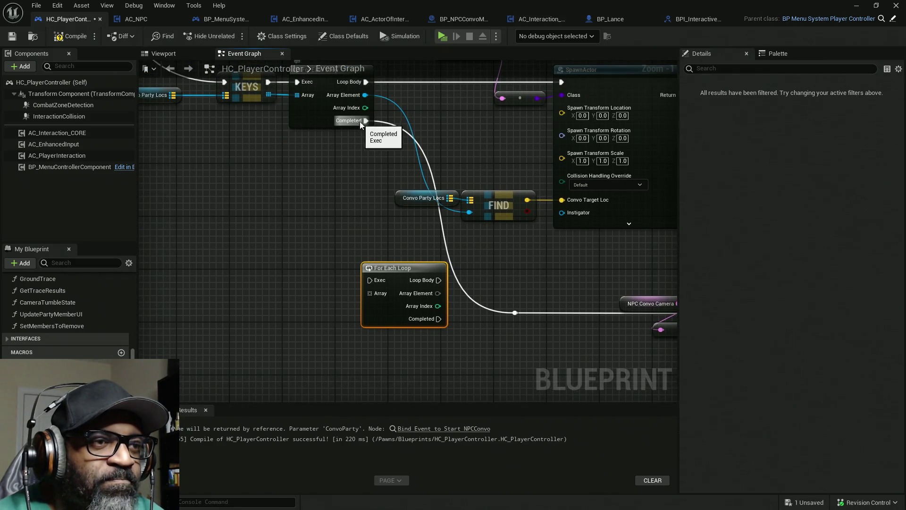
{"action": "mouse_move", "coordinate": [363, 120]}
{"action": "left_mouse_down"}
{"action": "mouse_move", "coordinate": [479, 275]}
{"action": "mouse_move", "coordinate": [441, 326]}
{"action": "mouse_move", "coordinate": [319, 194]}
{"action": "mouse_move", "coordinate": [264, 164]}
{"action": "left_mouse_up"}
{"action": "mouse_move", "coordinate": [295, 115]}
{"action": "left_mouse_down"}
{"action": "mouse_move", "coordinate": [574, 285]}
{"action": "mouse_move", "coordinate": [578, 279]}
{"action": "left_mouse_up"}
{"action": "scroll", "coordinate": [583, 256], "scroll_direction": "down", "scroll_amount": 2}
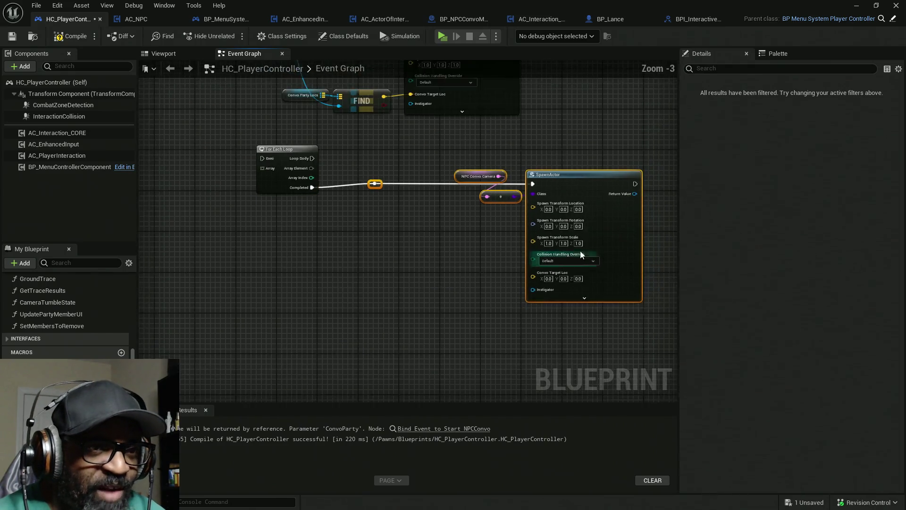
{"action": "left_click_drag", "start_coordinate": [577, 162], "coordinate": [592, 271]}
{"action": "left_click_drag", "start_coordinate": [429, 204], "coordinate": [558, 389]}
{"action": "left_click_drag", "start_coordinate": [373, 265], "coordinate": [367, 141]}
{"action": "left_click_drag", "start_coordinate": [397, 296], "coordinate": [420, 286]}
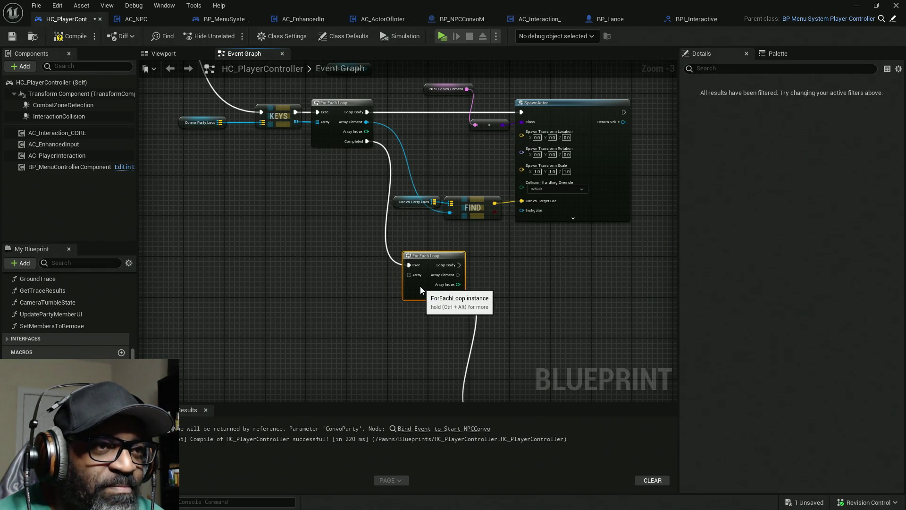
{"action": "left_click_drag", "start_coordinate": [381, 318], "coordinate": [390, 305]}
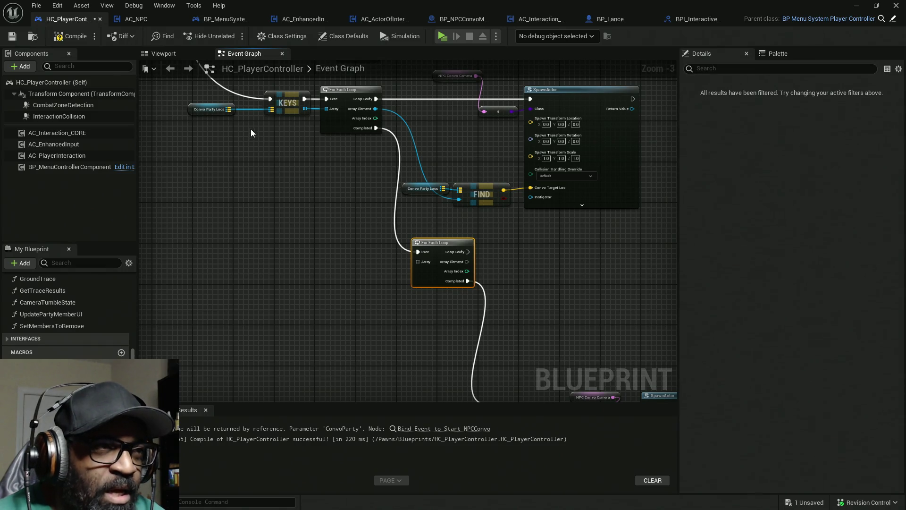
Add a Map Values node pulled from Convo Party Locs.
{"action": "mouse_move", "coordinate": [228, 109]}
{"action": "left_mouse_down"}
{"action": "mouse_move", "coordinate": [261, 138]}
{"action": "mouse_move", "coordinate": [333, 250]}
{"action": "left_mouse_up"}
{"action": "type", "text": "valu"}
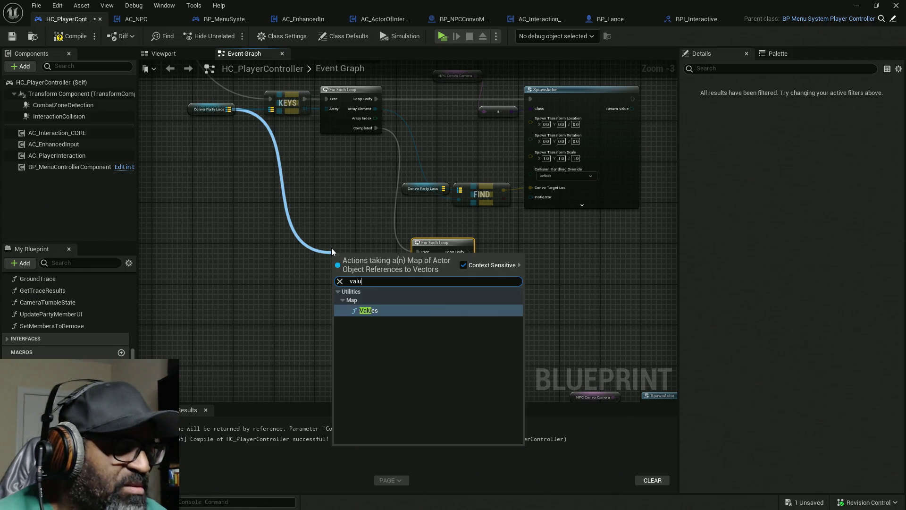
{"action": "left_click", "coordinate": [407, 309]}
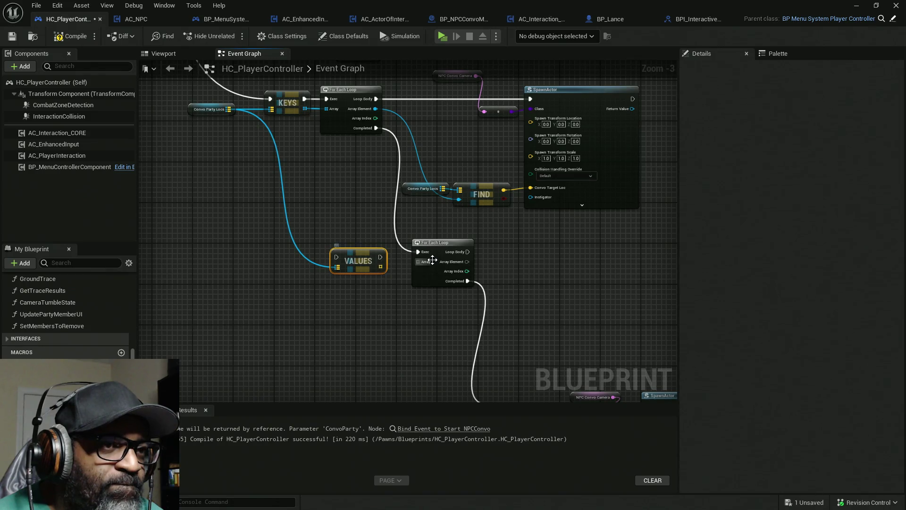
Wire the Values array into the second For Each Loop and move both right.
{"action": "mouse_move", "coordinate": [417, 251]}
{"action": "left_mouse_down"}
{"action": "mouse_move", "coordinate": [336, 257]}
{"action": "mouse_move", "coordinate": [418, 252]}
{"action": "mouse_move", "coordinate": [421, 266]}
{"action": "left_mouse_up"}
{"action": "left_click_drag", "start_coordinate": [353, 261], "coordinate": [372, 256]}
{"action": "left_click", "coordinate": [443, 270], "text": "ctrl"}
{"action": "mouse_move", "coordinate": [443, 271]}
{"action": "left_mouse_down"}
{"action": "mouse_move", "coordinate": [500, 270]}
{"action": "mouse_move", "coordinate": [490, 270]}
{"action": "left_mouse_up"}
{"action": "scroll", "coordinate": [503, 274], "scroll_direction": "down", "scroll_amount": 4}
{"action": "left_click_drag", "start_coordinate": [400, 247], "coordinate": [540, 307]}
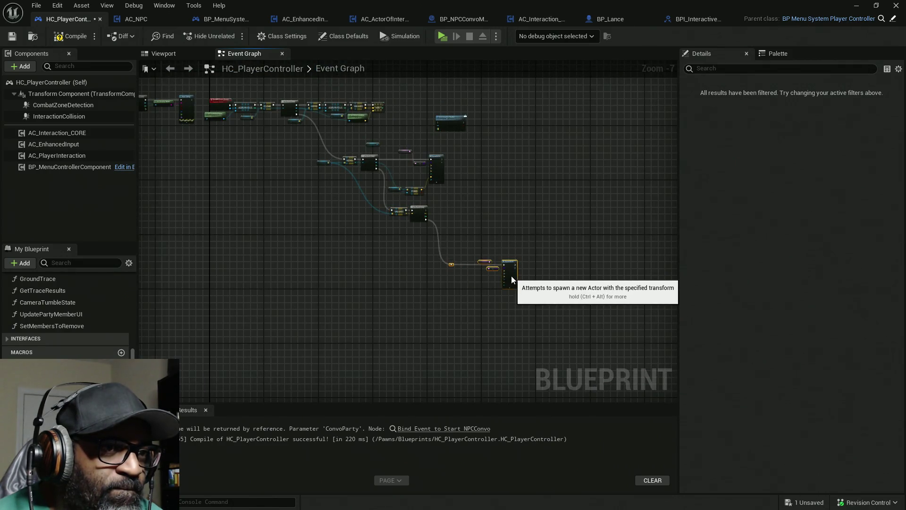
{"action": "scroll", "coordinate": [441, 217], "scroll_direction": "up", "scroll_amount": 5}
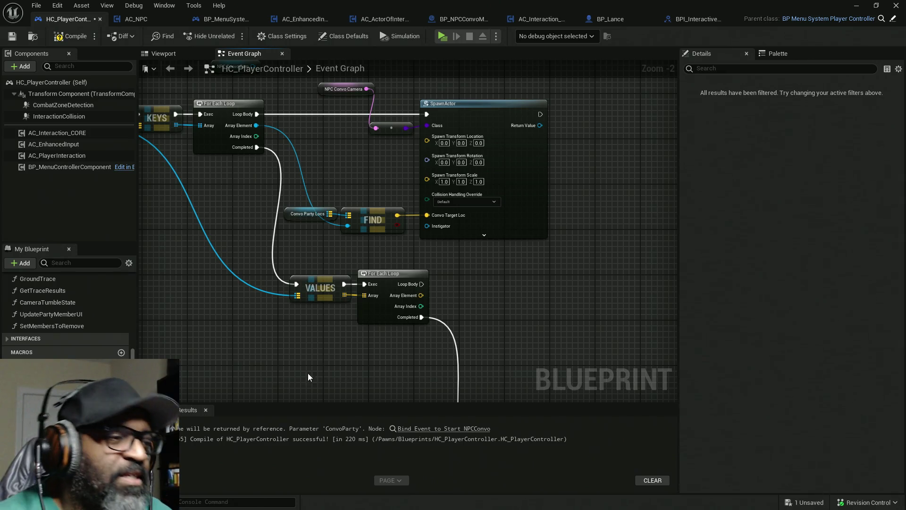
Promote the loop's Array Element to a new vector variable named PrevActorLoc.
{"action": "mouse_move", "coordinate": [420, 295]}
{"action": "left_mouse_down"}
{"action": "mouse_move", "coordinate": [537, 291]}
{"action": "mouse_move", "coordinate": [532, 278]}
{"action": "left_mouse_up"}
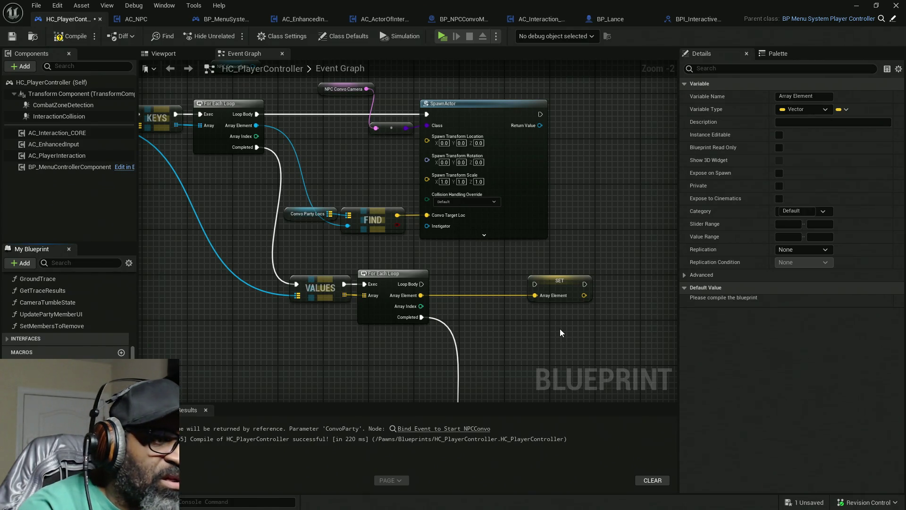
{"action": "type", "text": "PrevActorLoc"}
{"action": "key", "text": "Return"}
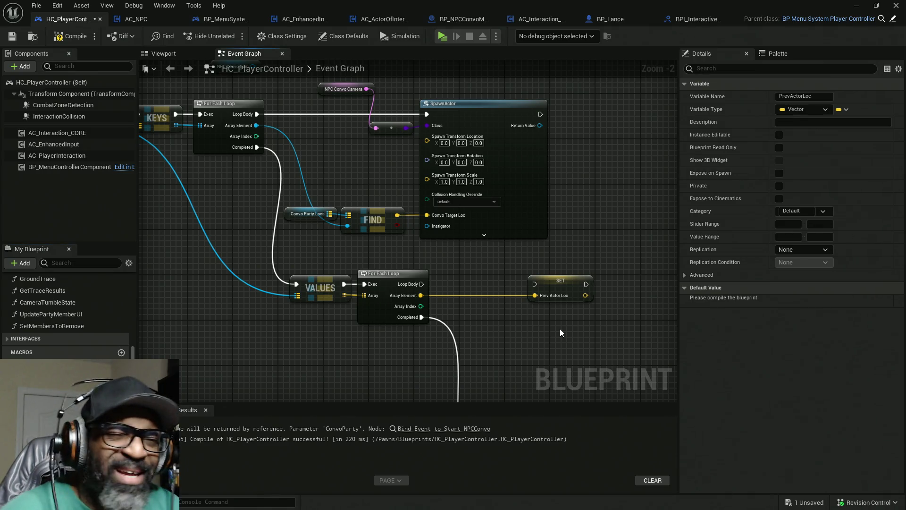
{"action": "left_click_drag", "start_coordinate": [535, 284], "coordinate": [422, 287]}
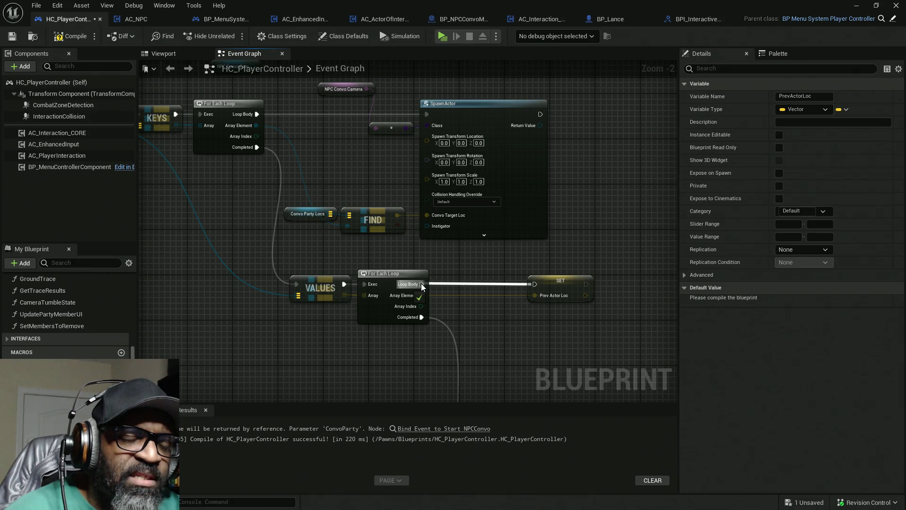
{"action": "mouse_move", "coordinate": [422, 287]}
{"action": "left_mouse_down"}
{"action": "mouse_move", "coordinate": [486, 279]}
{"action": "mouse_move", "coordinate": [461, 293]}
{"action": "mouse_move", "coordinate": [396, 287]}
{"action": "mouse_move", "coordinate": [283, 248]}
{"action": "left_mouse_up"}
{"action": "scroll", "coordinate": [508, 317], "scroll_direction": "down", "scroll_amount": 4}
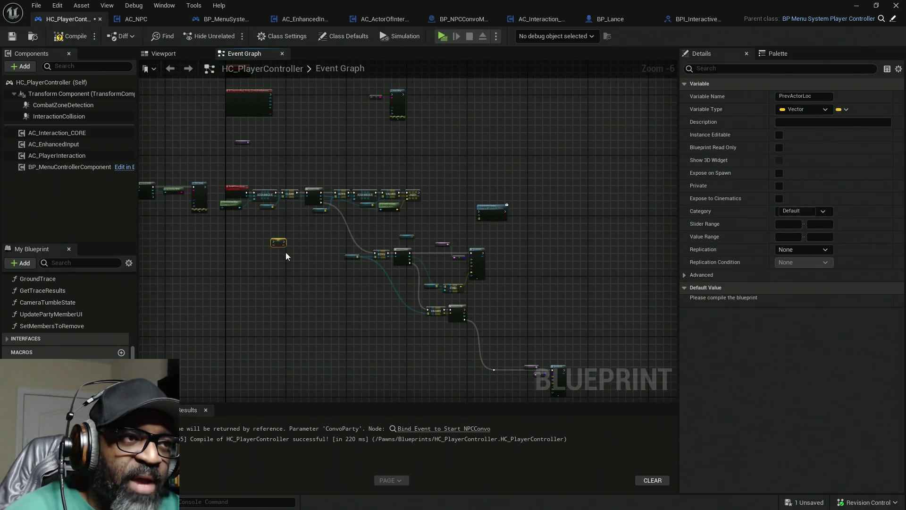
{"action": "scroll", "coordinate": [277, 195], "scroll_direction": "down", "scroll_amount": 1}
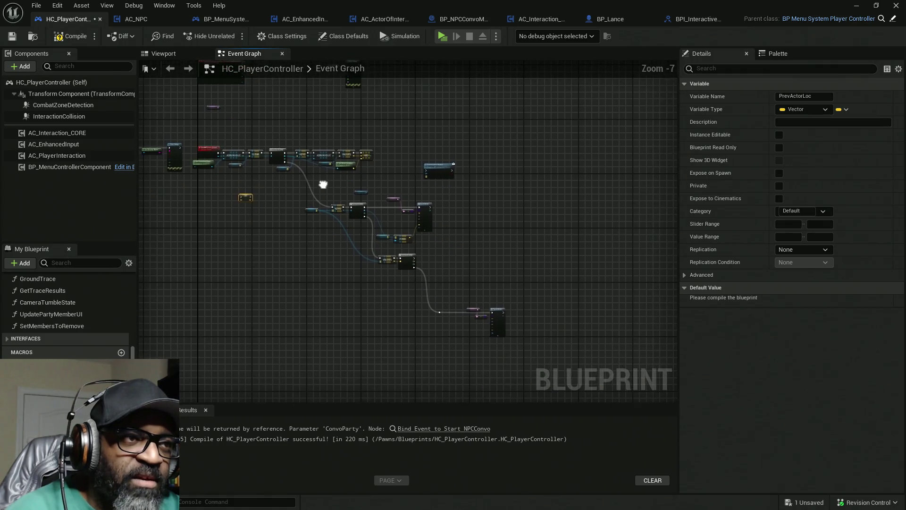
{"action": "mouse_move", "coordinate": [575, 120]}
{"action": "left_mouse_down"}
{"action": "mouse_move", "coordinate": [347, 360]}
{"action": "mouse_move", "coordinate": [280, 375]}
{"action": "left_mouse_up"}
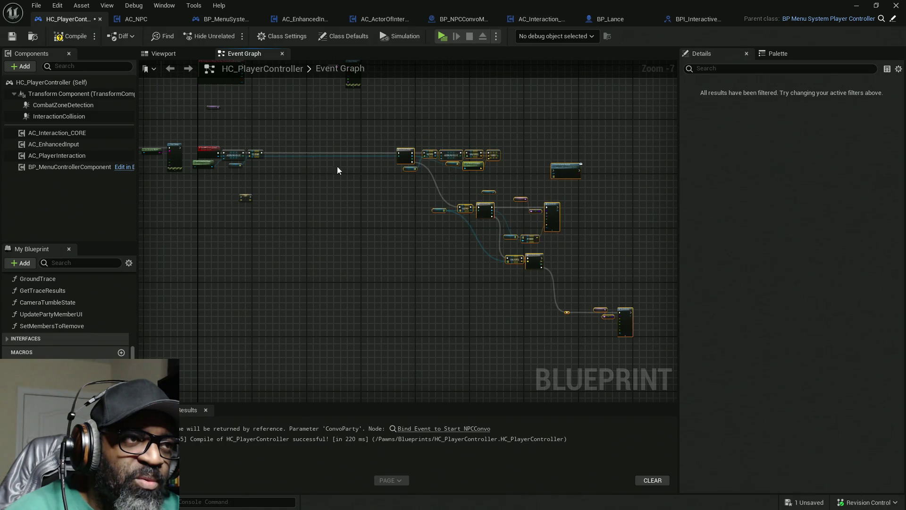
Insert the SET PrevActorLoc (0,0,0) node on the exec line right after CLEAR.
{"action": "scroll", "coordinate": [224, 195], "scroll_direction": "up", "scroll_amount": 4}
{"action": "mouse_move", "coordinate": [281, 208]}
{"action": "left_mouse_down"}
{"action": "mouse_move", "coordinate": [408, 139]}
{"action": "mouse_move", "coordinate": [390, 243]}
{"action": "mouse_move", "coordinate": [366, 215]}
{"action": "left_mouse_up"}
{"action": "mouse_move", "coordinate": [301, 220]}
{"action": "left_mouse_down"}
{"action": "mouse_move", "coordinate": [350, 206]}
{"action": "mouse_move", "coordinate": [414, 220]}
{"action": "left_mouse_up"}
{"action": "left_click_drag", "start_coordinate": [303, 219], "coordinate": [346, 218]}
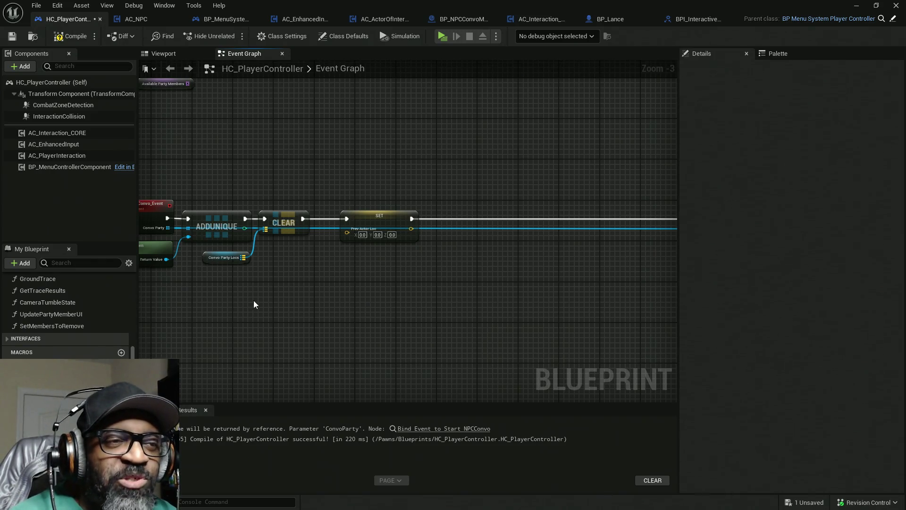
{"action": "left_click_drag", "start_coordinate": [361, 217], "coordinate": [343, 215]}
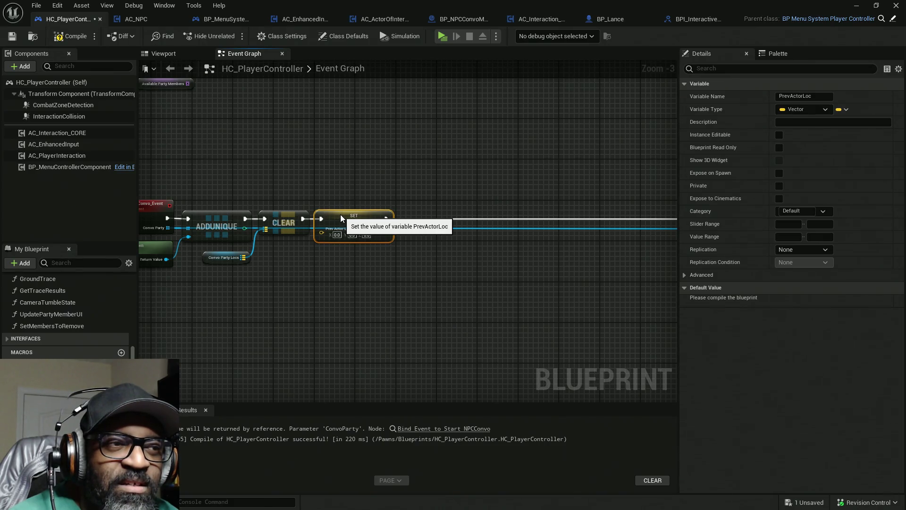
{"action": "mouse_move", "coordinate": [350, 289]}
{"action": "left_mouse_down"}
{"action": "mouse_move", "coordinate": [491, 283]}
{"action": "mouse_move", "coordinate": [391, 285]}
{"action": "left_mouse_up"}
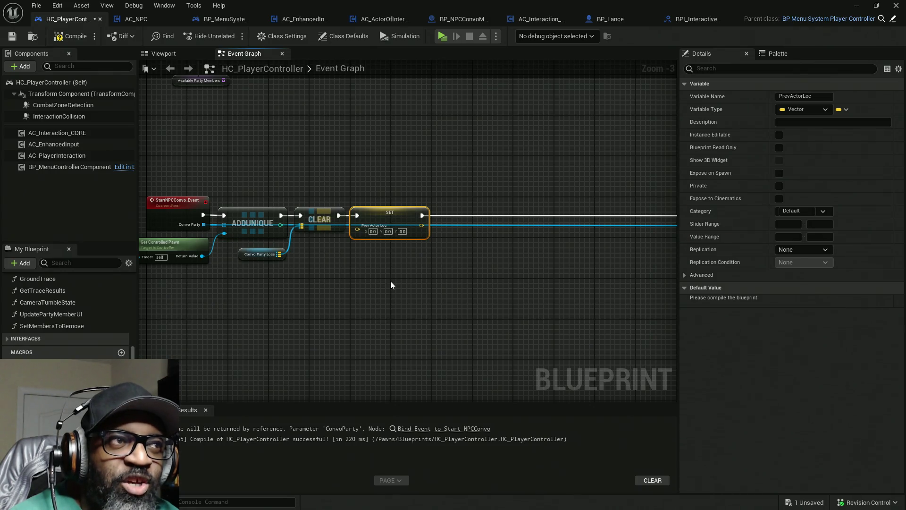
{"action": "scroll", "coordinate": [403, 283], "scroll_direction": "down", "scroll_amount": 4}
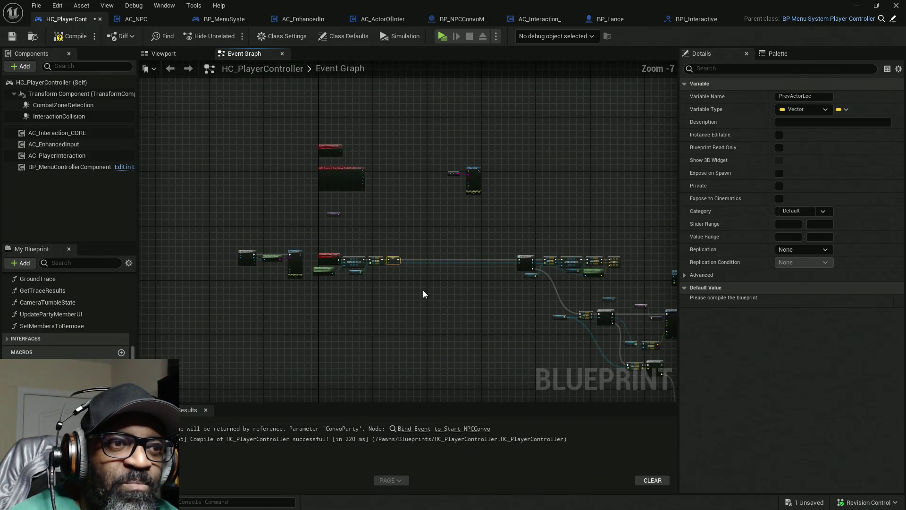
{"action": "mouse_move", "coordinate": [352, 220]}
{"action": "left_mouse_down"}
{"action": "mouse_move", "coordinate": [496, 294]}
{"action": "mouse_move", "coordinate": [407, 264]}
{"action": "left_mouse_up"}
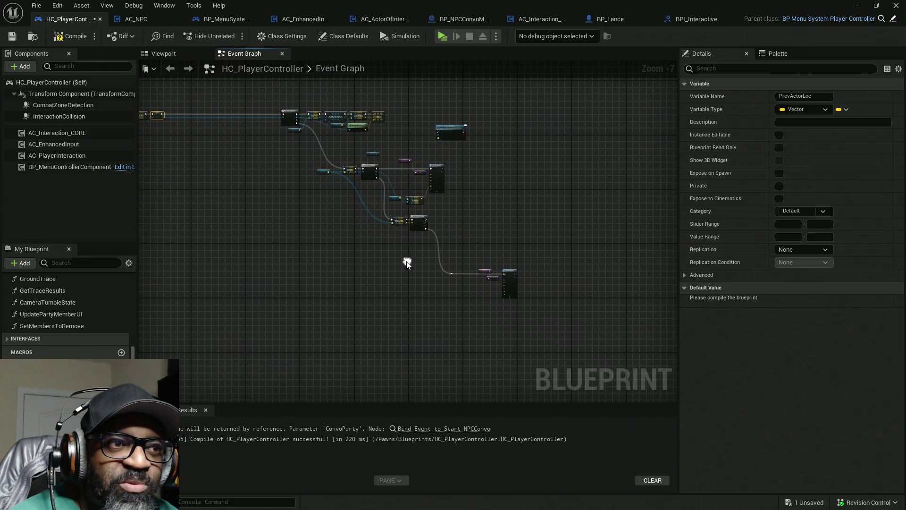
Promote the second loop's Array Element to a new vector variable, CurrentActorLoc.
{"action": "scroll", "coordinate": [429, 251], "scroll_direction": "up", "scroll_amount": 3}
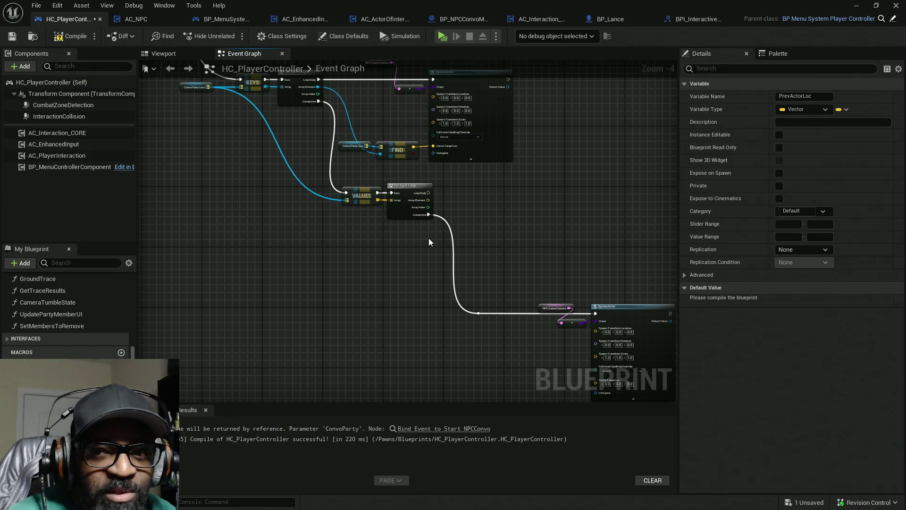
{"action": "left_click_drag", "start_coordinate": [421, 239], "coordinate": [342, 182]}
{"action": "left_click_drag", "start_coordinate": [395, 215], "coordinate": [406, 220]}
{"action": "scroll", "coordinate": [474, 211], "scroll_direction": "up", "scroll_amount": 4}
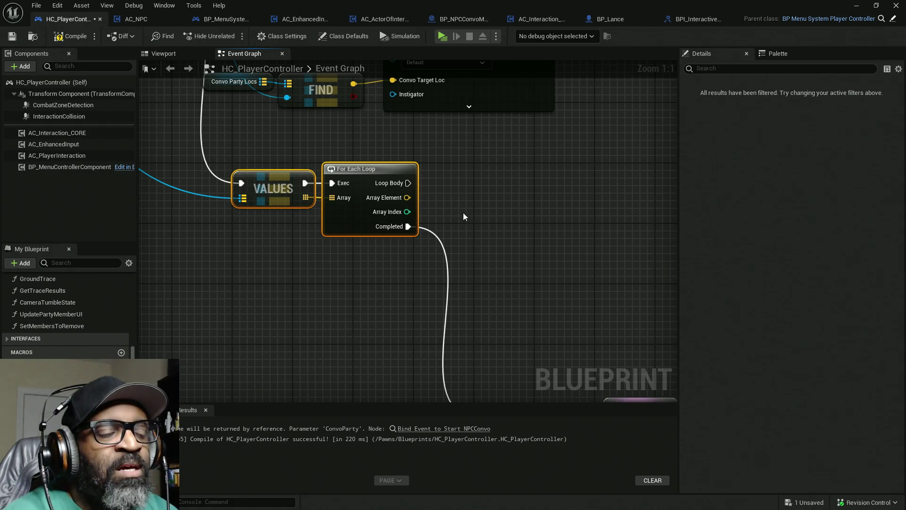
{"action": "left_click_drag", "start_coordinate": [407, 197], "coordinate": [536, 199]}
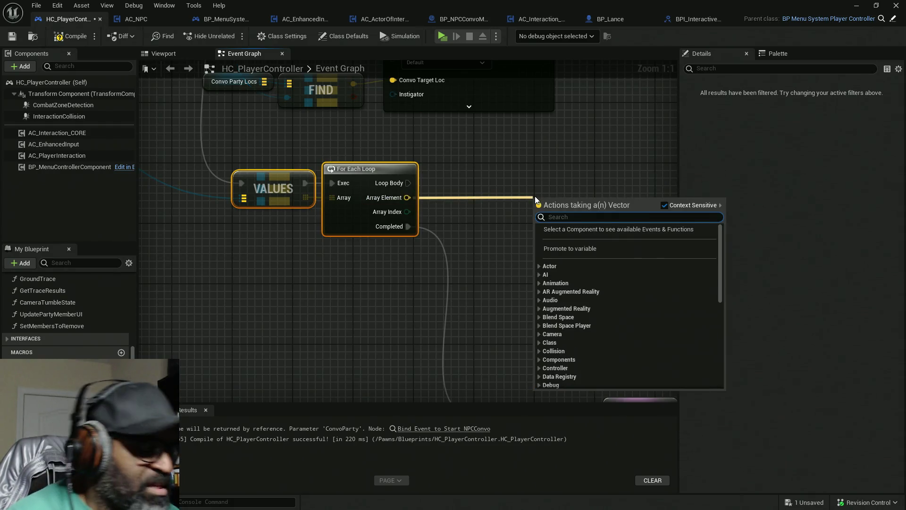
{"action": "left_click", "coordinate": [579, 249]}
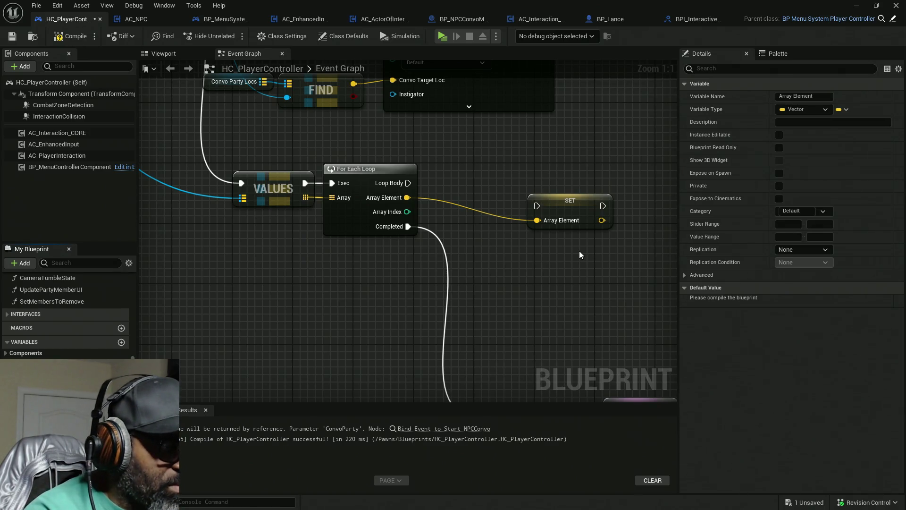
{"action": "type", "text": "CurrentActorLoc"}
{"action": "key", "text": "Return"}
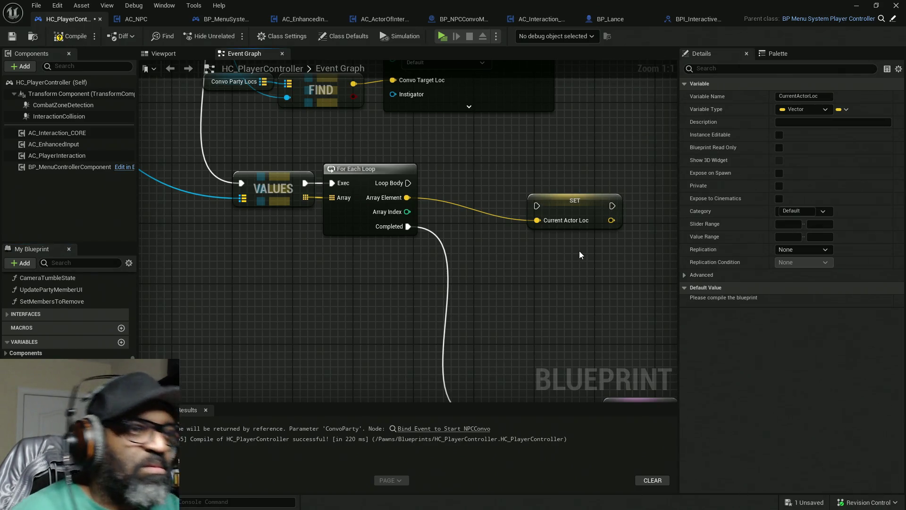
{"action": "scroll", "coordinate": [551, 220], "scroll_direction": "down", "scroll_amount": 6}
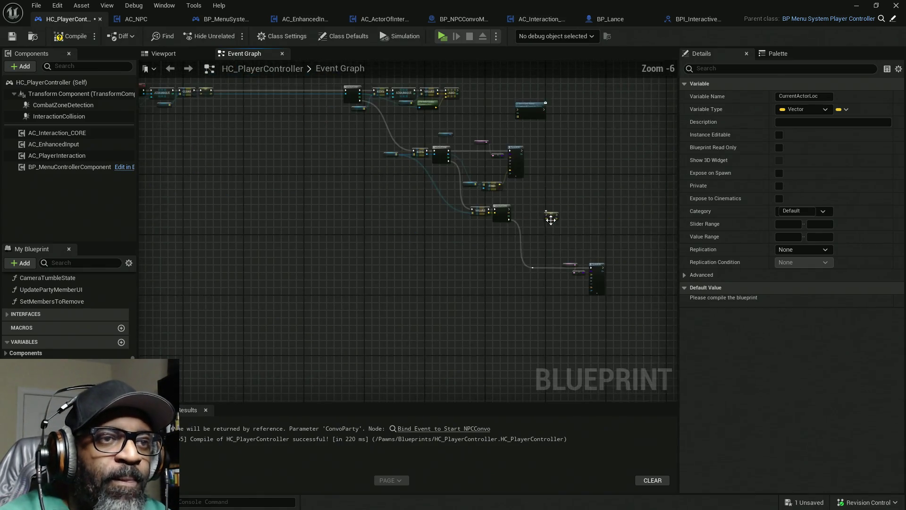
Insert the SET CurrentActorLoc node into the loop's execution chain.
{"action": "mouse_move", "coordinate": [547, 213]}
{"action": "left_mouse_down"}
{"action": "mouse_move", "coordinate": [278, 166]}
{"action": "mouse_move", "coordinate": [231, 94]}
{"action": "mouse_move", "coordinate": [330, 95]}
{"action": "left_mouse_up"}
{"action": "scroll", "coordinate": [232, 95], "scroll_direction": "up", "scroll_amount": 5}
{"action": "left_click_drag", "start_coordinate": [218, 95], "coordinate": [280, 95]}
{"action": "scroll", "coordinate": [533, 259], "scroll_direction": "down", "scroll_amount": 5}
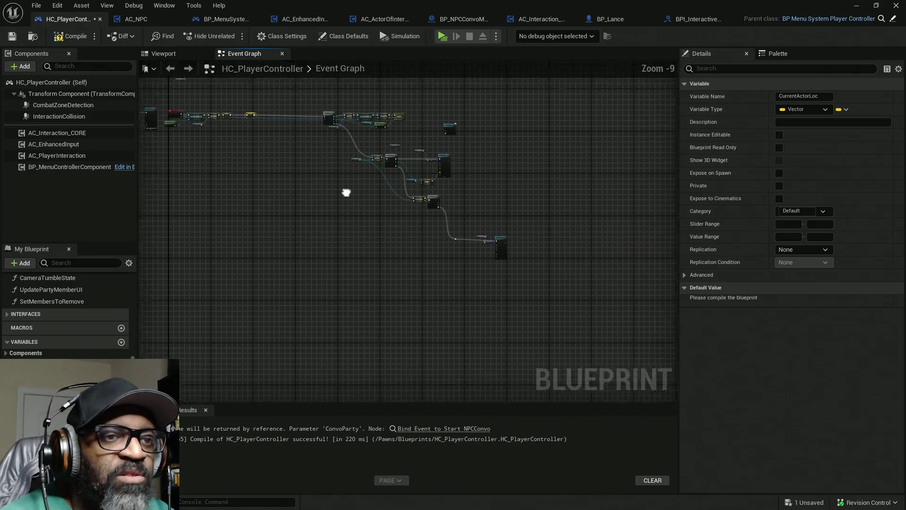
{"action": "scroll", "coordinate": [356, 196], "scroll_direction": "up", "scroll_amount": 3}
{"action": "scroll", "coordinate": [423, 202], "scroll_direction": "up", "scroll_amount": 4}
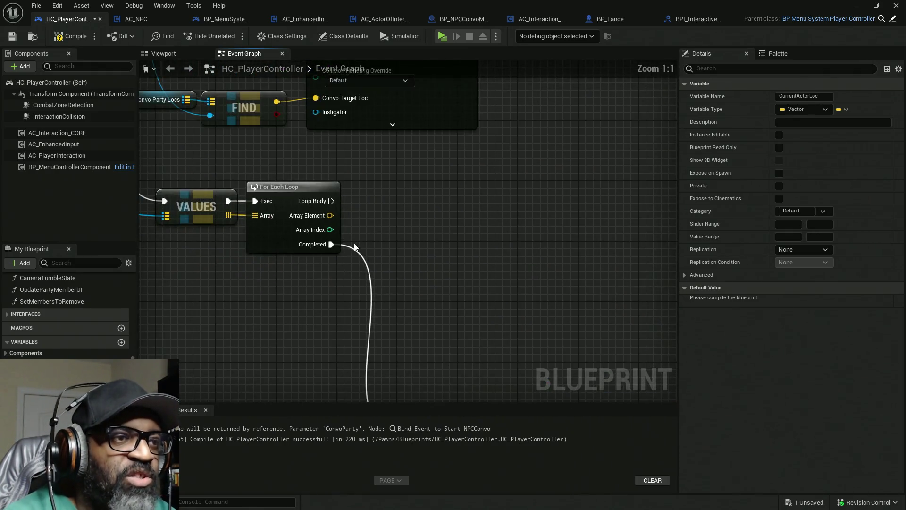
Set Current Actor Loc to Prev Actor Loc plus Array Element on each Loop Body pass.
{"action": "mouse_move", "coordinate": [42, 378]}
{"action": "left_mouse_down"}
{"action": "mouse_move", "coordinate": [364, 223]}
{"action": "mouse_move", "coordinate": [364, 203]}
{"action": "mouse_move", "coordinate": [466, 211]}
{"action": "left_mouse_up"}
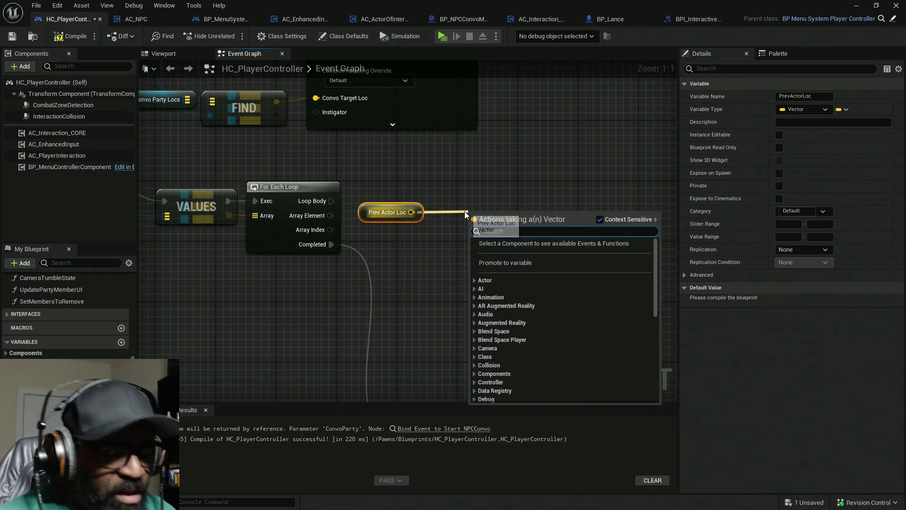
{"action": "type", "text": "+"}
{"action": "left_click", "coordinate": [495, 262]}
{"action": "mouse_move", "coordinate": [331, 215]}
{"action": "left_mouse_down"}
{"action": "mouse_move", "coordinate": [475, 235]}
{"action": "mouse_move", "coordinate": [463, 209]}
{"action": "left_mouse_up"}
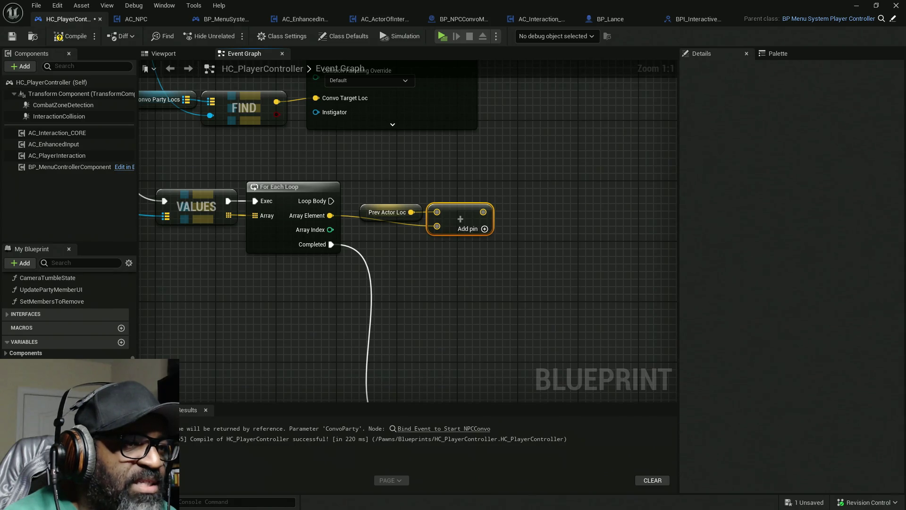
{"action": "mouse_move", "coordinate": [564, 217]}
{"action": "left_mouse_down"}
{"action": "mouse_move", "coordinate": [333, 203]}
{"action": "mouse_move", "coordinate": [588, 202]}
{"action": "mouse_move", "coordinate": [555, 201]}
{"action": "left_mouse_up"}
{"action": "left_click_drag", "start_coordinate": [483, 212], "coordinate": [534, 216]}
{"action": "left_click_drag", "start_coordinate": [582, 255], "coordinate": [400, 253]}
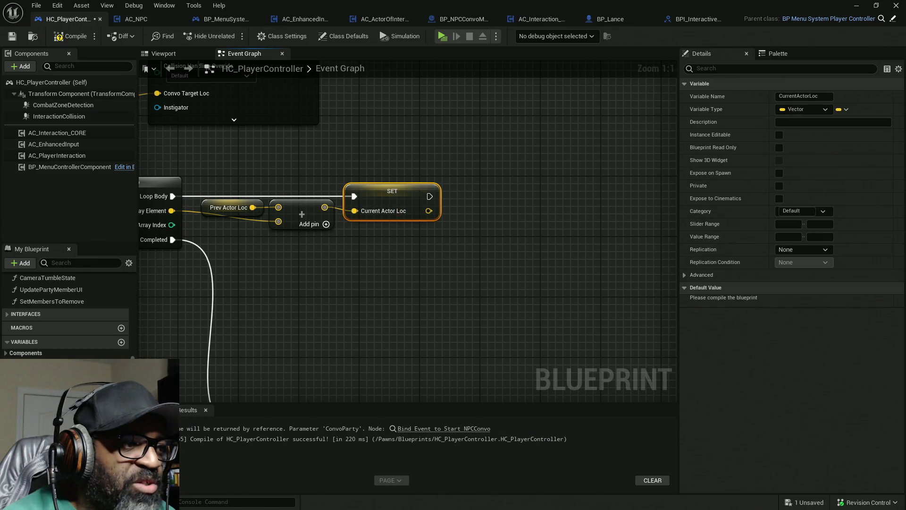
Copy Current Actor Loc into Prev Actor Loc with a setter right after it.
{"action": "mouse_move", "coordinate": [42, 387]}
{"action": "left_mouse_down"}
{"action": "mouse_move", "coordinate": [472, 246]}
{"action": "mouse_move", "coordinate": [434, 193]}
{"action": "mouse_move", "coordinate": [434, 215]}
{"action": "left_mouse_up"}
{"action": "left_click_drag", "start_coordinate": [465, 235], "coordinate": [461, 232]}
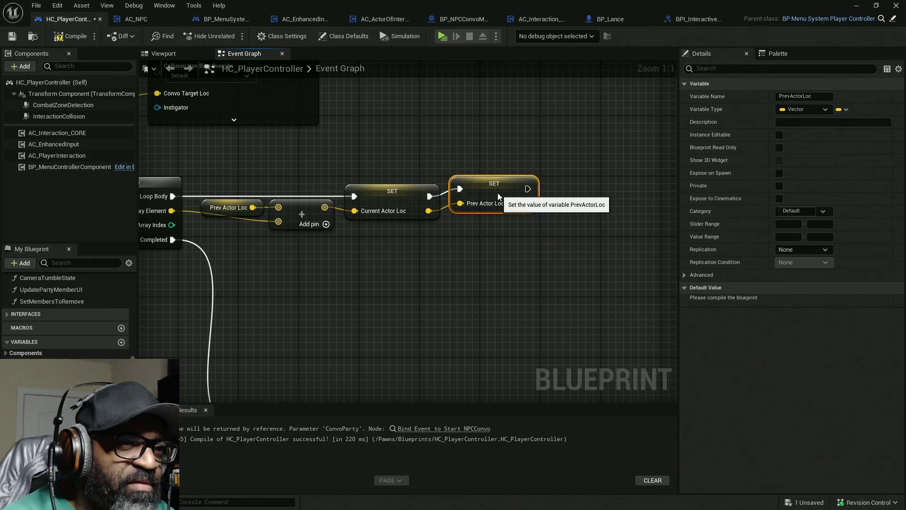
{"action": "left_click_drag", "start_coordinate": [310, 314], "coordinate": [422, 282]}
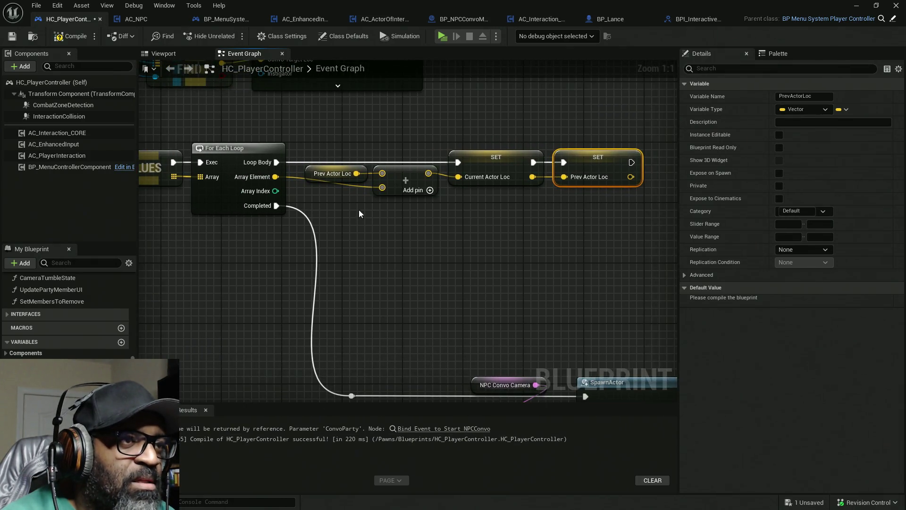
{"action": "scroll", "coordinate": [366, 255], "scroll_direction": "down", "scroll_amount": 2}
{"action": "left_click_drag", "start_coordinate": [543, 359], "coordinate": [516, 261]}
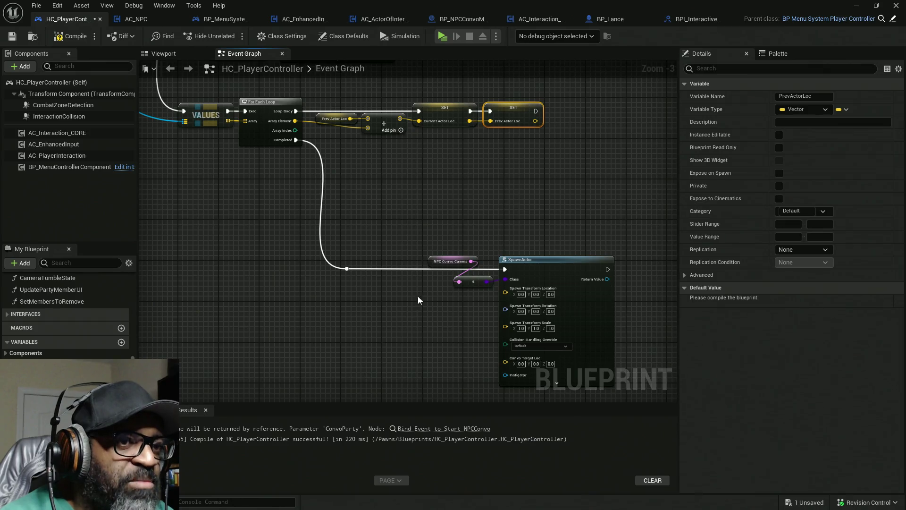
Divide a Current Actor Loc getter by a single float divisor.
{"action": "left_click_drag", "start_coordinate": [425, 295], "coordinate": [378, 259]}
{"action": "left_click_drag", "start_coordinate": [329, 317], "coordinate": [384, 269]}
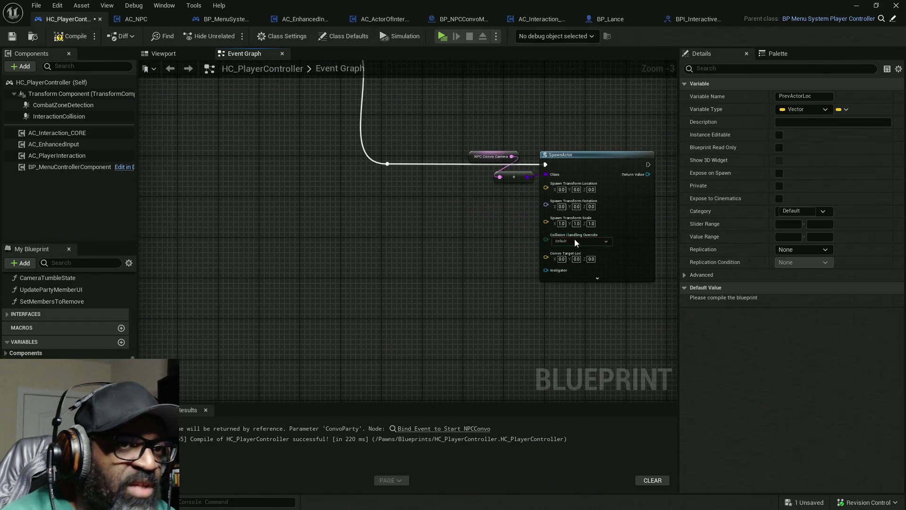
{"action": "scroll", "coordinate": [532, 265], "scroll_direction": "up", "scroll_amount": 3}
{"action": "left_click", "coordinate": [510, 274]}
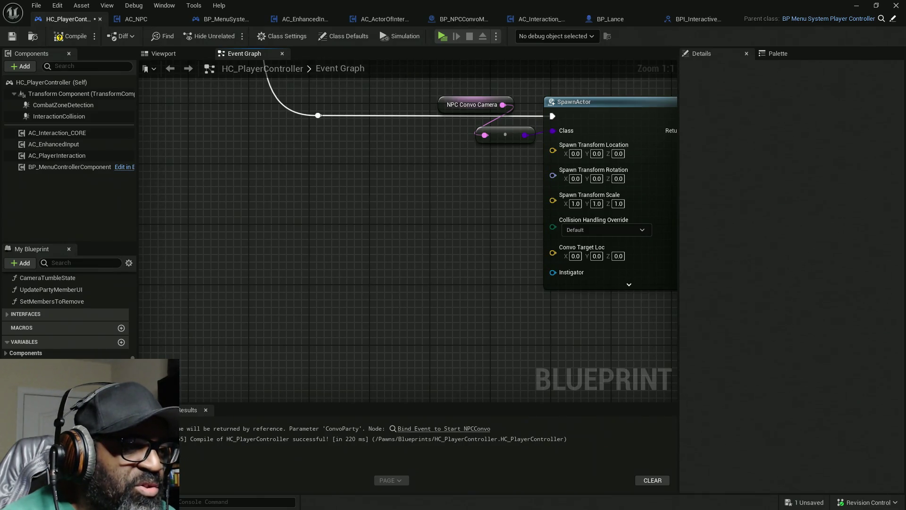
{"action": "mouse_move", "coordinate": [52, 365]}
{"action": "left_mouse_down"}
{"action": "mouse_move", "coordinate": [332, 264]}
{"action": "mouse_move", "coordinate": [421, 259]}
{"action": "left_mouse_up"}
{"action": "type", "text": "/"}
{"action": "left_click", "coordinate": [457, 309]}
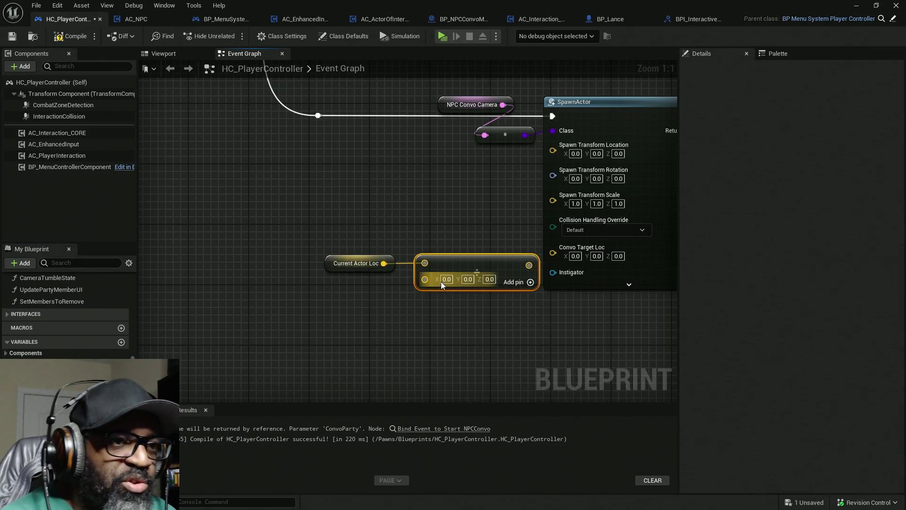
{"action": "right_click", "coordinate": [416, 284]}
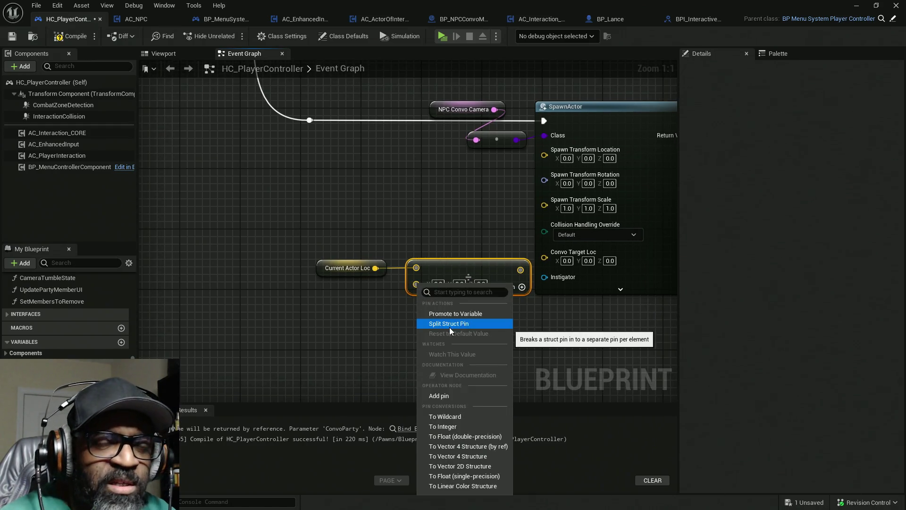
{"action": "left_click", "coordinate": [449, 428]}
{"action": "scroll", "coordinate": [385, 302], "scroll_direction": "down", "scroll_amount": 4}
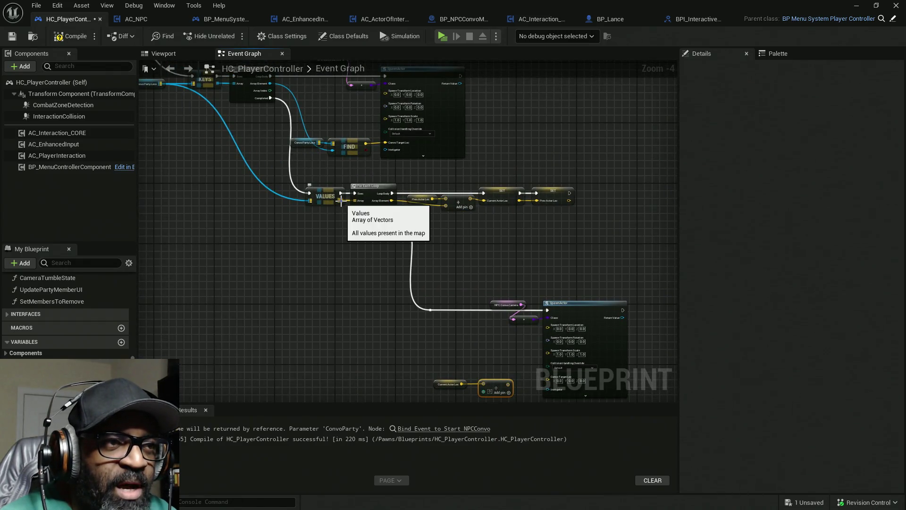
Use the Values array's Length as the divisor and feed the result into Convo Target Loc.
{"action": "mouse_move", "coordinate": [339, 201]}
{"action": "left_mouse_down"}
{"action": "mouse_move", "coordinate": [367, 253]}
{"action": "mouse_move", "coordinate": [379, 358]}
{"action": "left_mouse_up"}
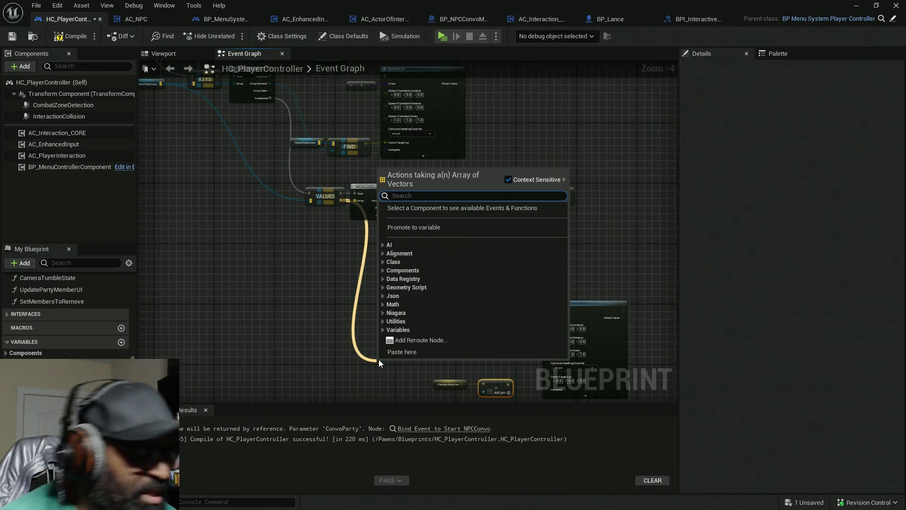
{"action": "type", "text": "length"}
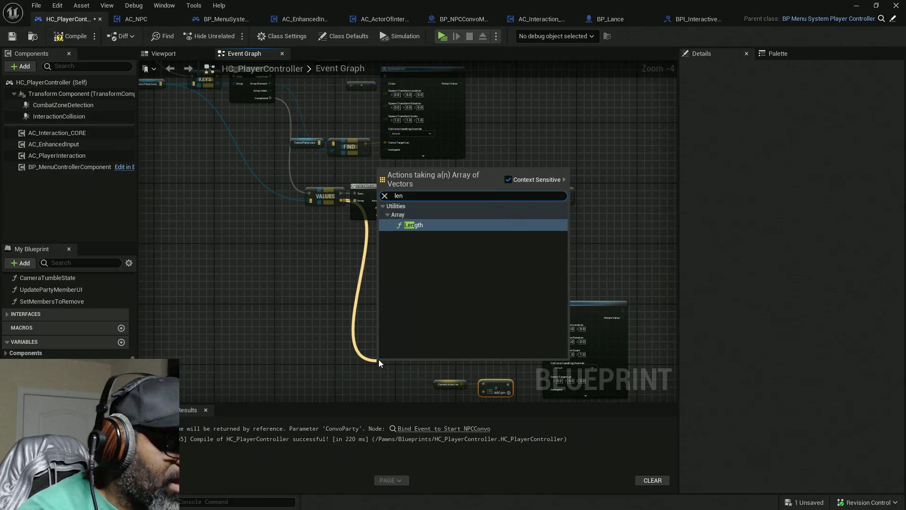
{"action": "key", "text": "Return"}
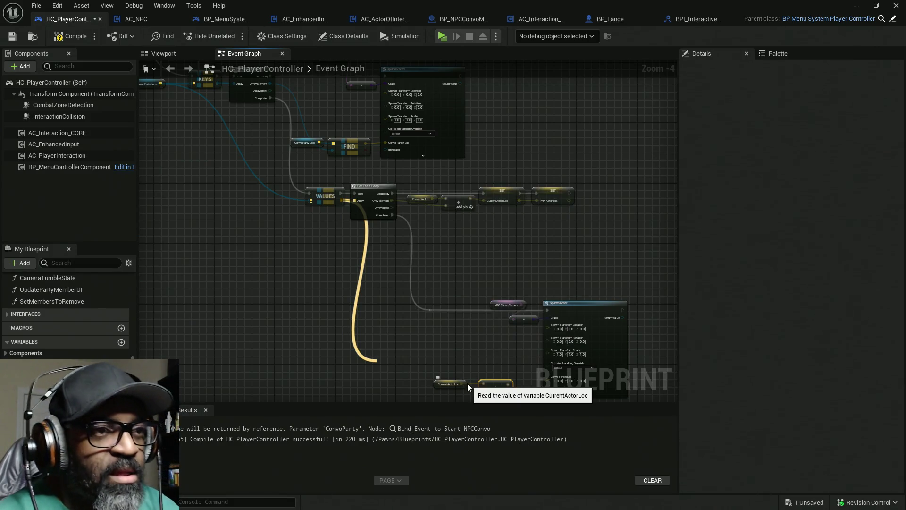
{"action": "scroll", "coordinate": [440, 380], "scroll_direction": "up", "scroll_amount": 5}
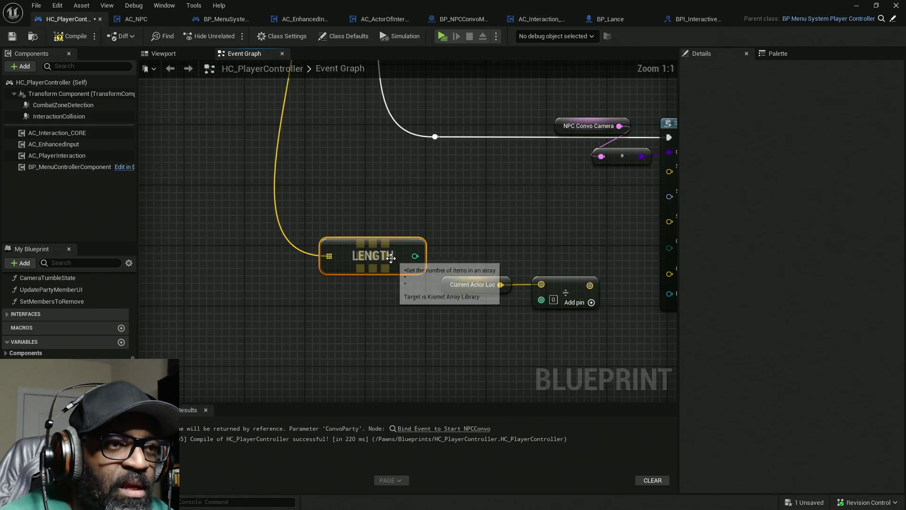
{"action": "left_click_drag", "start_coordinate": [364, 322], "coordinate": [366, 316]}
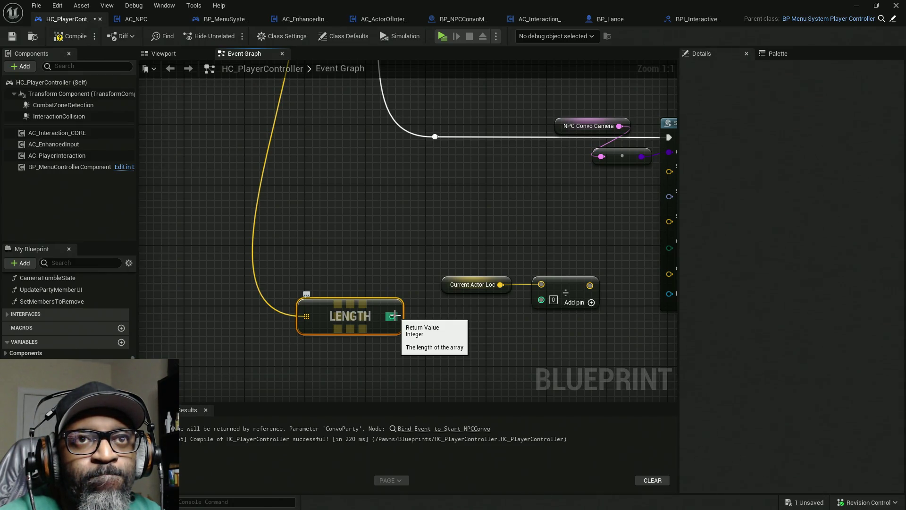
{"action": "left_click_drag", "start_coordinate": [394, 316], "coordinate": [542, 299]}
{"action": "mouse_move", "coordinate": [379, 320]}
{"action": "left_mouse_down"}
{"action": "mouse_move", "coordinate": [548, 276]}
{"action": "mouse_move", "coordinate": [528, 282]}
{"action": "mouse_move", "coordinate": [519, 272]}
{"action": "left_mouse_up"}
{"action": "mouse_move", "coordinate": [237, 238]}
{"action": "left_mouse_down"}
{"action": "mouse_move", "coordinate": [394, 313]}
{"action": "mouse_move", "coordinate": [392, 274]}
{"action": "left_mouse_up"}
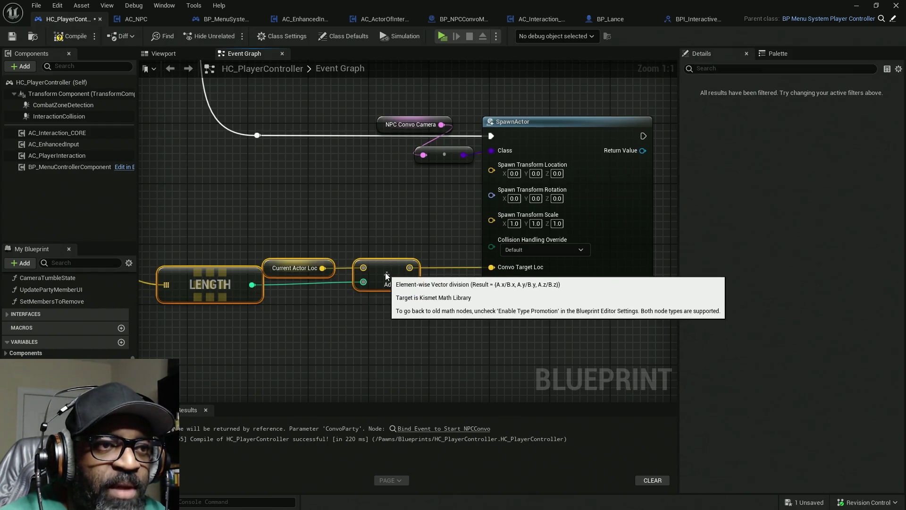
{"action": "key", "text": "alt+Tab"}
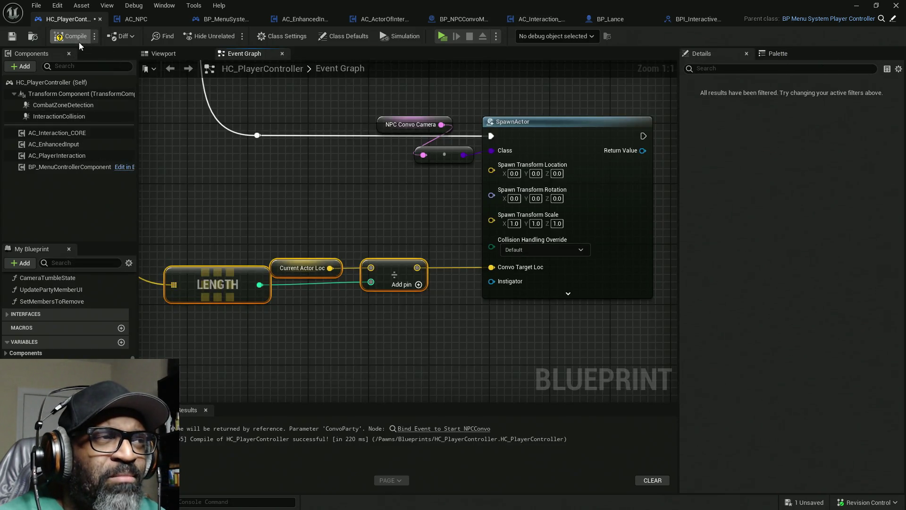
Compile and save HC_PlayerController, then Alt+Tab to the Originals 3x05 YouTube page.
{"action": "left_click", "coordinate": [76, 38]}
{"action": "key", "text": "ctrl+s"}
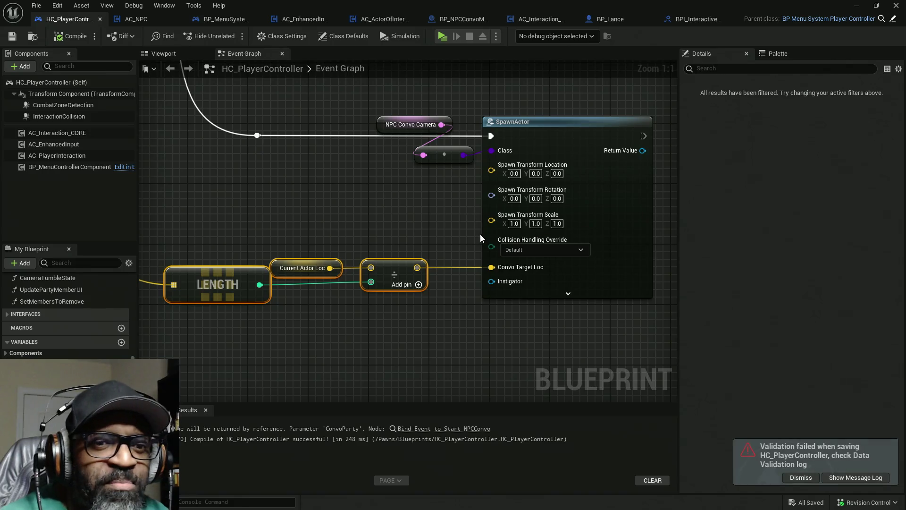
{"action": "key", "text": "alt+Tab"}
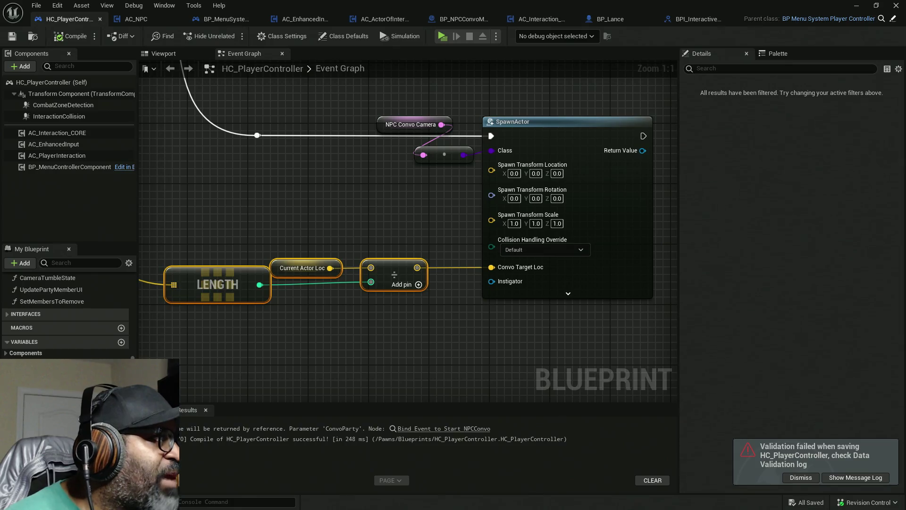
{"action": "key", "text": "alt+Tab"}
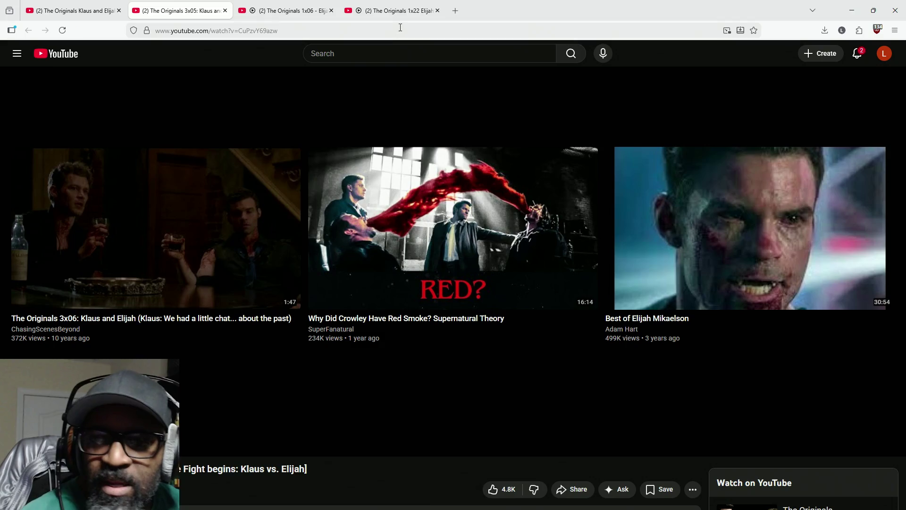
{"action": "mouse_move", "coordinate": [393, 22]}
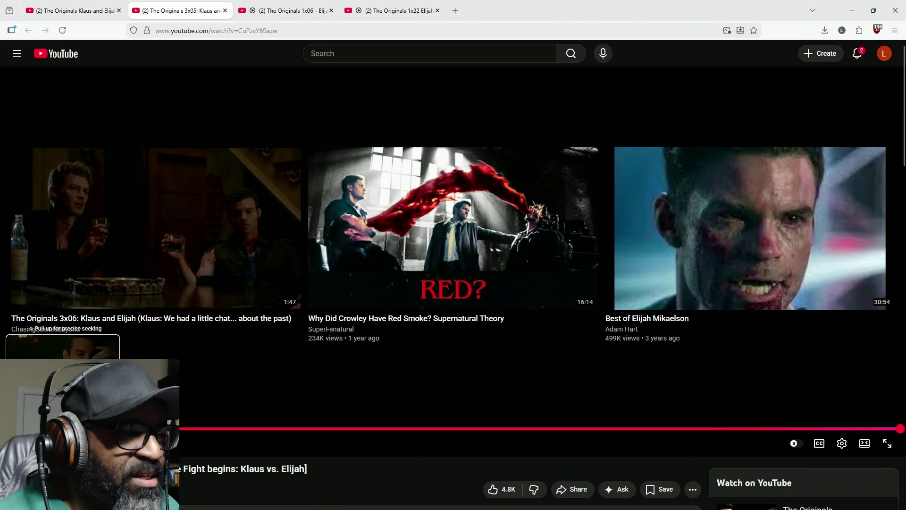
Restart the Klaus vs. Elijah clip, pause on Elijah drinking, and check Quality settings.
{"action": "left_click", "coordinate": [63, 428]}
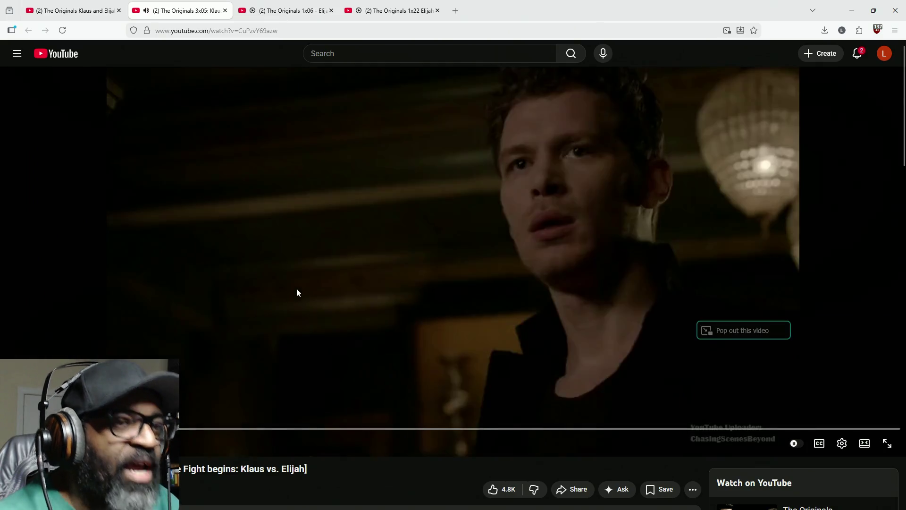
{"action": "left_click", "coordinate": [305, 288]}
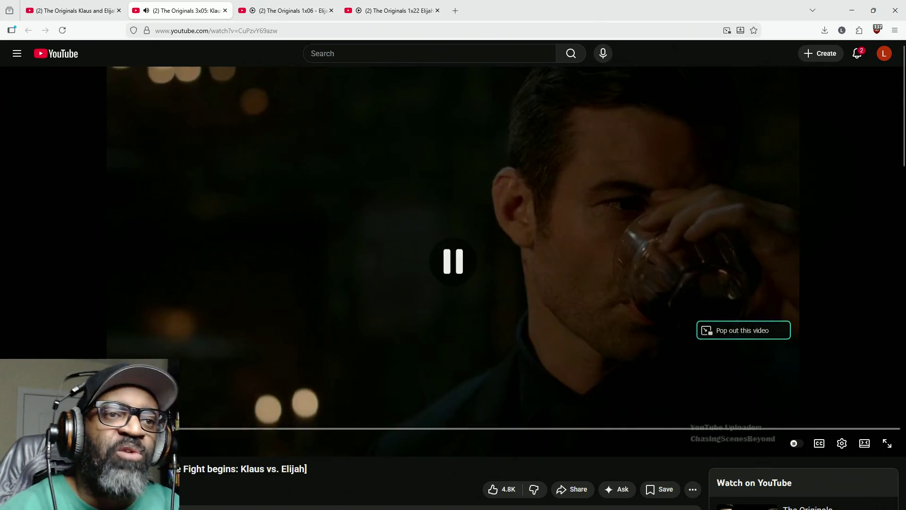
{"action": "left_click", "coordinate": [843, 444]}
{"action": "left_click", "coordinate": [876, 420]}
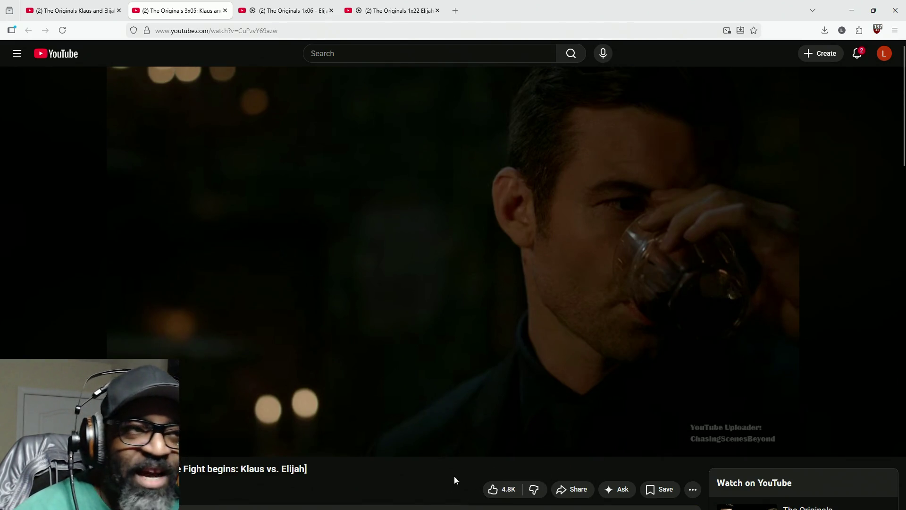
{"action": "mouse_move", "coordinate": [488, 509]}
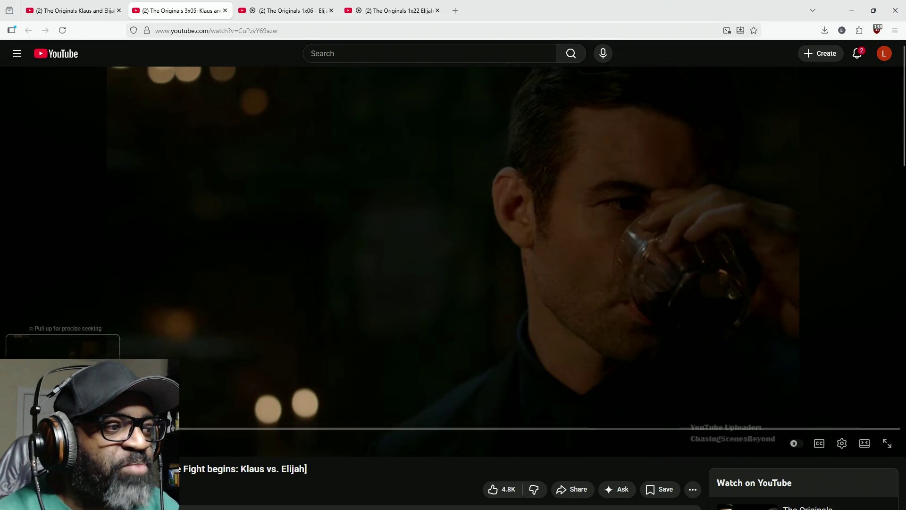
Jump back near the fight clip's start and play it through Elijah's close-ups.
{"action": "left_click_drag", "start_coordinate": [63, 428], "coordinate": [63, 428]}
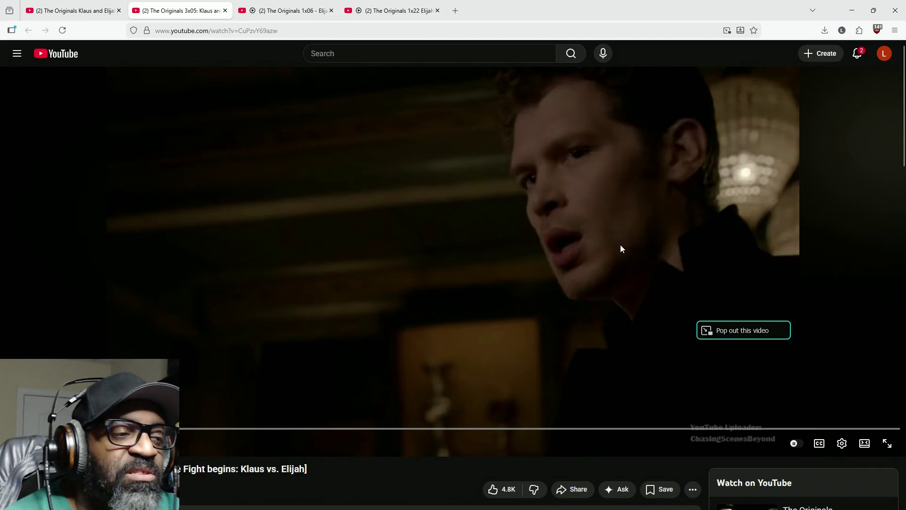
{"action": "left_click", "coordinate": [527, 236]}
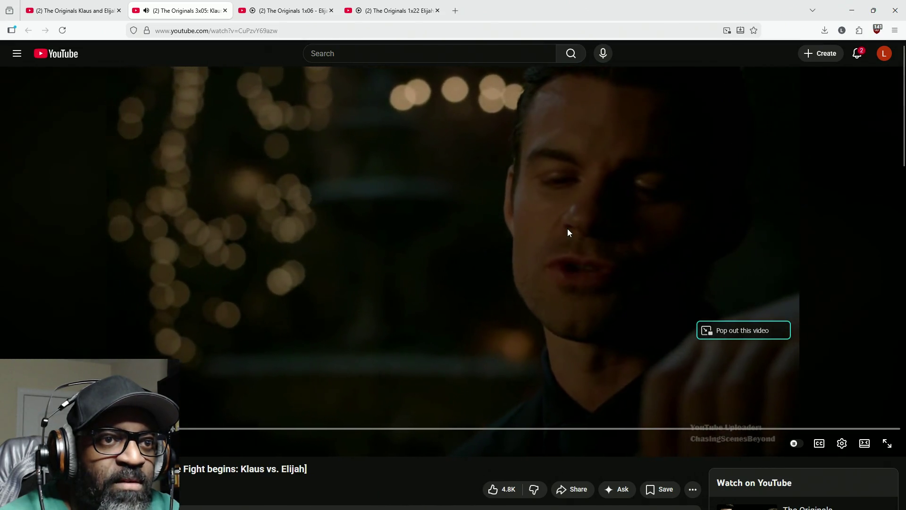
{"action": "left_click", "coordinate": [610, 244]}
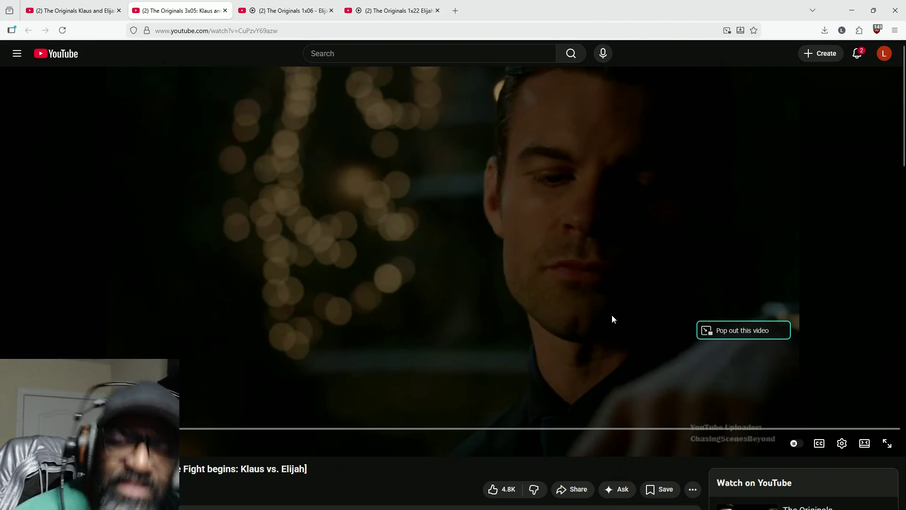
{"action": "left_click", "coordinate": [593, 311]}
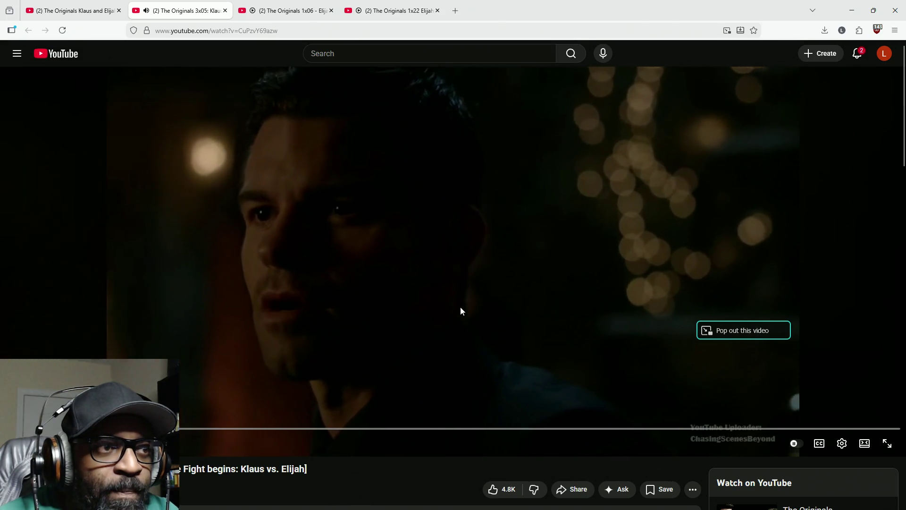
{"action": "left_click", "coordinate": [429, 312]}
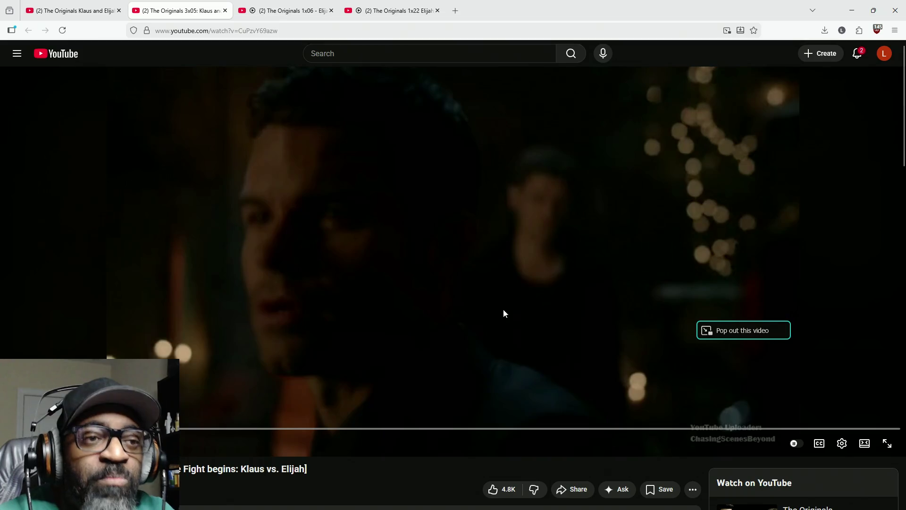
Keep playing in short stretches, pausing on Klaus in the background and his profile.
{"action": "left_click", "coordinate": [565, 186]}
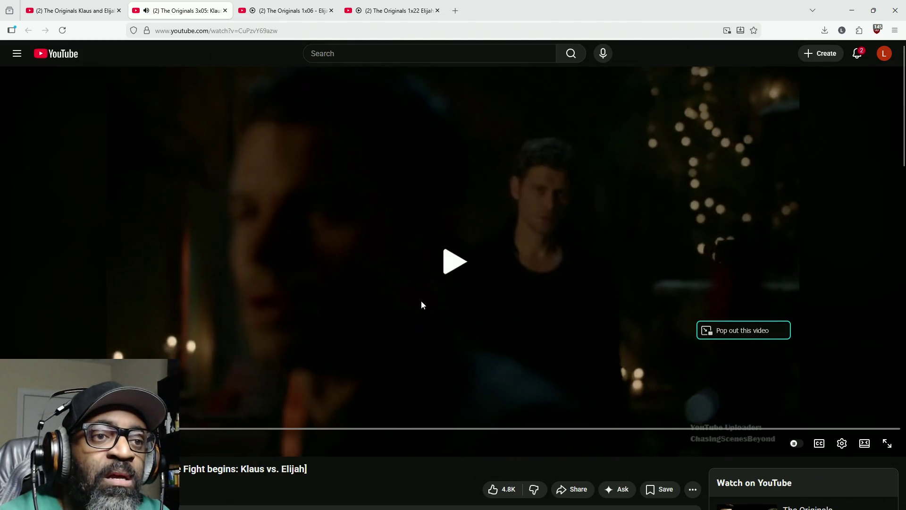
{"action": "left_click", "coordinate": [499, 397]}
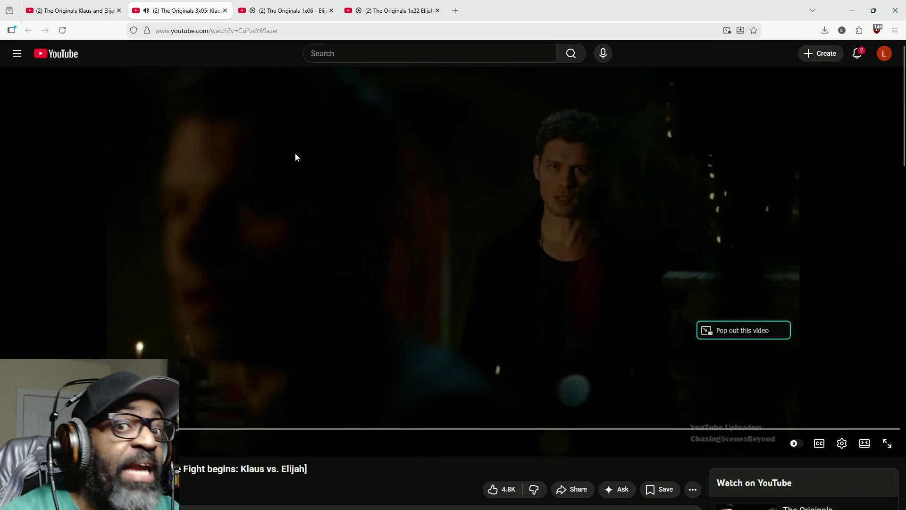
{"action": "left_click", "coordinate": [262, 182]}
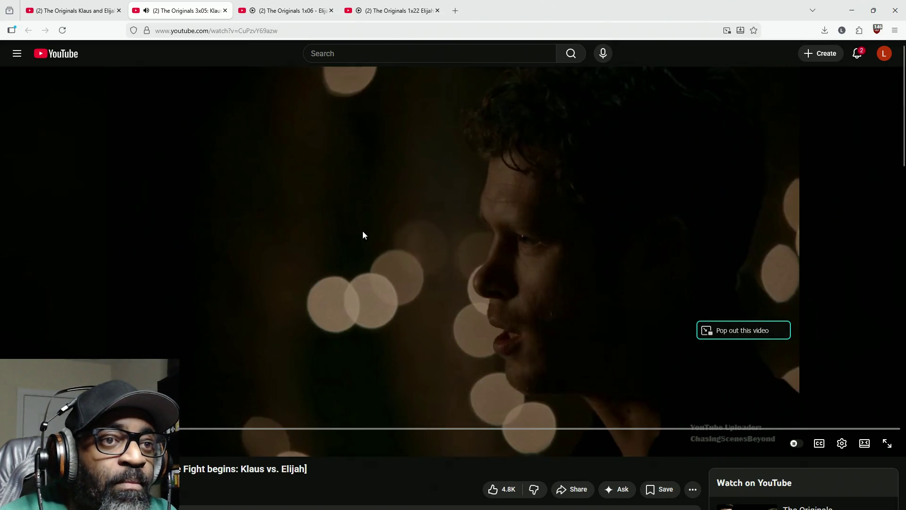
{"action": "left_click", "coordinate": [384, 236]}
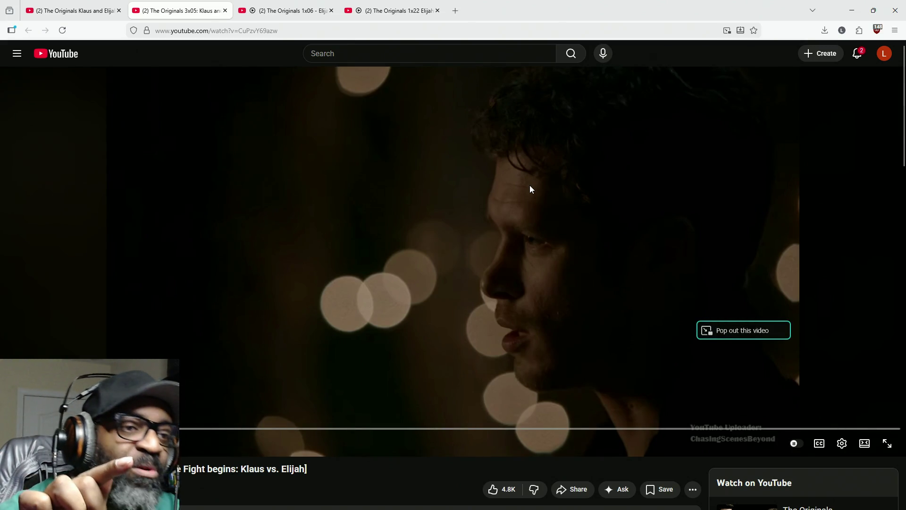
{"action": "left_click", "coordinate": [519, 191]}
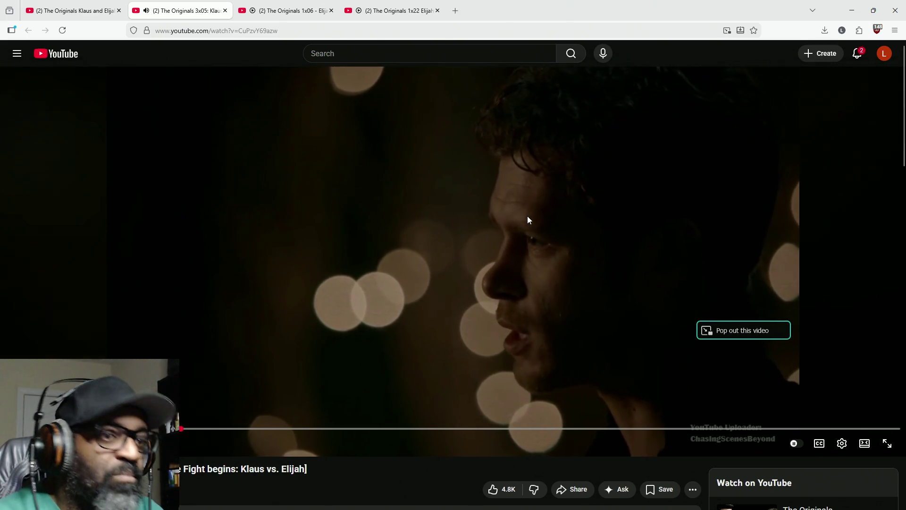
{"action": "left_click", "coordinate": [528, 217]}
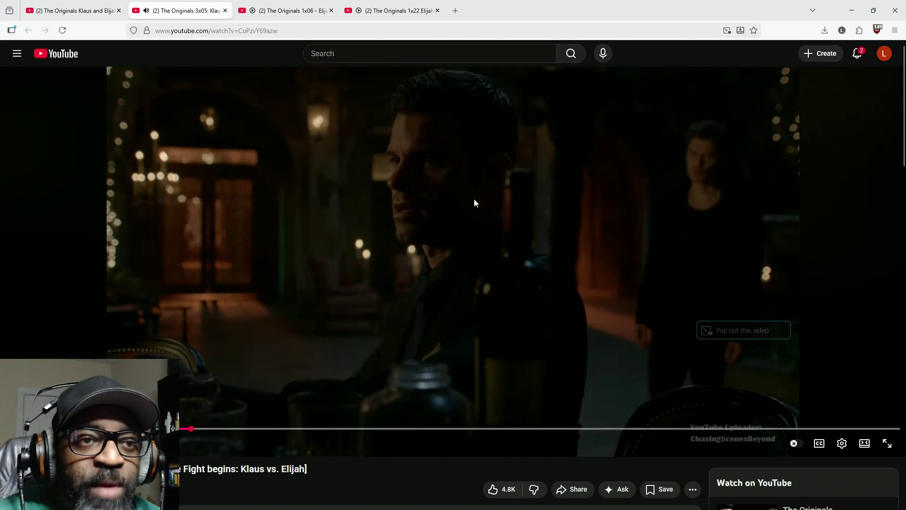
{"action": "left_click", "coordinate": [612, 198]}
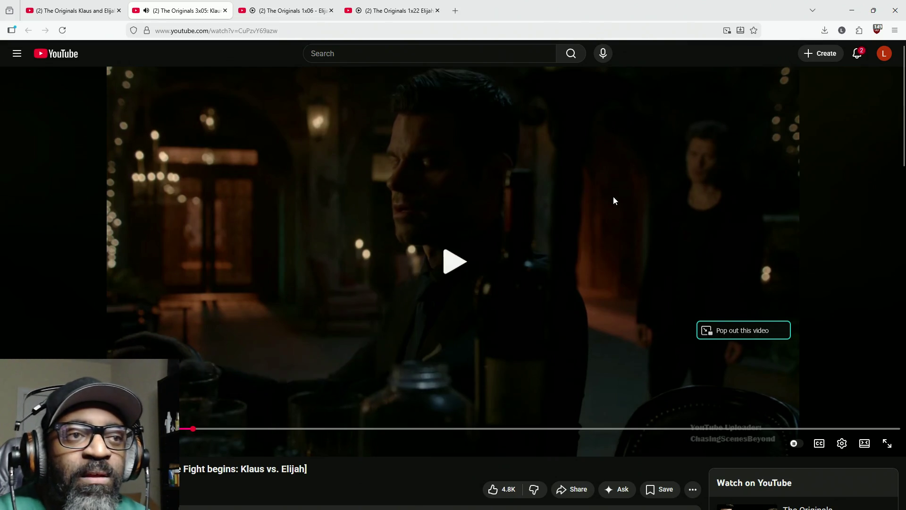
{"action": "left_click", "coordinate": [612, 196]}
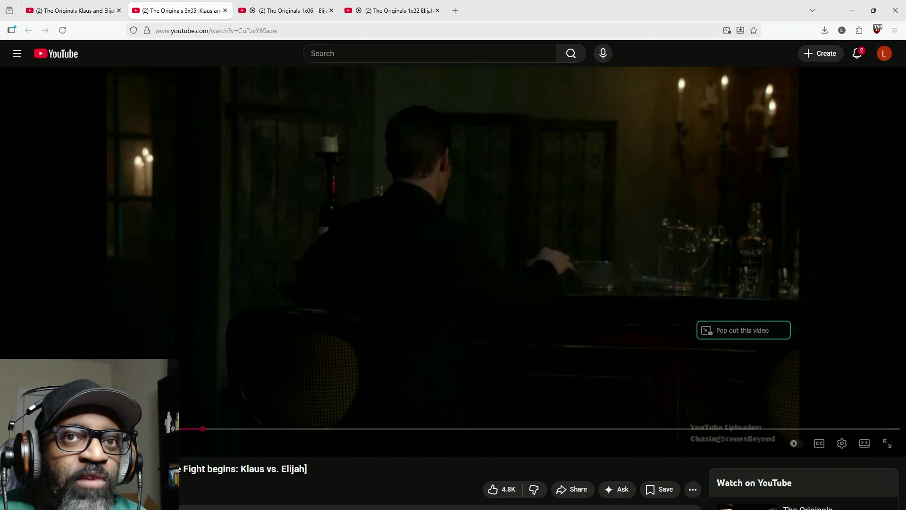
{"action": "left_click", "coordinate": [484, 207]}
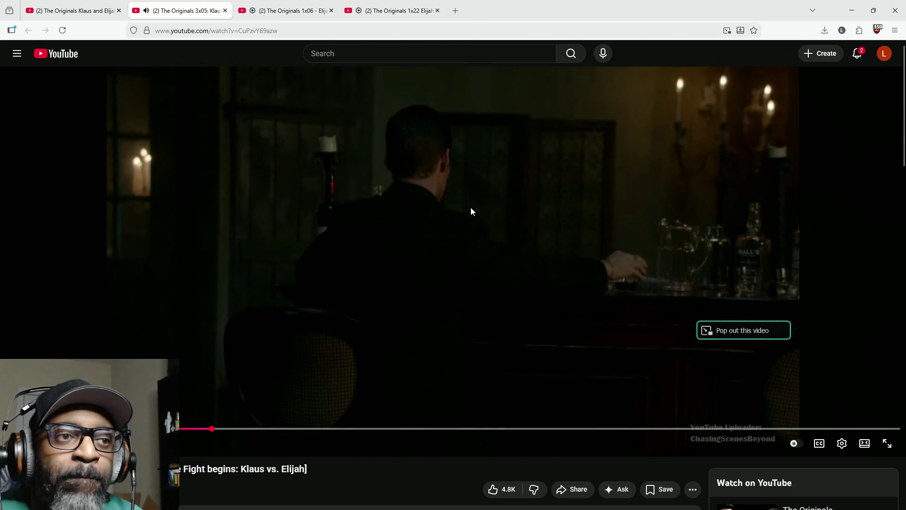
{"action": "left_click", "coordinate": [473, 209]}
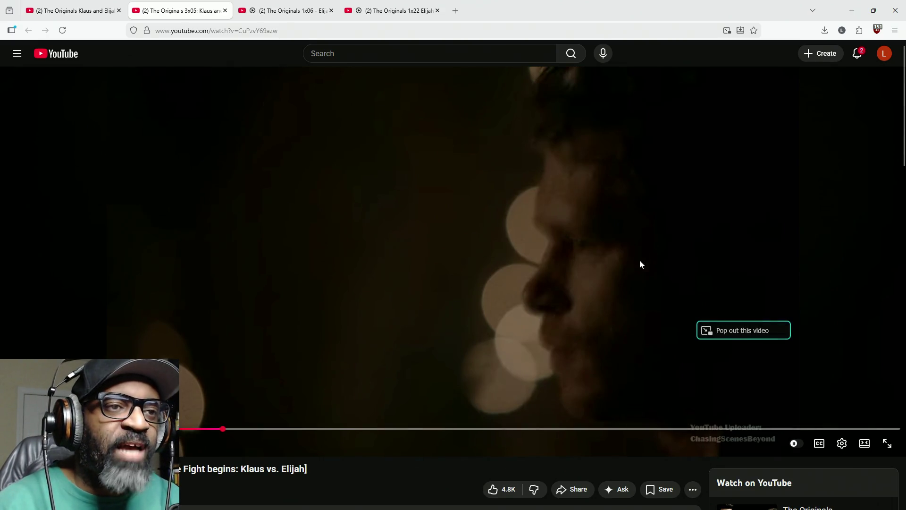
{"action": "left_click", "coordinate": [290, 11]}
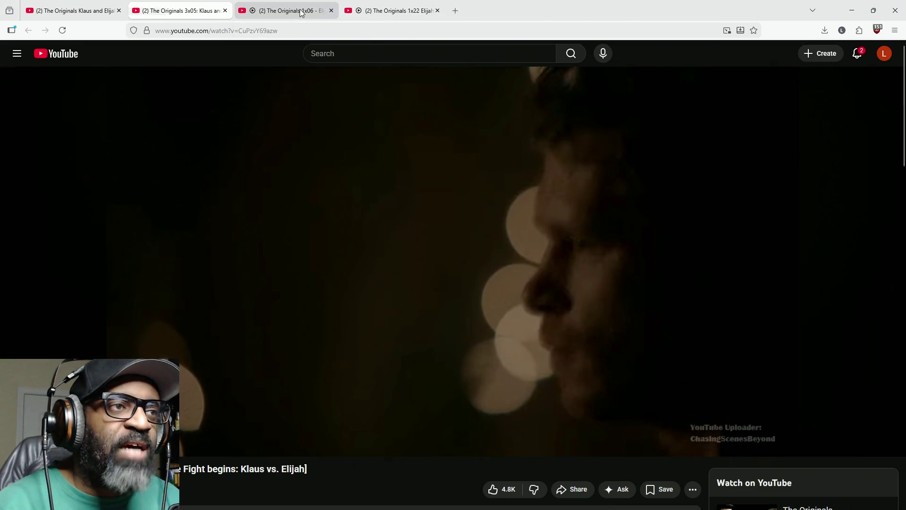
Open and close the player's gear settings menu on the Originals 1x06 video.
{"action": "left_click", "coordinate": [457, 280]}
{"action": "left_click", "coordinate": [842, 443]}
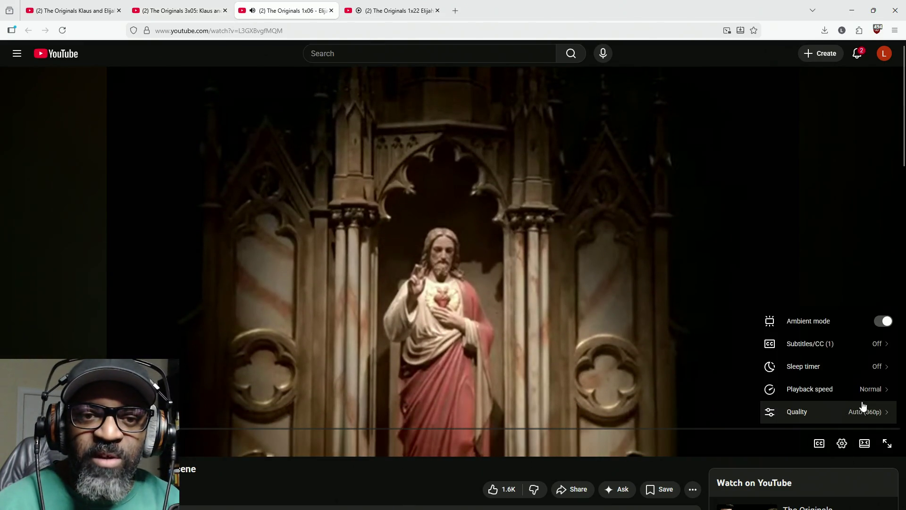
{"action": "left_click", "coordinate": [862, 357]}
{"action": "left_click", "coordinate": [684, 360]}
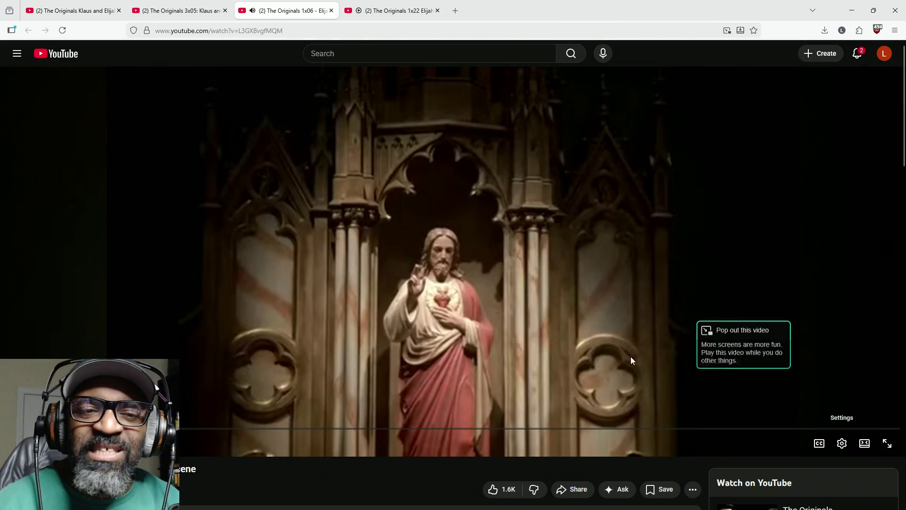
Play the 1x06 church scene in short stretches, pausing on the altar and pews.
{"action": "left_click", "coordinate": [594, 312]}
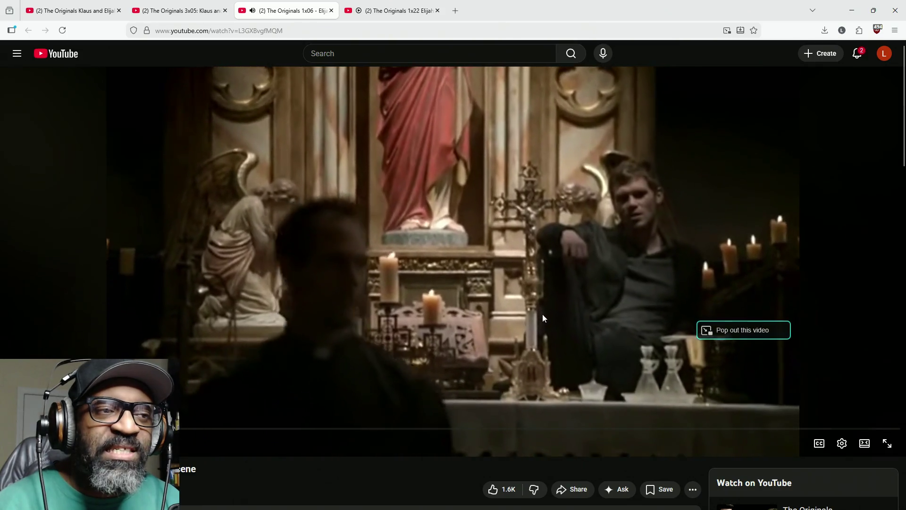
{"action": "left_click", "coordinate": [581, 236]}
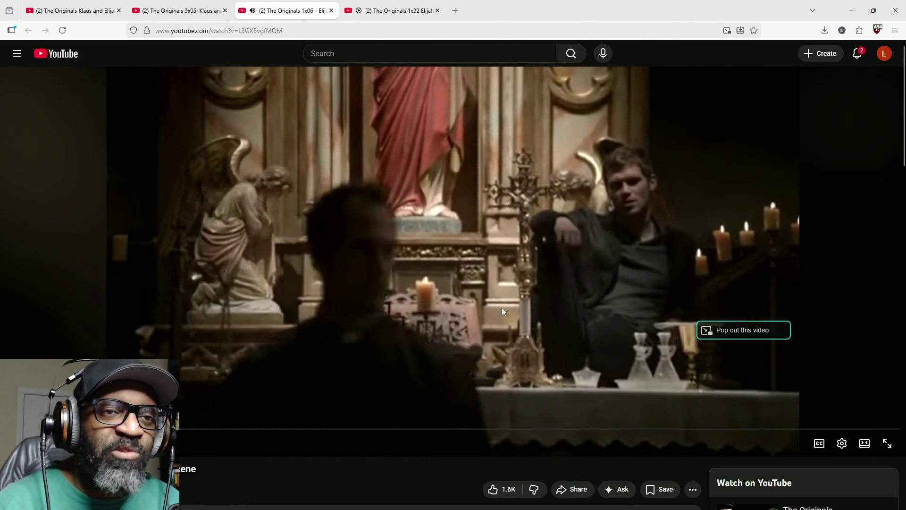
{"action": "left_click", "coordinate": [607, 333]}
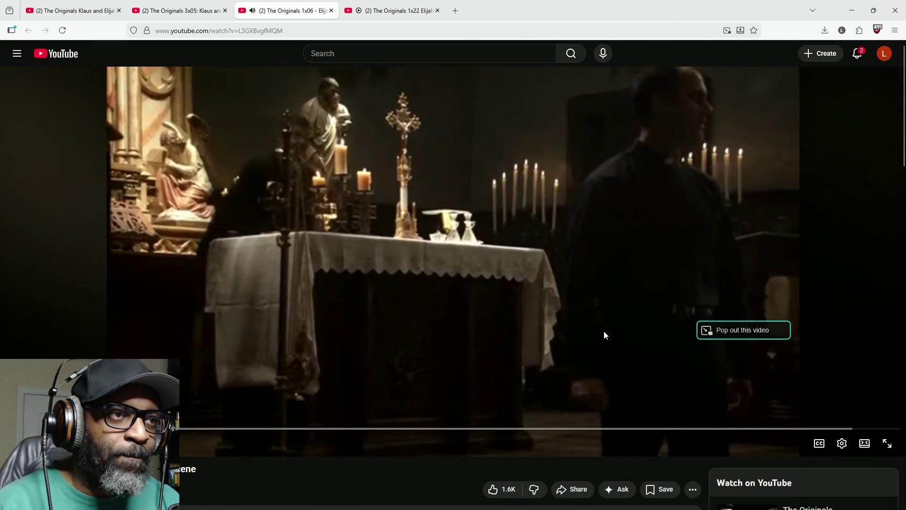
{"action": "left_click", "coordinate": [571, 336]}
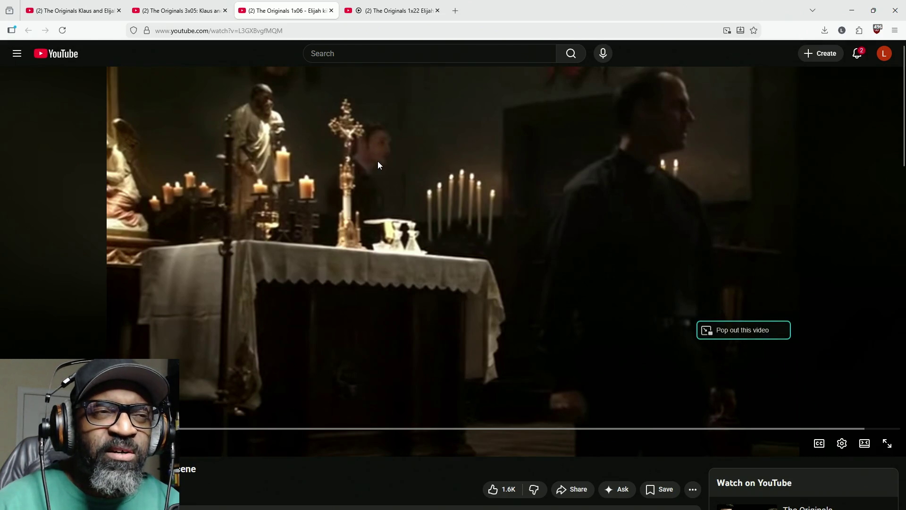
{"action": "left_click", "coordinate": [666, 157]}
{"action": "left_click", "coordinate": [653, 225]}
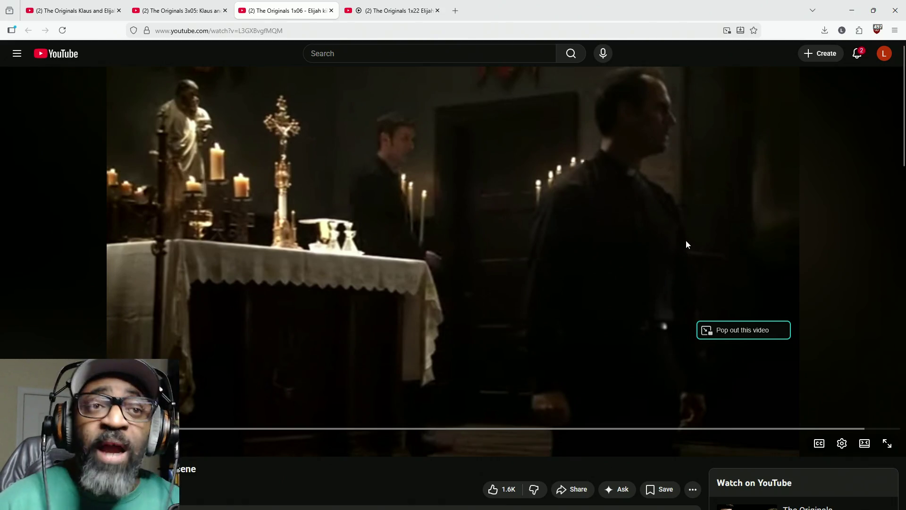
{"action": "left_click", "coordinate": [627, 216]}
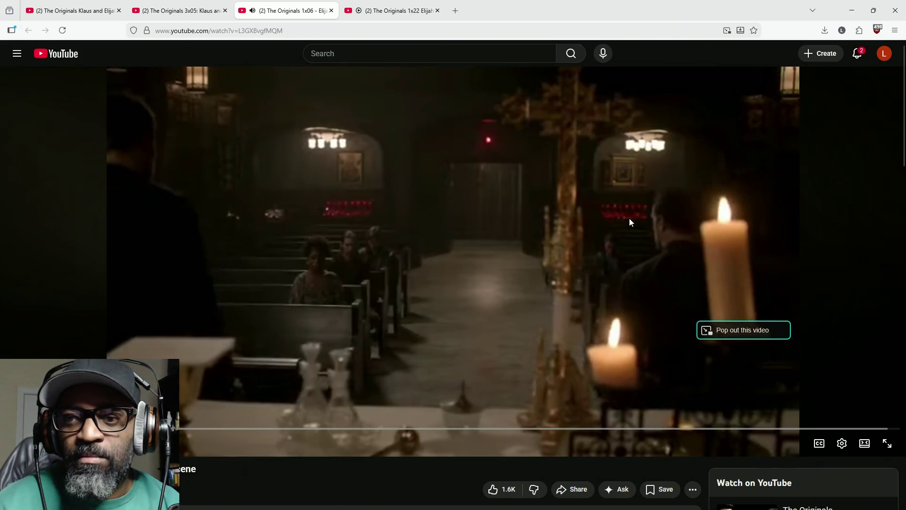
{"action": "left_click", "coordinate": [502, 176]}
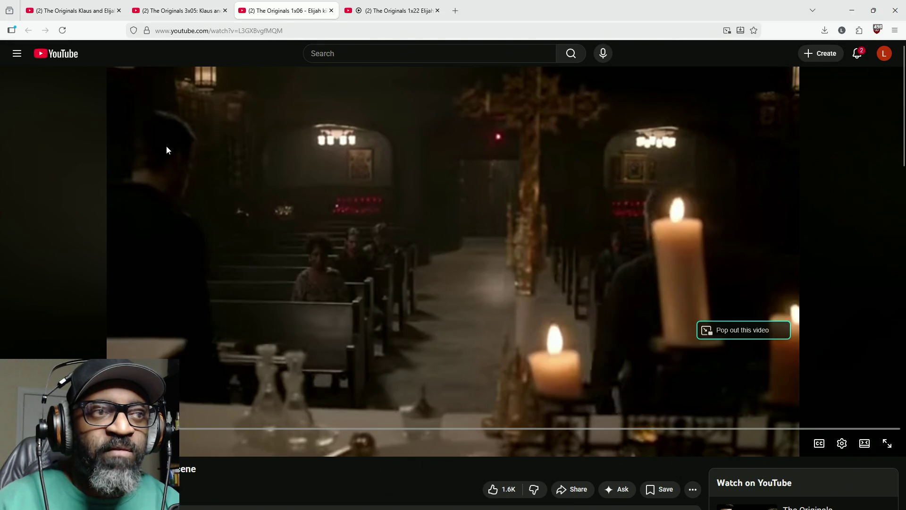
{"action": "left_click", "coordinate": [355, 324]}
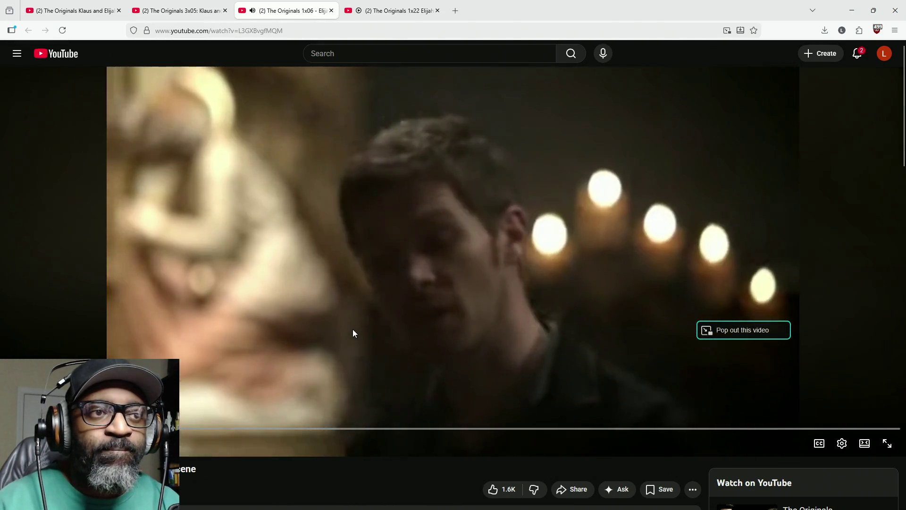
Advance the church scene to the woman's close-up, then resume playback.
{"action": "left_click", "coordinate": [353, 331]}
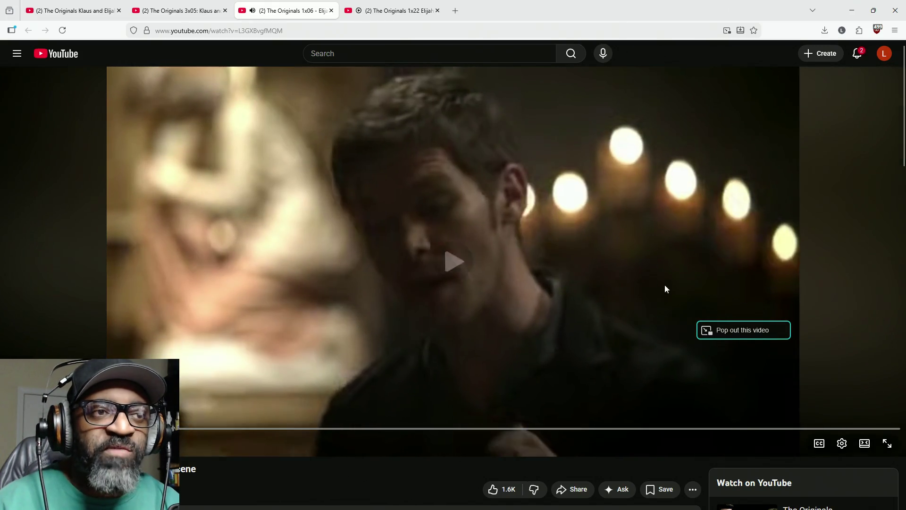
{"action": "left_click", "coordinate": [626, 298]}
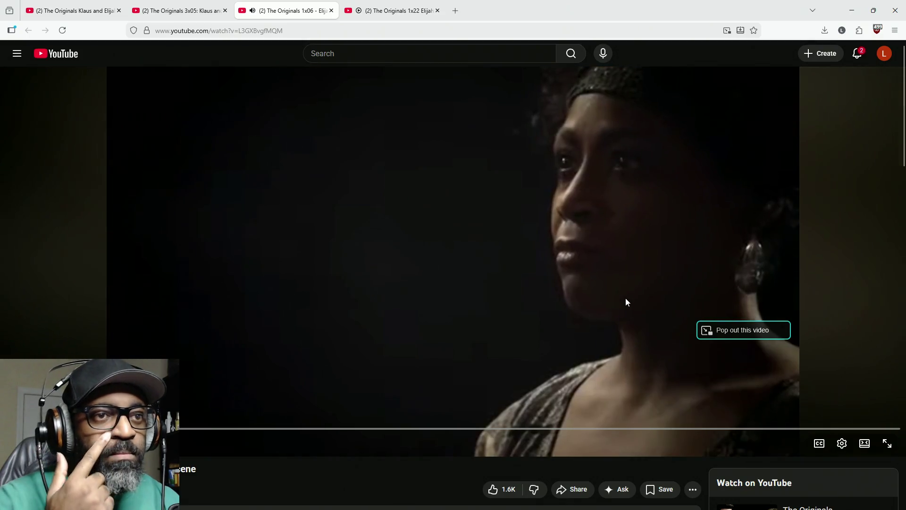
{"action": "left_click", "coordinate": [627, 301]}
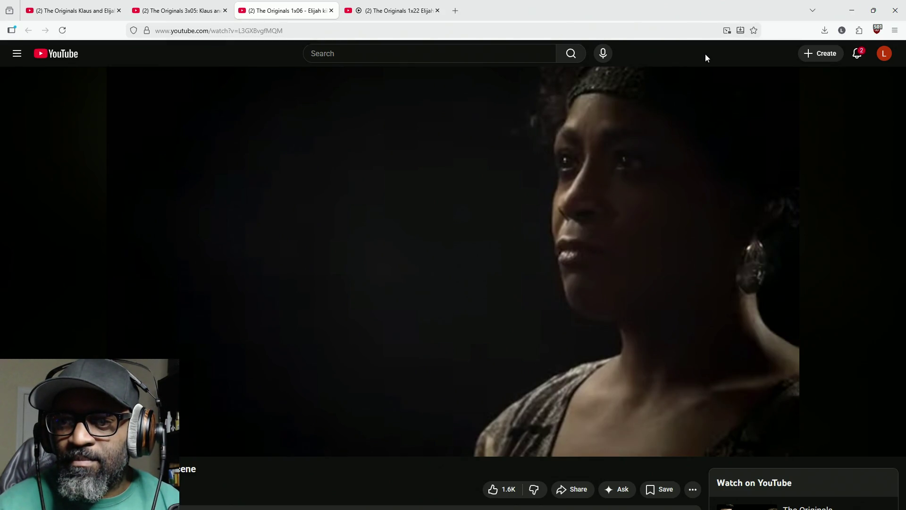
{"action": "key", "text": "space"}
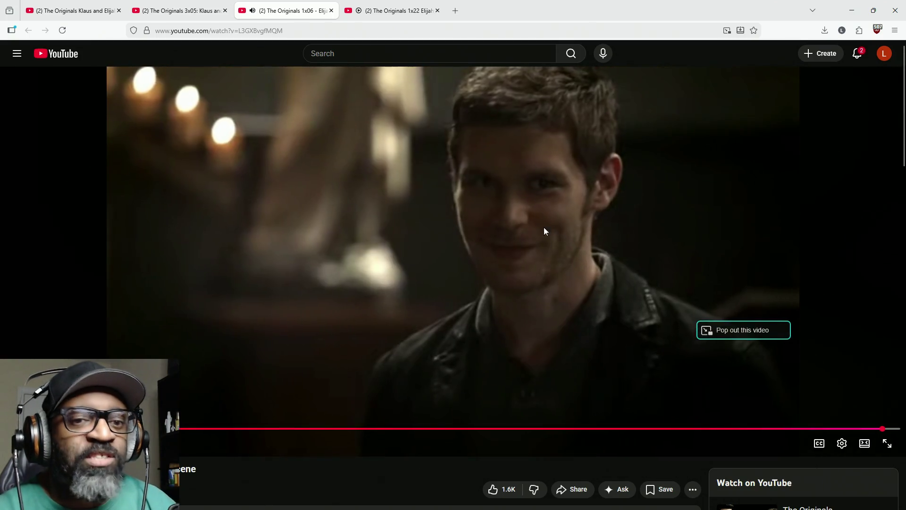
Pause the 1x06 clip near its end.
{"action": "left_click", "coordinate": [292, 218]}
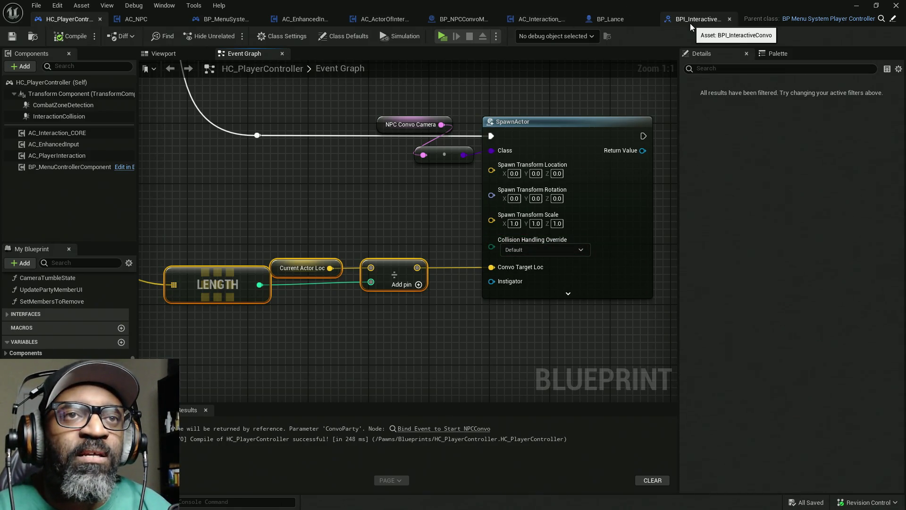
In BP_NPCConvoManager's construction script, add Main Cine Camera with a Set World Location node.
{"action": "left_click", "coordinate": [449, 20]}
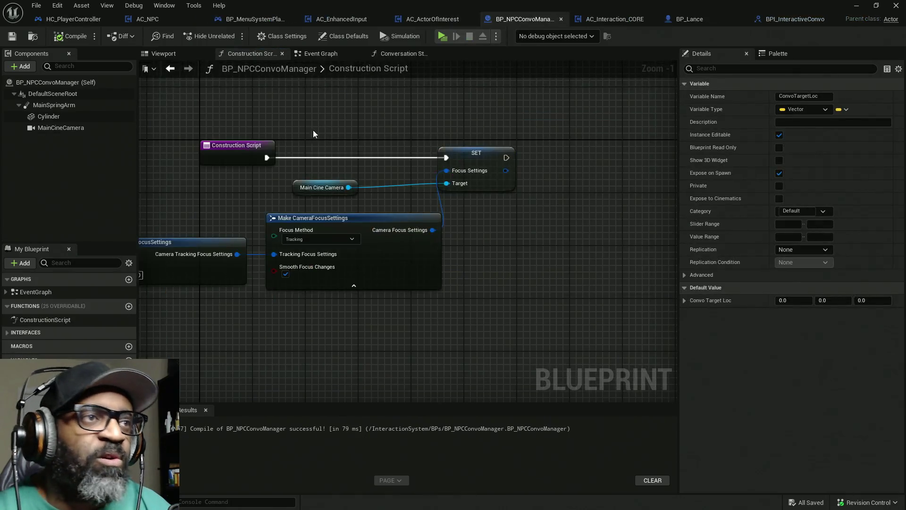
{"action": "left_click_drag", "start_coordinate": [526, 296], "coordinate": [380, 277]}
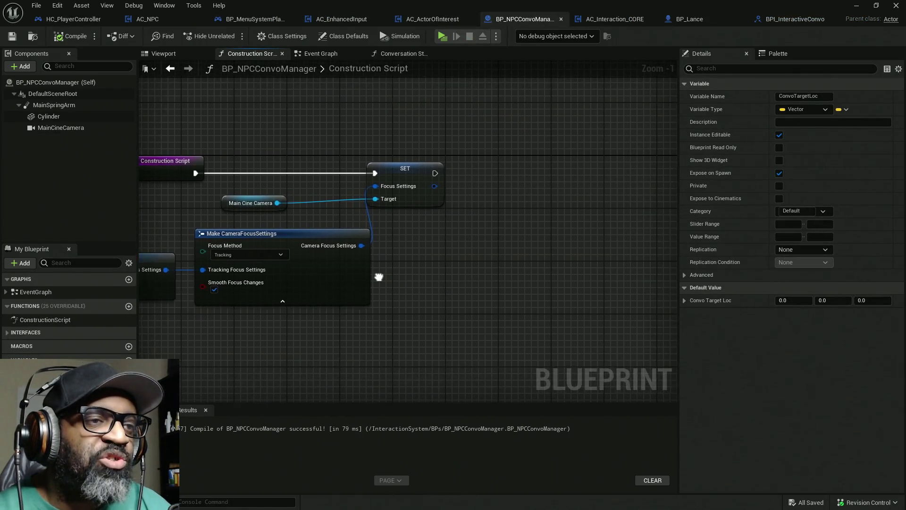
{"action": "mouse_move", "coordinate": [59, 126]}
{"action": "left_mouse_down"}
{"action": "mouse_move", "coordinate": [56, 134]}
{"action": "mouse_move", "coordinate": [446, 201]}
{"action": "left_mouse_up"}
{"action": "left_click_drag", "start_coordinate": [466, 239], "coordinate": [466, 240]}
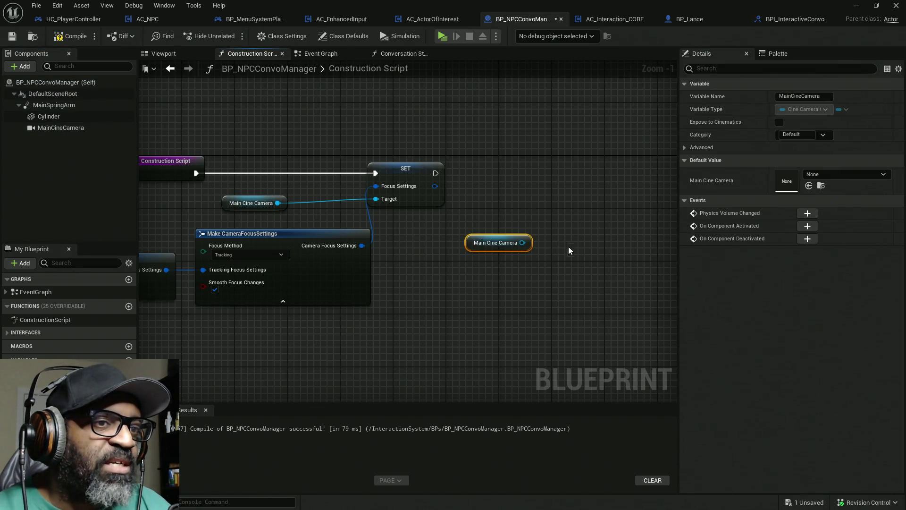
{"action": "left_click_drag", "start_coordinate": [524, 243], "coordinate": [565, 217]}
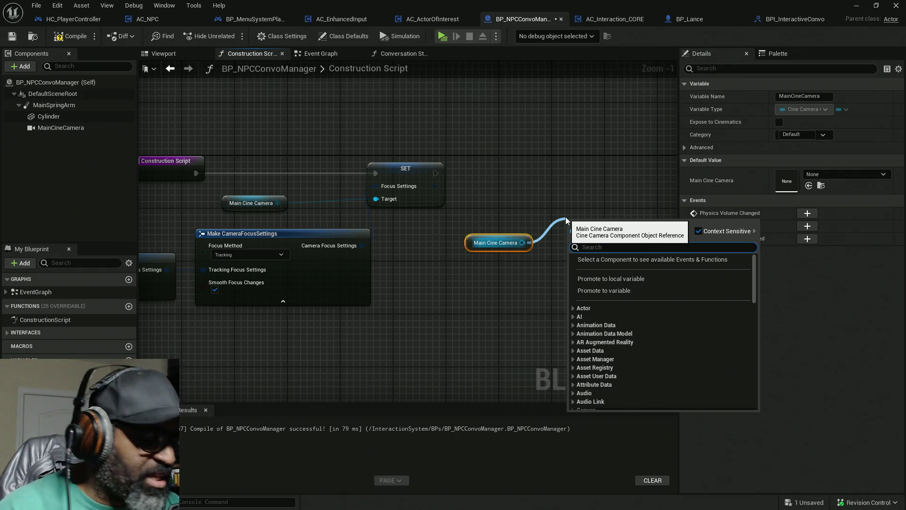
{"action": "type", "text": "set w"}
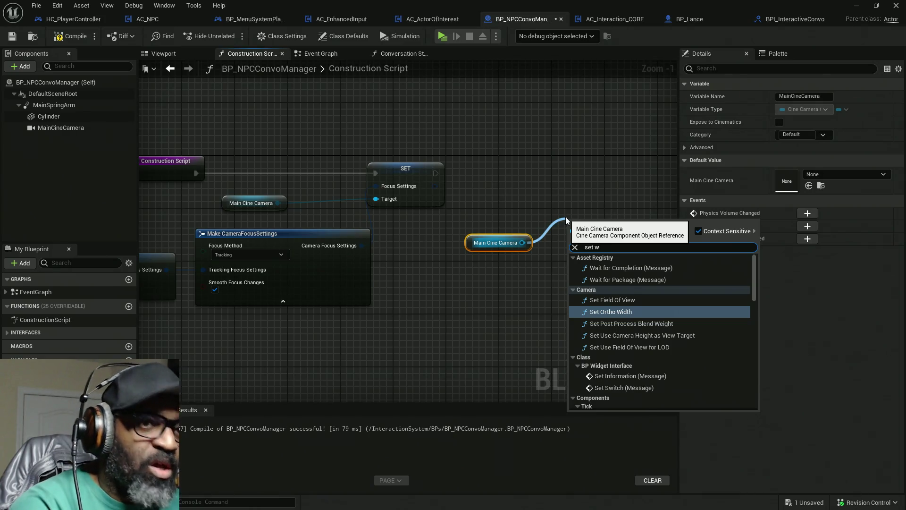
{"action": "type", "text": "orld loc"}
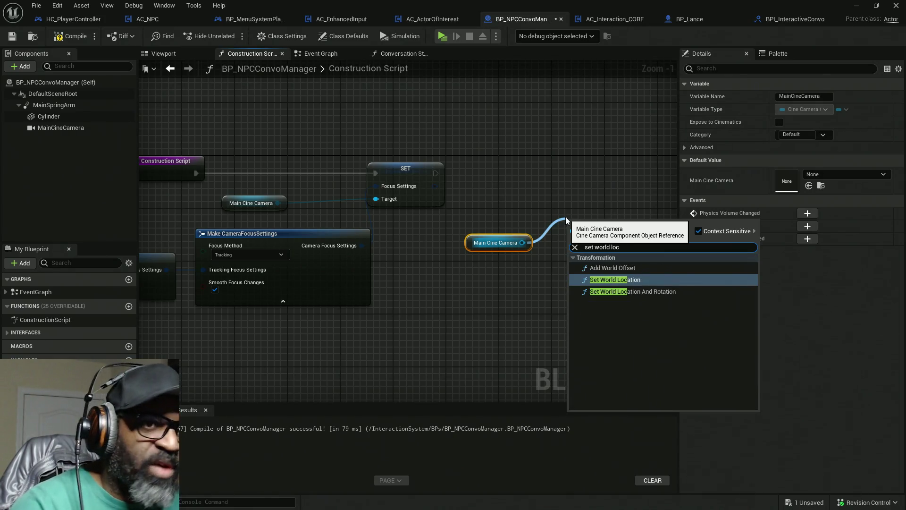
{"action": "left_click", "coordinate": [601, 278]}
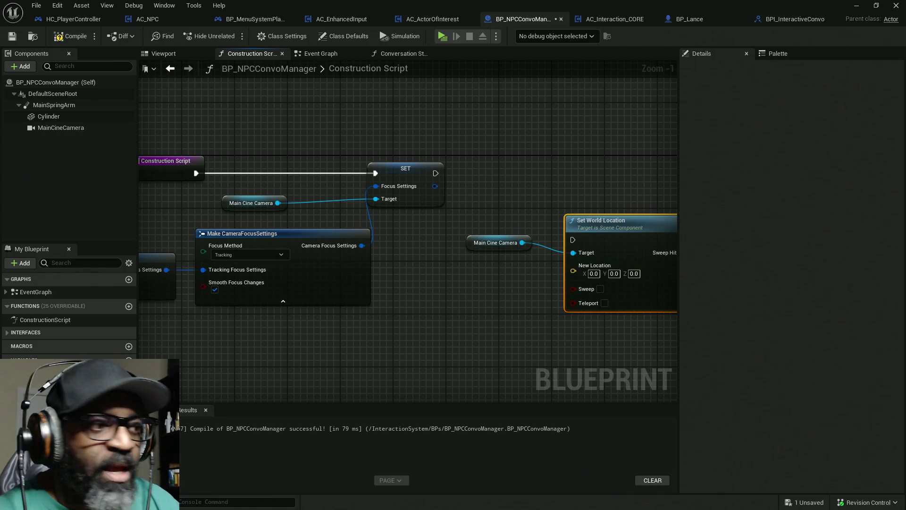
Feed ConvoTargetLoc into Set World Location after the focus SET, then compile and save.
{"action": "left_click_drag", "start_coordinate": [48, 371], "coordinate": [503, 322]}
{"action": "left_click_drag", "start_coordinate": [547, 281], "coordinate": [574, 271]}
{"action": "mouse_move", "coordinate": [574, 239]}
{"action": "left_mouse_down"}
{"action": "mouse_move", "coordinate": [440, 166]}
{"action": "mouse_move", "coordinate": [435, 173]}
{"action": "left_mouse_up"}
{"action": "mouse_move", "coordinate": [612, 235]}
{"action": "left_mouse_down"}
{"action": "mouse_move", "coordinate": [612, 171]}
{"action": "mouse_move", "coordinate": [632, 169]}
{"action": "left_mouse_up"}
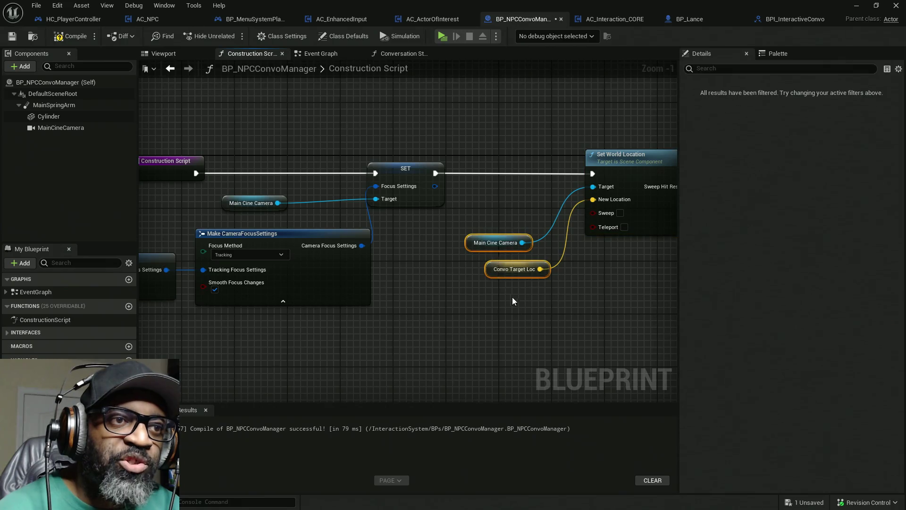
{"action": "left_click_drag", "start_coordinate": [474, 247], "coordinate": [488, 195]}
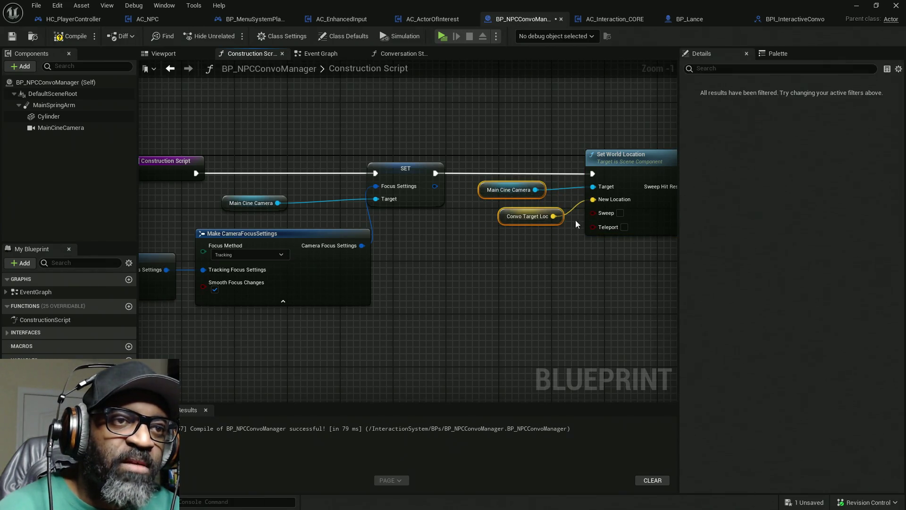
{"action": "left_click", "coordinate": [85, 37]}
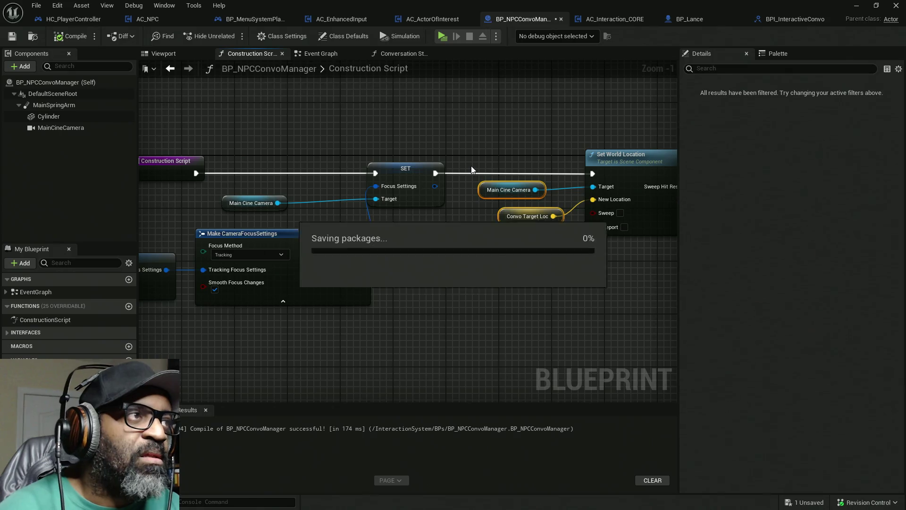
{"action": "key", "text": "ctrl+s"}
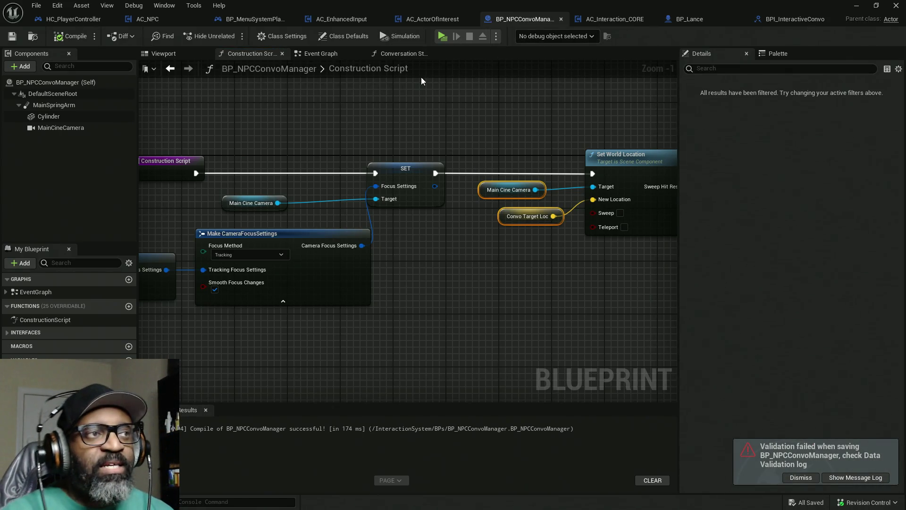
Duplicate the Main Cine Camera getter and place the copy below Set World Location.
{"action": "left_click_drag", "start_coordinate": [619, 238], "coordinate": [372, 261]}
{"action": "left_click_drag", "start_coordinate": [282, 180], "coordinate": [282, 181]}
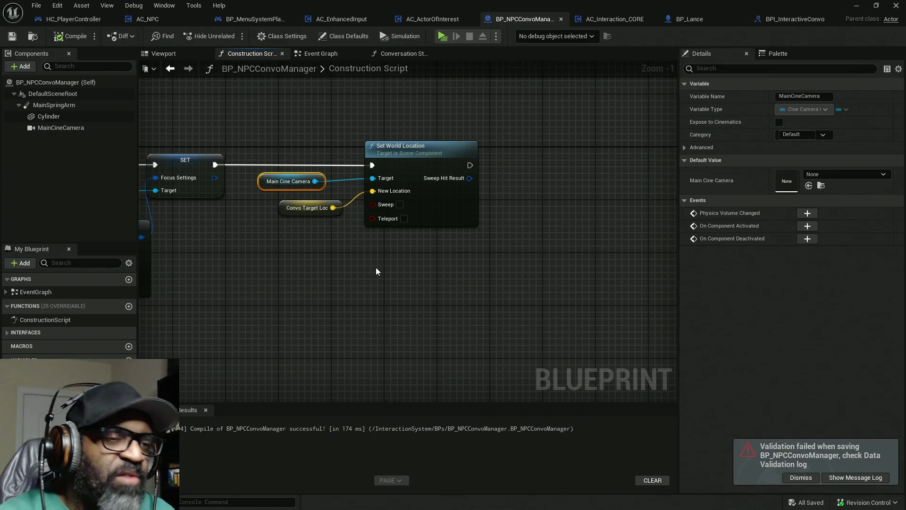
{"action": "key", "text": "ctrl+c"}
{"action": "key", "text": "ctrl+v"}
{"action": "mouse_move", "coordinate": [427, 269]}
{"action": "left_mouse_down"}
{"action": "mouse_move", "coordinate": [517, 242]}
{"action": "mouse_move", "coordinate": [511, 250]}
{"action": "left_mouse_up"}
{"action": "mouse_move", "coordinate": [257, 139]}
{"action": "left_mouse_down"}
{"action": "mouse_move", "coordinate": [430, 203]}
{"action": "mouse_move", "coordinate": [405, 204]}
{"action": "left_mouse_up"}
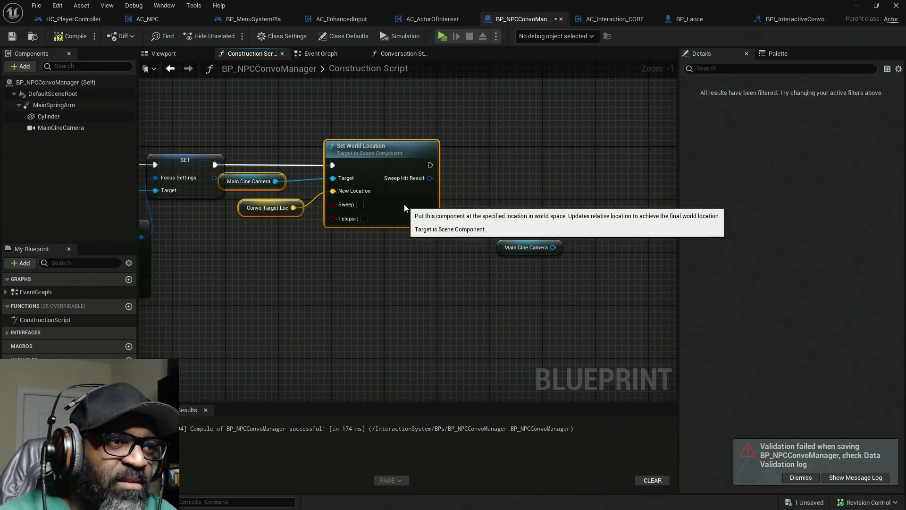
{"action": "mouse_move", "coordinate": [503, 252]}
{"action": "left_mouse_down"}
{"action": "mouse_move", "coordinate": [476, 252]}
{"action": "mouse_move", "coordinate": [480, 309]}
{"action": "mouse_move", "coordinate": [485, 299]}
{"action": "left_mouse_up"}
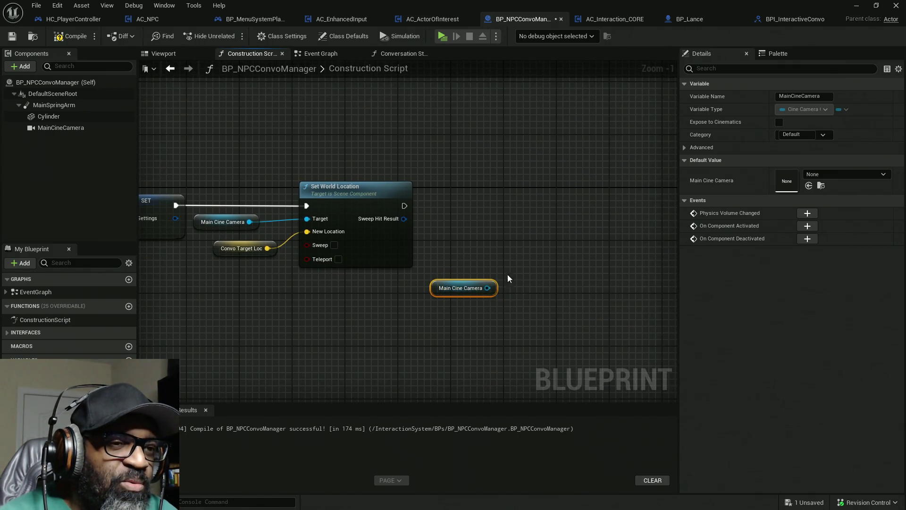
{"action": "right_click", "coordinate": [579, 189]}
Find 'look at rotation' in the Palette and place Find Look at Rotation beside the camera getter.
{"action": "type", "text": "set"}
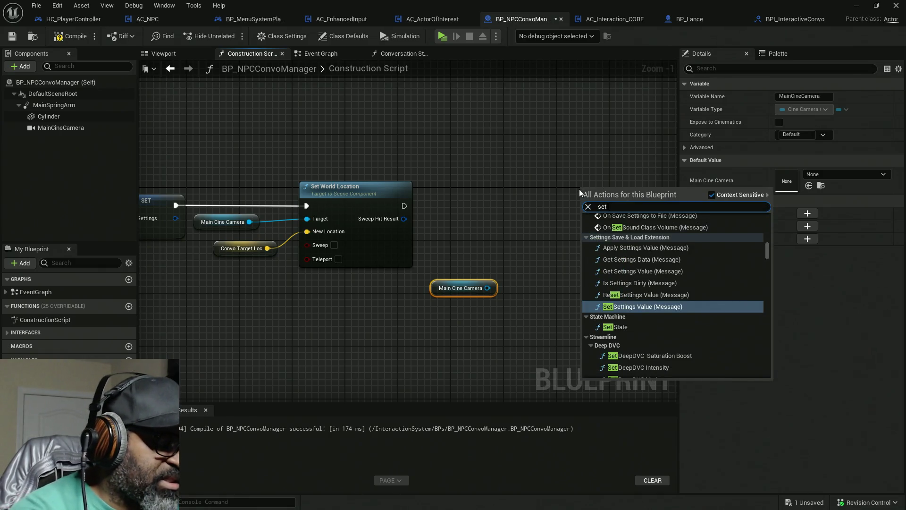
{"action": "key", "text": "BackSpace"}
{"action": "key", "text": "BackSpace"}
{"action": "key", "text": "BackSpace"}
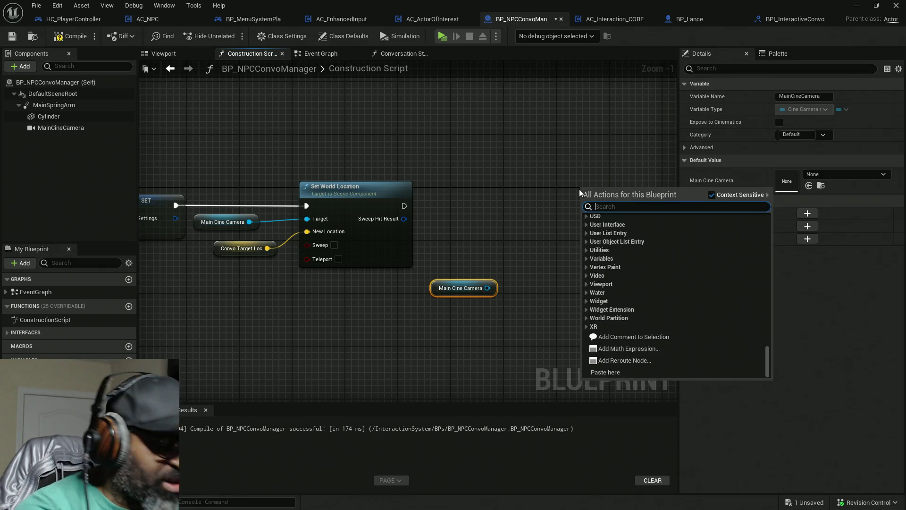
{"action": "type", "text": "get look"}
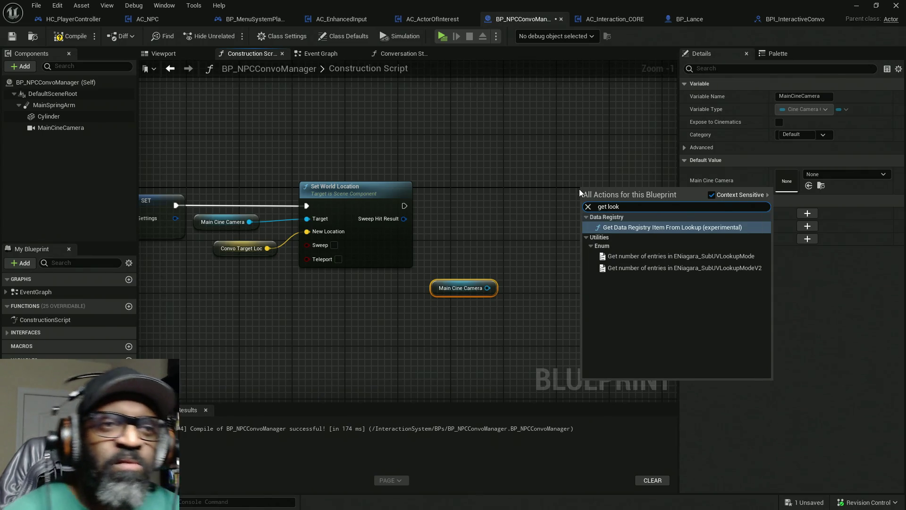
{"action": "left_click", "coordinate": [778, 53]}
{"action": "left_click", "coordinate": [741, 241]}
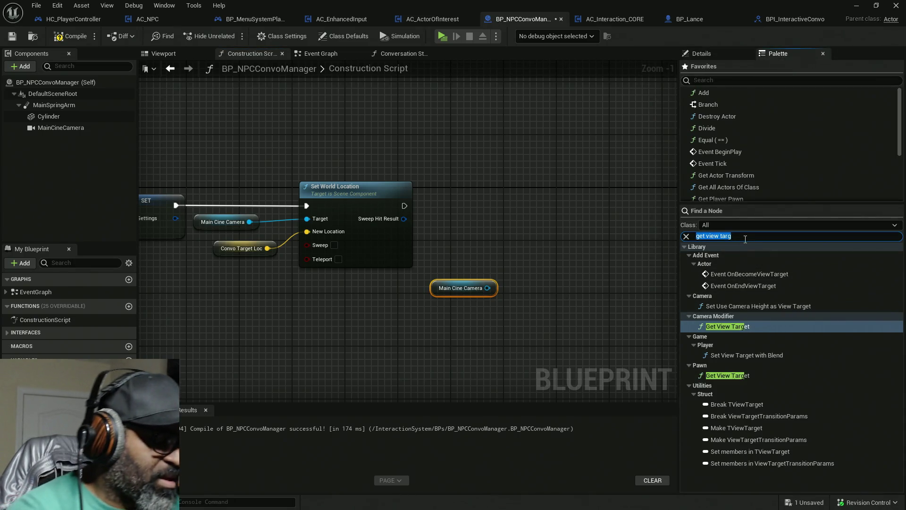
{"action": "type", "text": "look at rotati"}
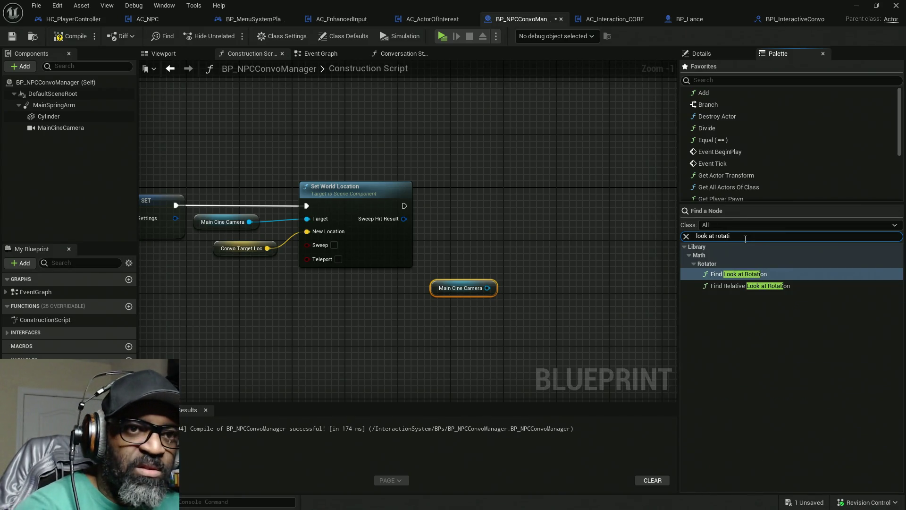
{"action": "left_click", "coordinate": [745, 276]}
{"action": "mouse_move", "coordinate": [459, 324]}
{"action": "left_mouse_down"}
{"action": "mouse_move", "coordinate": [378, 307]}
{"action": "mouse_move", "coordinate": [409, 309]}
{"action": "left_mouse_up"}
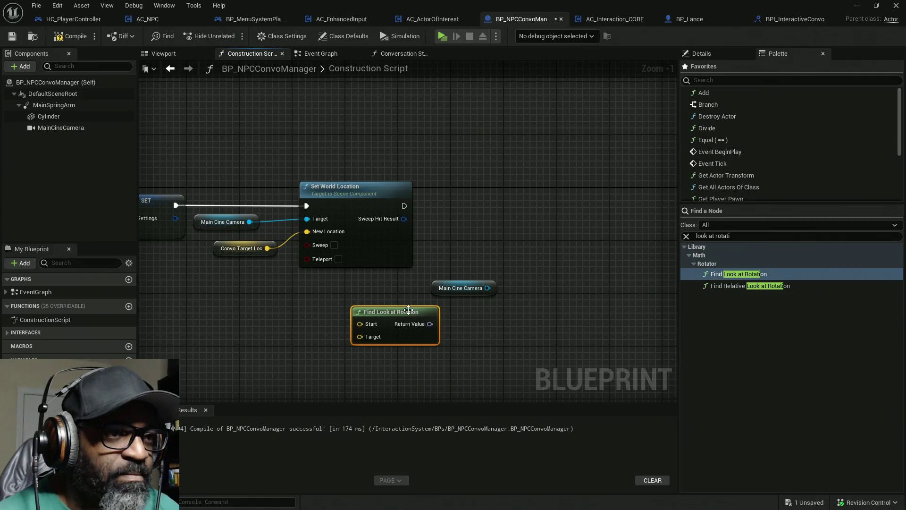
{"action": "mouse_move", "coordinate": [465, 288]}
{"action": "left_mouse_down"}
{"action": "mouse_move", "coordinate": [481, 262]}
{"action": "mouse_move", "coordinate": [558, 228]}
{"action": "left_mouse_up"}
{"action": "type", "text": "set rot"}
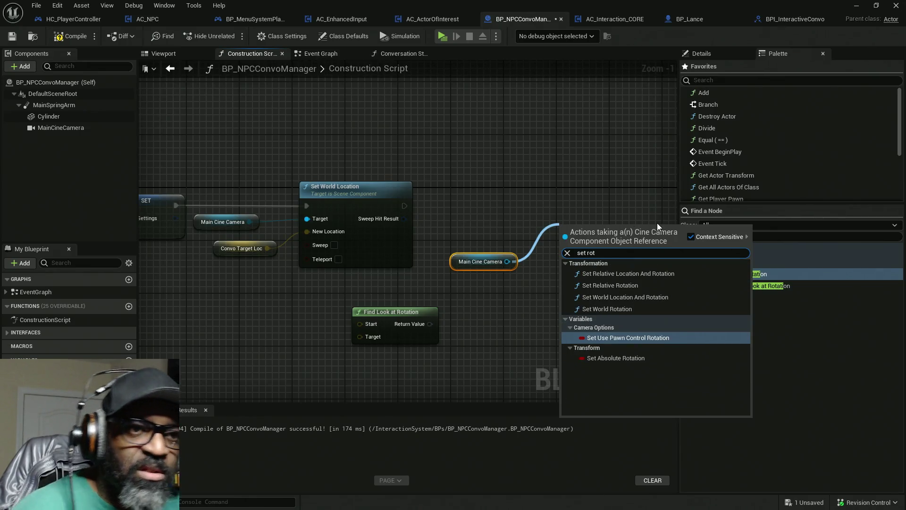
Add a Set World Rotation for Main Cine Camera, executed after Set World Location.
{"action": "left_click", "coordinate": [608, 309]}
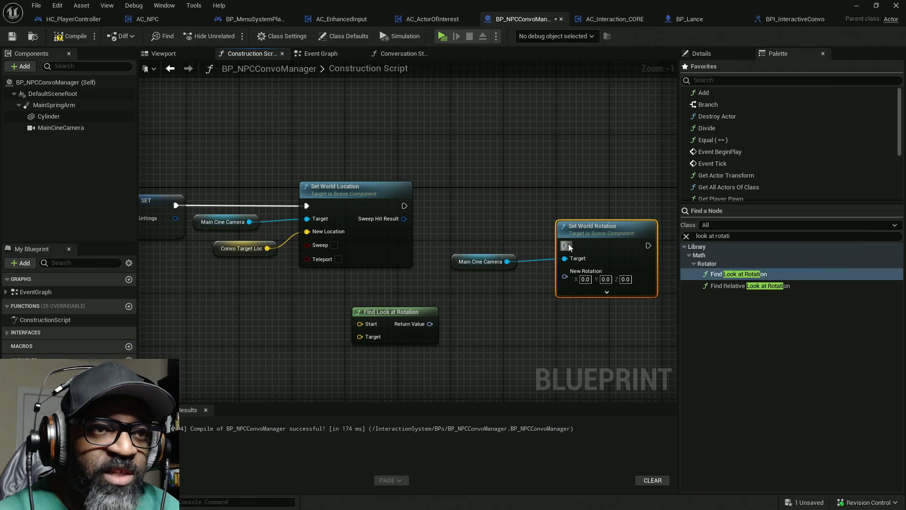
{"action": "left_click_drag", "start_coordinate": [438, 201], "coordinate": [405, 205]}
{"action": "left_click_drag", "start_coordinate": [621, 259], "coordinate": [621, 220]}
{"action": "left_click_drag", "start_coordinate": [477, 262], "coordinate": [477, 241]}
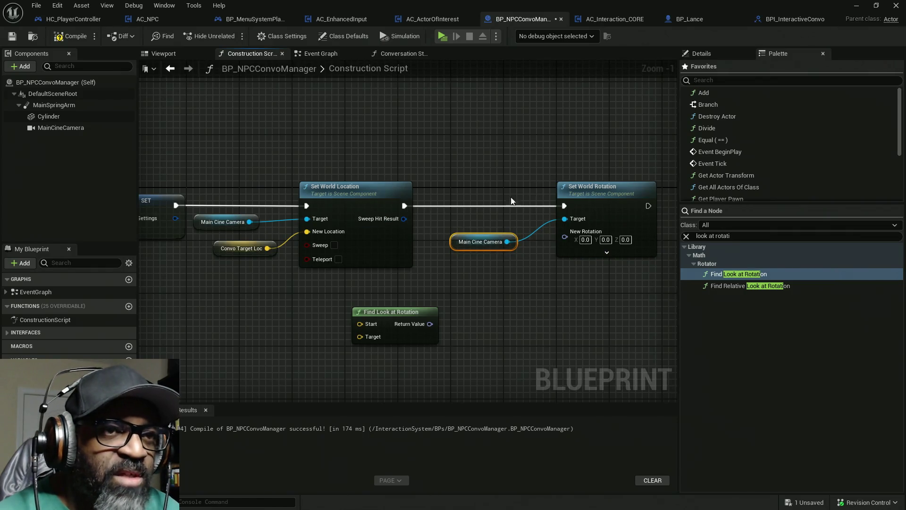
{"action": "left_click_drag", "start_coordinate": [468, 246], "coordinate": [475, 227]}
{"action": "left_click_drag", "start_coordinate": [608, 255], "coordinate": [529, 230]}
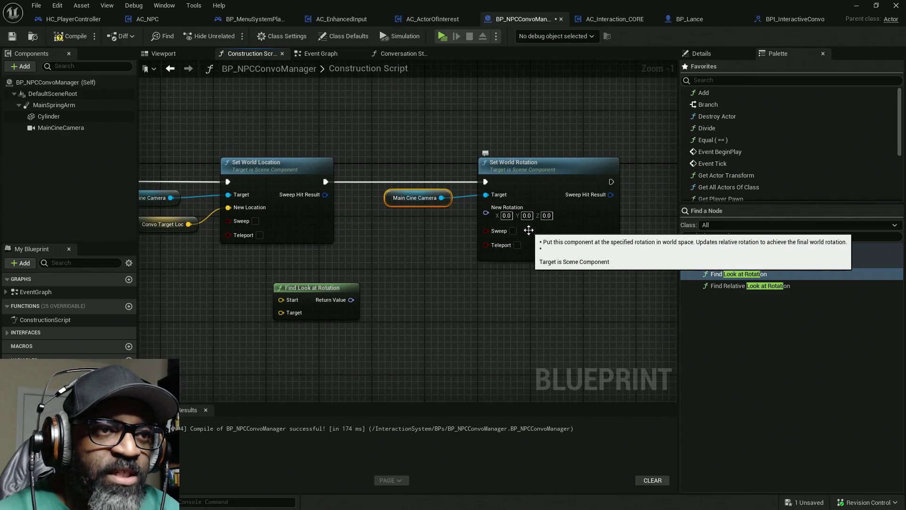
Split both rotator pins and connect the look-at Yaw to New Rotation Z (Yaw).
{"action": "right_click", "coordinate": [493, 216]}
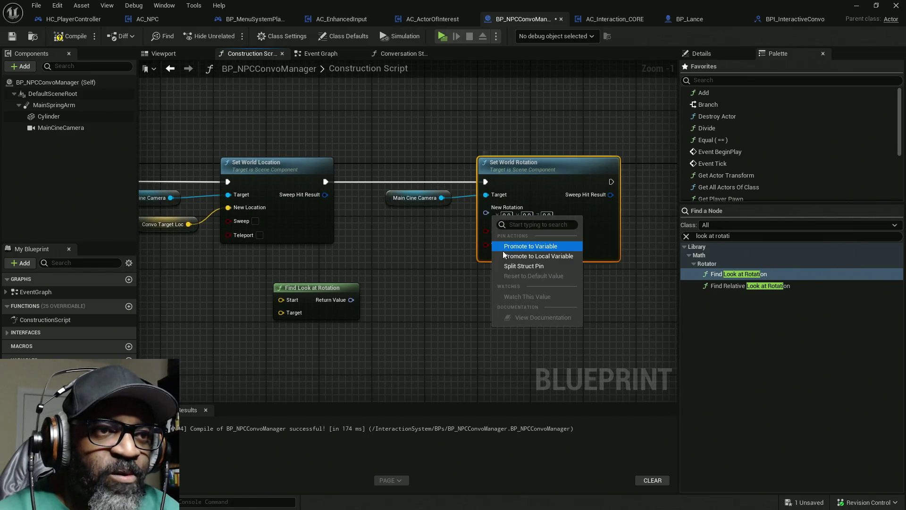
{"action": "left_click", "coordinate": [523, 266]}
{"action": "right_click", "coordinate": [351, 300]}
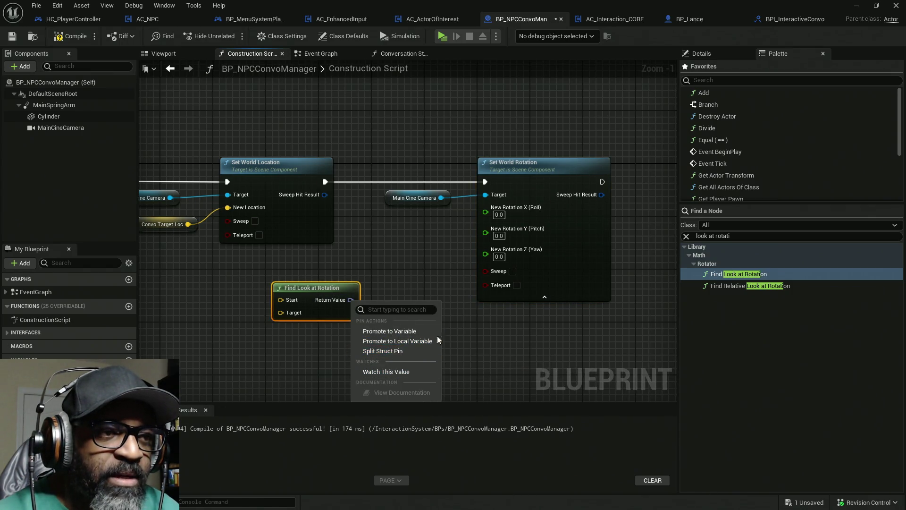
{"action": "left_click", "coordinate": [399, 351]}
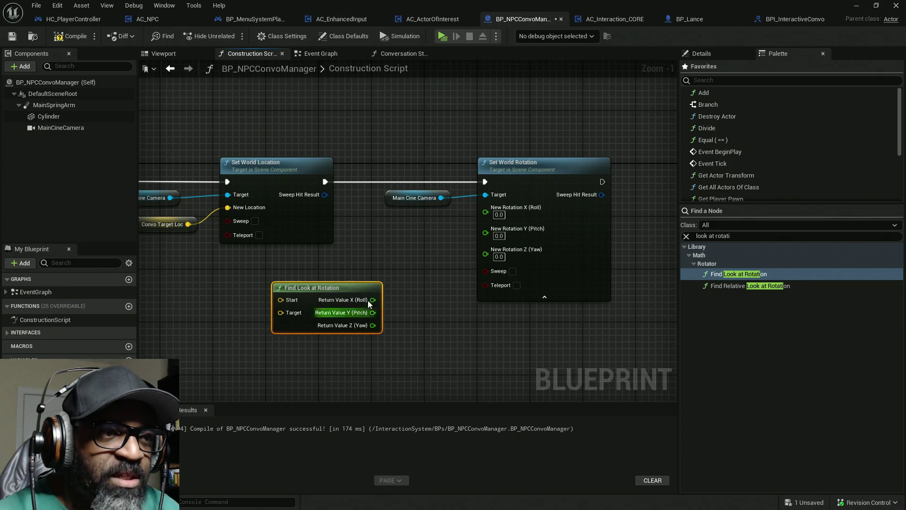
{"action": "mouse_move", "coordinate": [375, 328]}
{"action": "left_mouse_down"}
{"action": "mouse_move", "coordinate": [479, 242]}
{"action": "mouse_move", "coordinate": [491, 255]}
{"action": "left_mouse_up"}
{"action": "mouse_move", "coordinate": [355, 295]}
{"action": "left_mouse_down"}
{"action": "mouse_move", "coordinate": [395, 288]}
{"action": "mouse_move", "coordinate": [435, 254]}
{"action": "left_mouse_up"}
{"action": "mouse_move", "coordinate": [436, 125]}
{"action": "left_mouse_down"}
{"action": "mouse_move", "coordinate": [573, 247]}
{"action": "mouse_move", "coordinate": [576, 298]}
{"action": "mouse_move", "coordinate": [627, 283]}
{"action": "left_mouse_up"}
{"action": "left_click", "coordinate": [435, 226]}
{"action": "left_click_drag", "start_coordinate": [446, 249], "coordinate": [411, 250]}
{"action": "left_click_drag", "start_coordinate": [246, 277], "coordinate": [327, 267]}
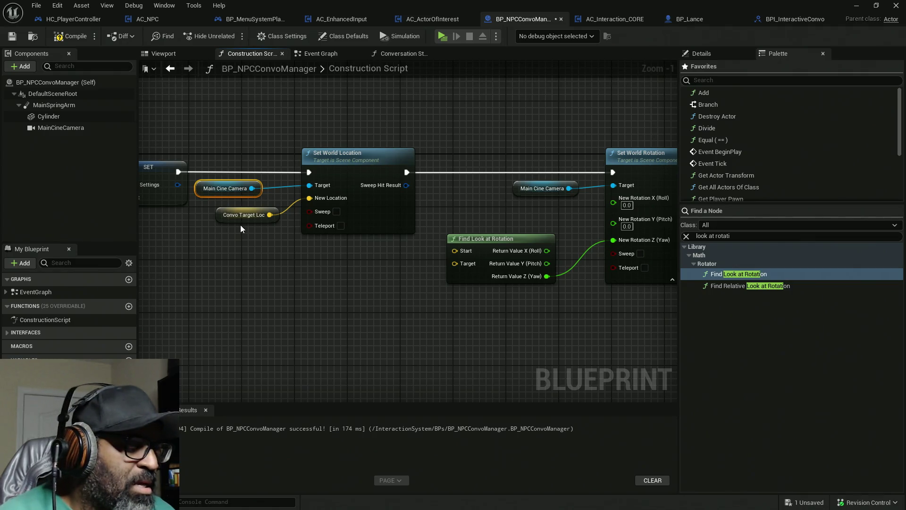
Duplicate the camera and Convo Target Loc getters, wiring Convo Target Loc into the look-at Target.
{"action": "key", "text": "ctrl+c"}
{"action": "key", "text": "ctrl+v"}
{"action": "left_click_drag", "start_coordinate": [250, 295], "coordinate": [243, 309]}
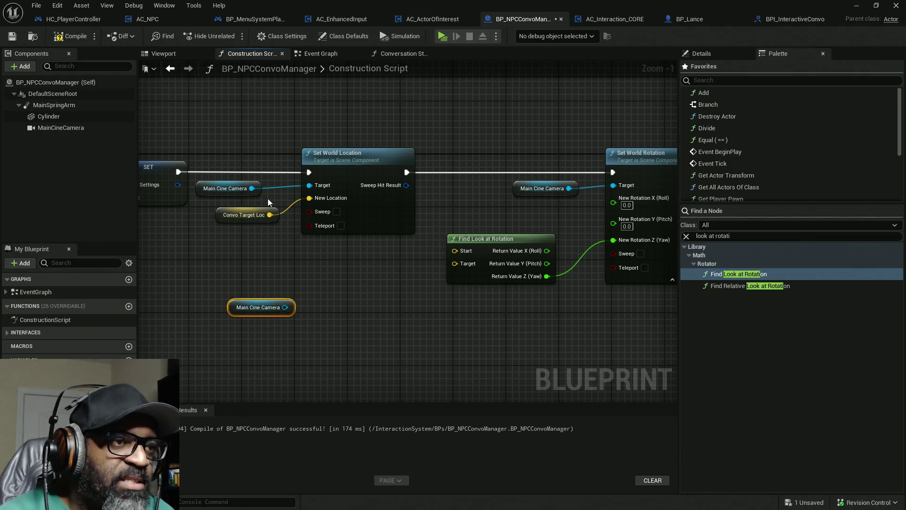
{"action": "left_click", "coordinate": [263, 210]}
{"action": "key", "text": "ctrl+c"}
{"action": "key", "text": "ctrl+v"}
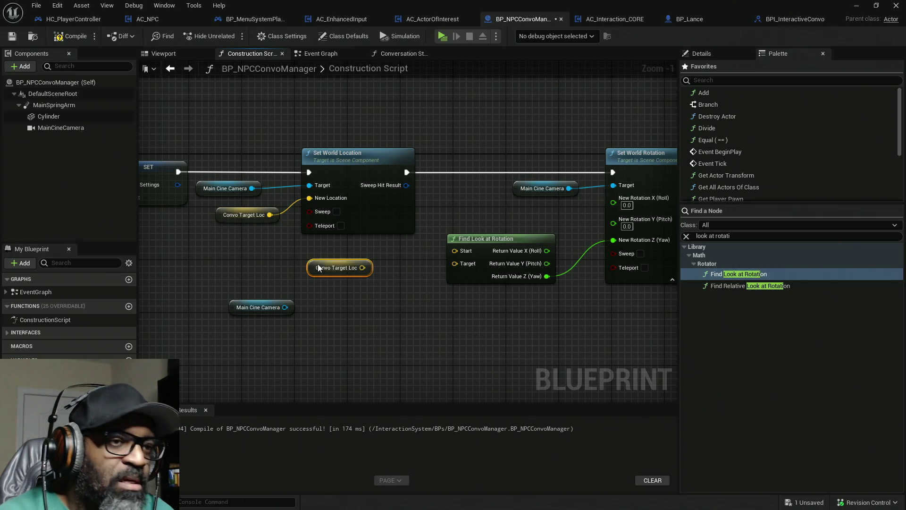
{"action": "mouse_move", "coordinate": [362, 267]}
{"action": "left_mouse_down"}
{"action": "mouse_move", "coordinate": [463, 267]}
{"action": "mouse_move", "coordinate": [423, 285]}
{"action": "left_mouse_up"}
{"action": "left_click_drag", "start_coordinate": [445, 325], "coordinate": [341, 273]}
{"action": "mouse_move", "coordinate": [429, 287]}
{"action": "left_mouse_down"}
{"action": "mouse_move", "coordinate": [485, 310]}
{"action": "mouse_move", "coordinate": [495, 327]}
{"action": "left_mouse_up"}
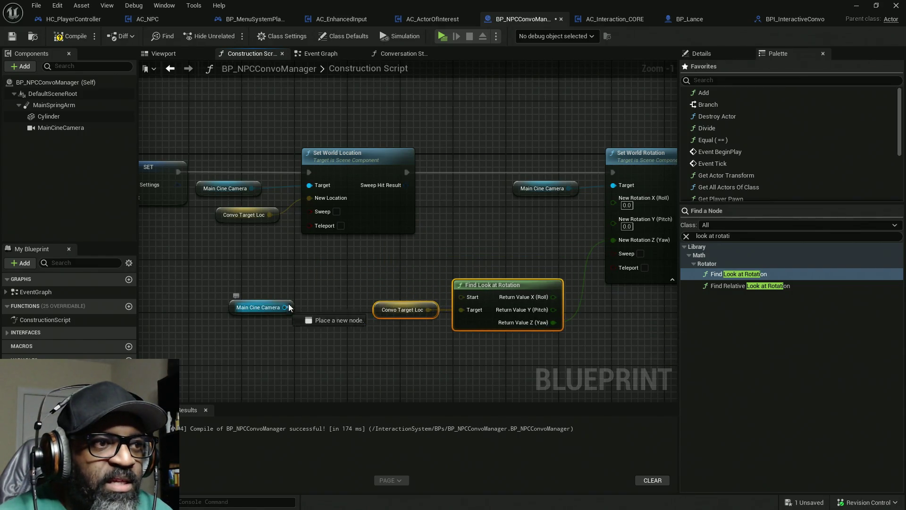
Wire the camera's Get World Location into Start, then compile, save and dismiss the validation notice.
{"action": "left_click_drag", "start_coordinate": [285, 308], "coordinate": [327, 278]}
{"action": "type", "text": "get world loca"}
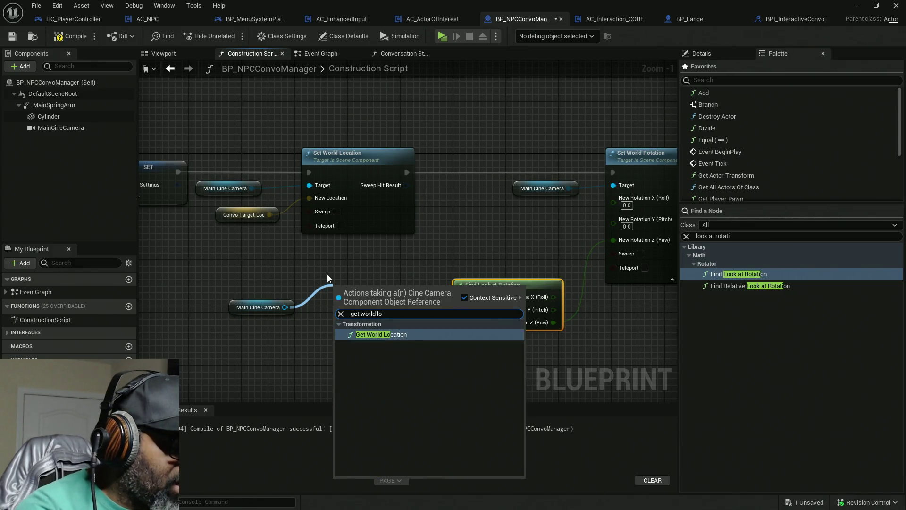
{"action": "key", "text": "Return"}
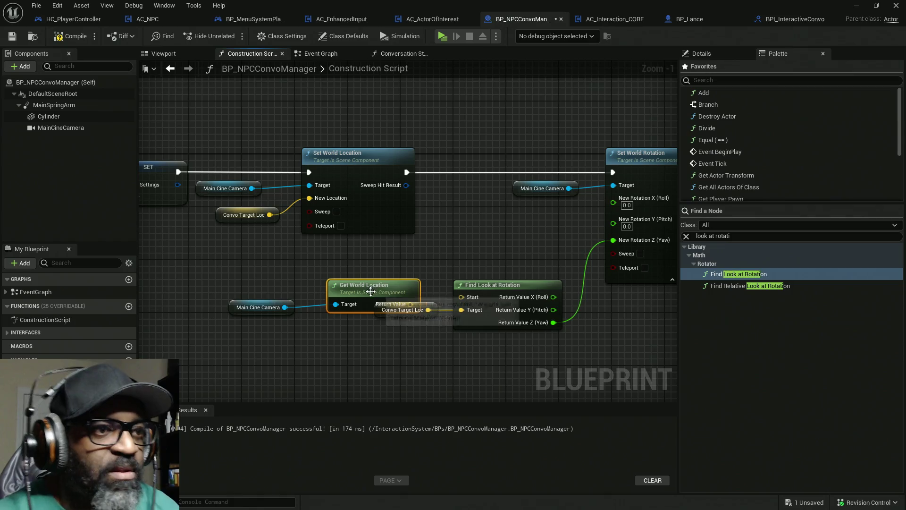
{"action": "left_click_drag", "start_coordinate": [415, 291], "coordinate": [461, 297]}
{"action": "left_click_drag", "start_coordinate": [258, 308], "coordinate": [291, 294]}
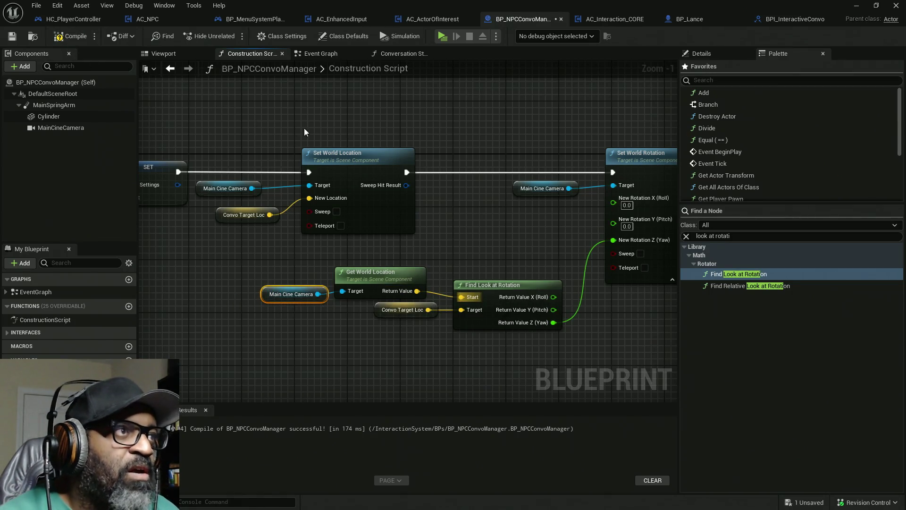
{"action": "key", "text": "F7"}
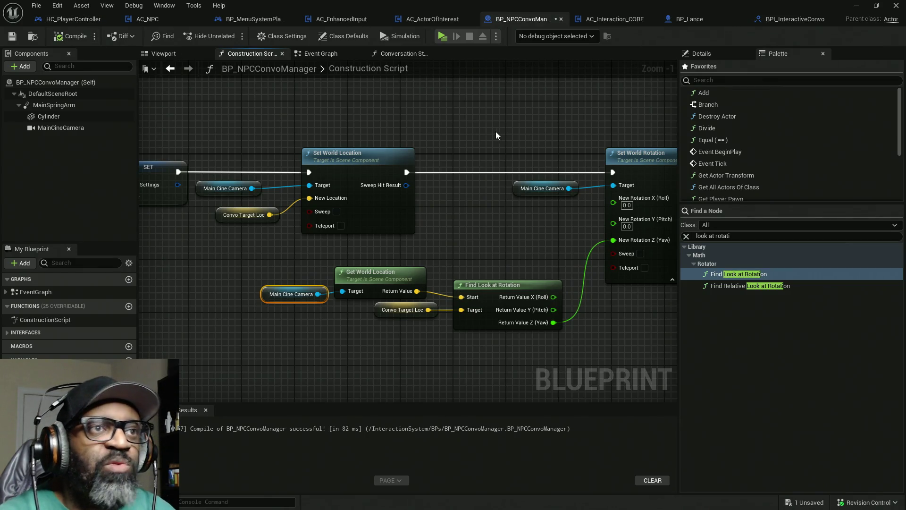
{"action": "key", "text": "ctrl+s"}
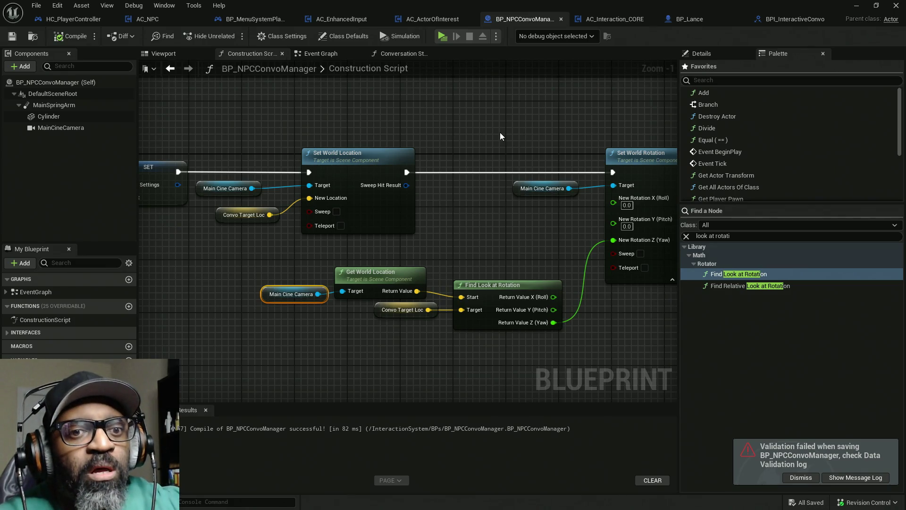
{"action": "left_click", "coordinate": [807, 477]}
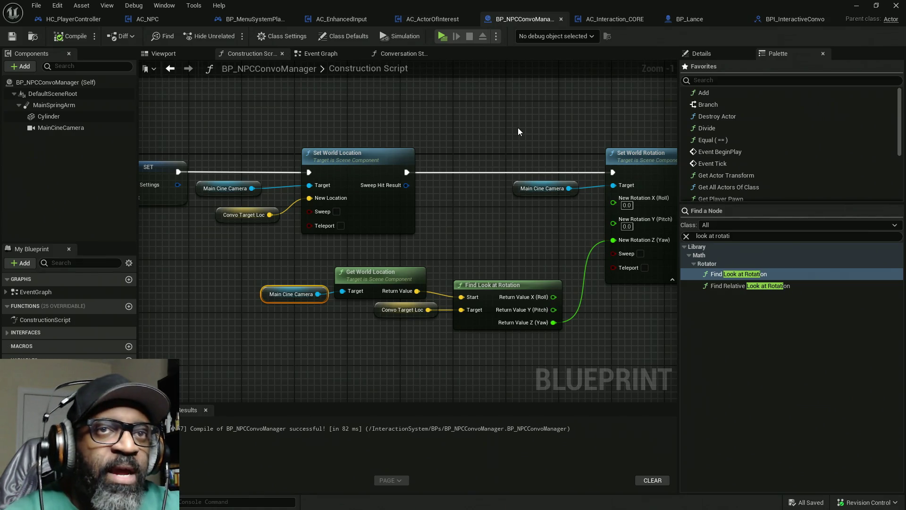
Bring the SpawnActor area of HC_PlayerController's event graph into view.
{"action": "left_click", "coordinate": [71, 19]}
{"action": "scroll", "coordinate": [429, 194], "scroll_direction": "down", "scroll_amount": 4}
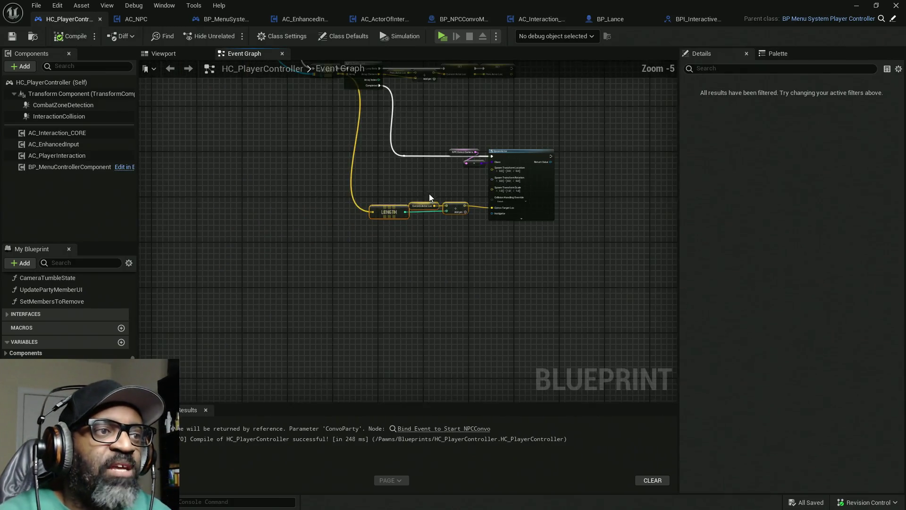
{"action": "scroll", "coordinate": [371, 226], "scroll_direction": "up", "scroll_amount": 1}
{"action": "scroll", "coordinate": [371, 226], "scroll_direction": "up", "scroll_amount": 3}
{"action": "mouse_move", "coordinate": [260, 227]}
{"action": "left_mouse_down"}
{"action": "mouse_move", "coordinate": [384, 219]}
{"action": "mouse_move", "coordinate": [205, 270]}
{"action": "left_mouse_up"}
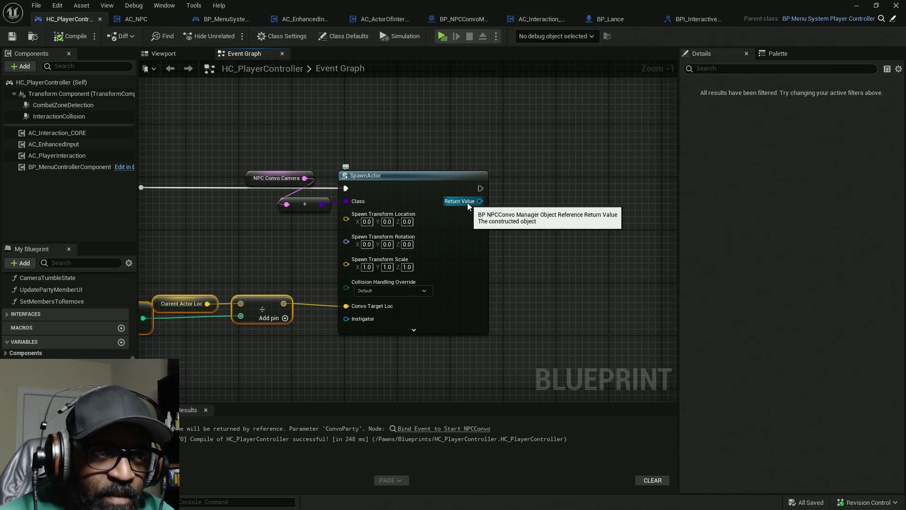
Place a Set View Target with Blend node from the Palette and run it after SpawnActor.
{"action": "left_click", "coordinate": [778, 55]}
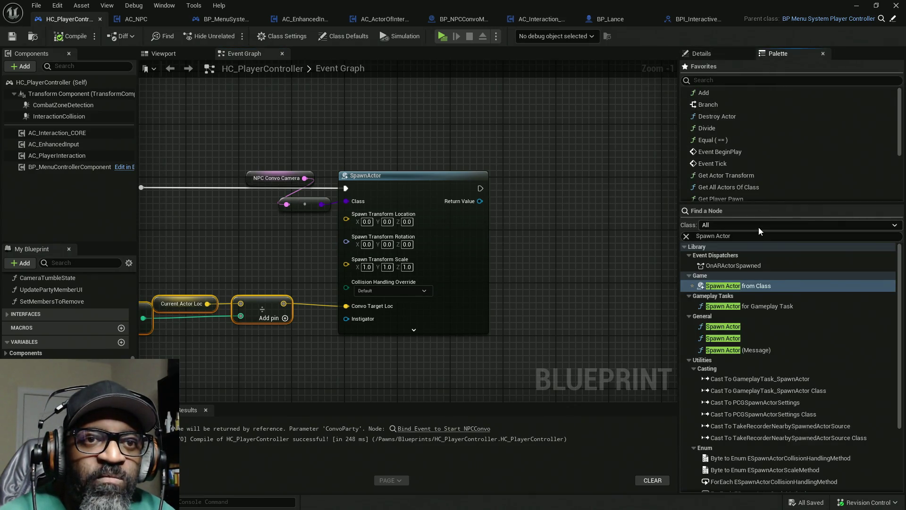
{"action": "left_click", "coordinate": [769, 236]}
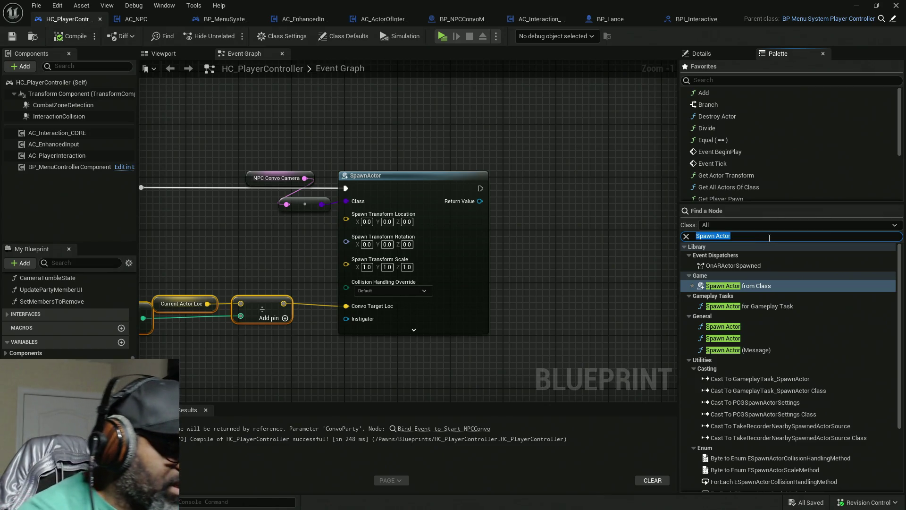
{"action": "type", "text": "blend"}
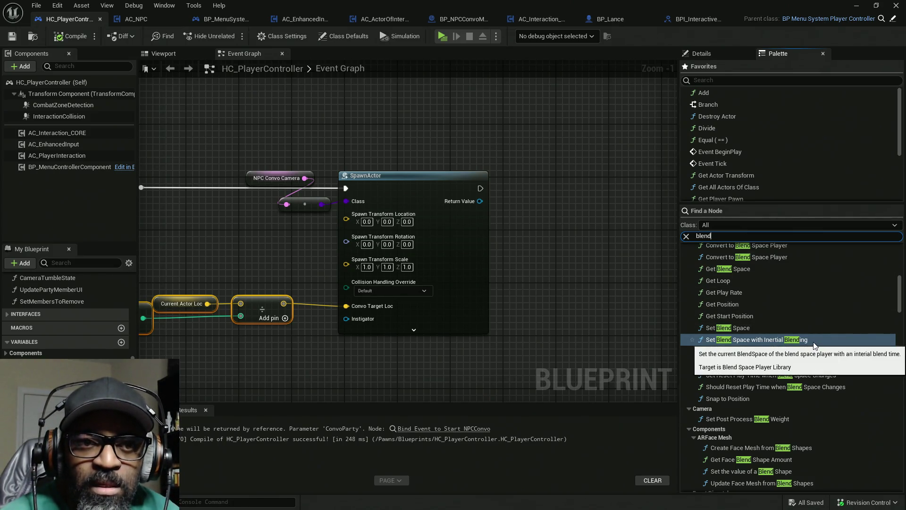
{"action": "scroll", "coordinate": [846, 330], "scroll_direction": "up", "scroll_amount": 4}
{"action": "scroll", "coordinate": [846, 330], "scroll_direction": "up", "scroll_amount": 3}
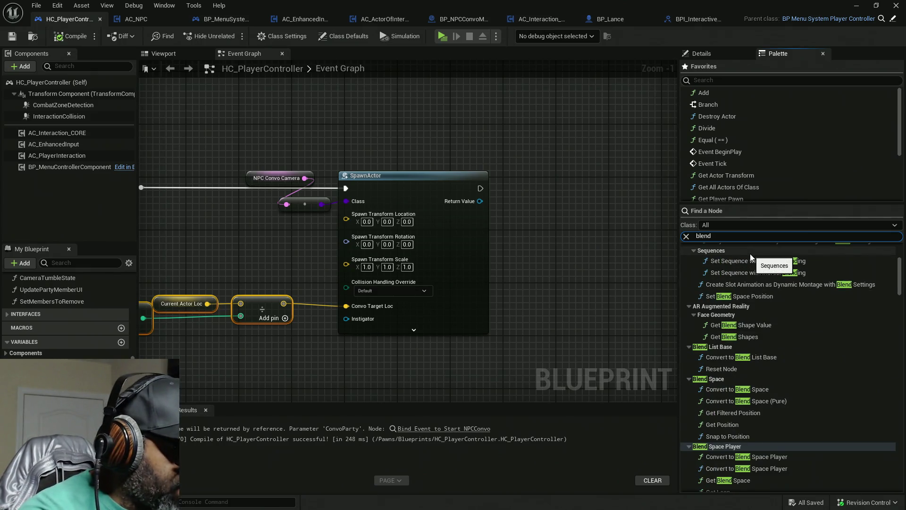
{"action": "key", "text": "Home"}
{"action": "type", "text": "target"}
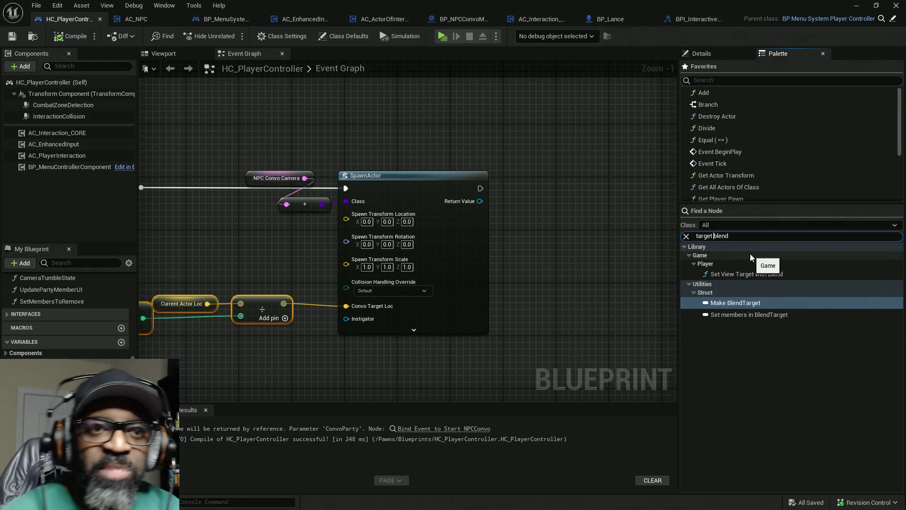
{"action": "left_click_drag", "start_coordinate": [749, 276], "coordinate": [549, 201]}
{"action": "mouse_move", "coordinate": [480, 189]}
{"action": "left_mouse_down"}
{"action": "mouse_move", "coordinate": [557, 222]}
{"action": "mouse_move", "coordinate": [548, 208]}
{"action": "mouse_move", "coordinate": [559, 182]}
{"action": "mouse_move", "coordinate": [479, 197]}
{"action": "left_mouse_up"}
Give it Self as Target and the spawned actor as New View Target, then compile and save.
{"action": "type", "text": "self"}
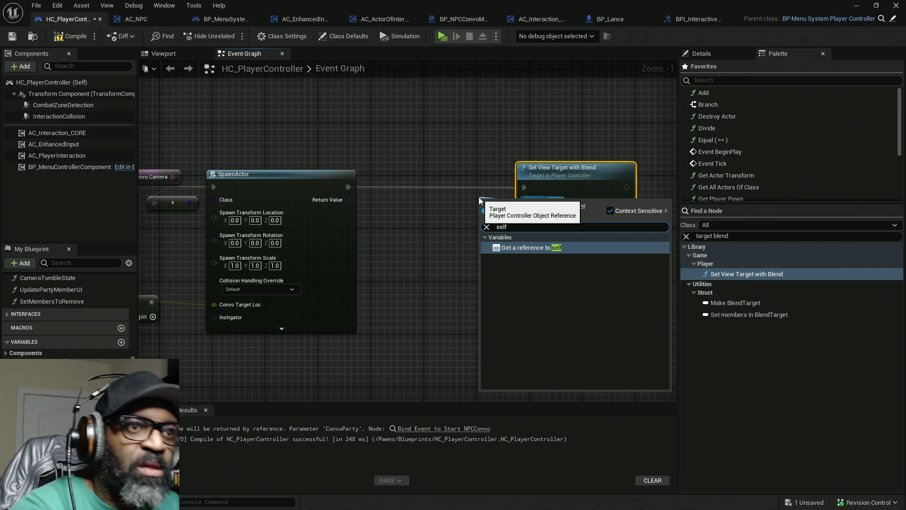
{"action": "key", "text": "Return"}
{"action": "left_click_drag", "start_coordinate": [495, 202], "coordinate": [449, 195]}
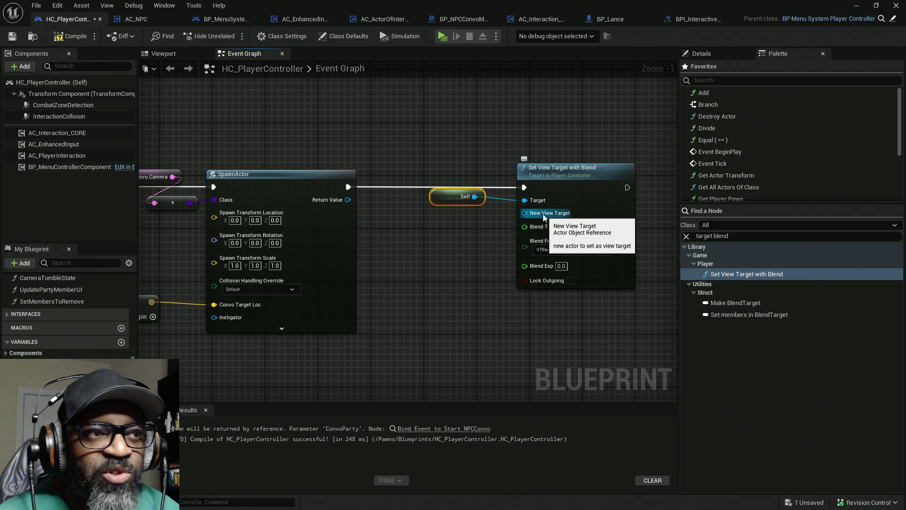
{"action": "mouse_move", "coordinate": [544, 217]}
{"action": "left_mouse_down"}
{"action": "mouse_move", "coordinate": [291, 193]}
{"action": "mouse_move", "coordinate": [330, 203]}
{"action": "left_mouse_up"}
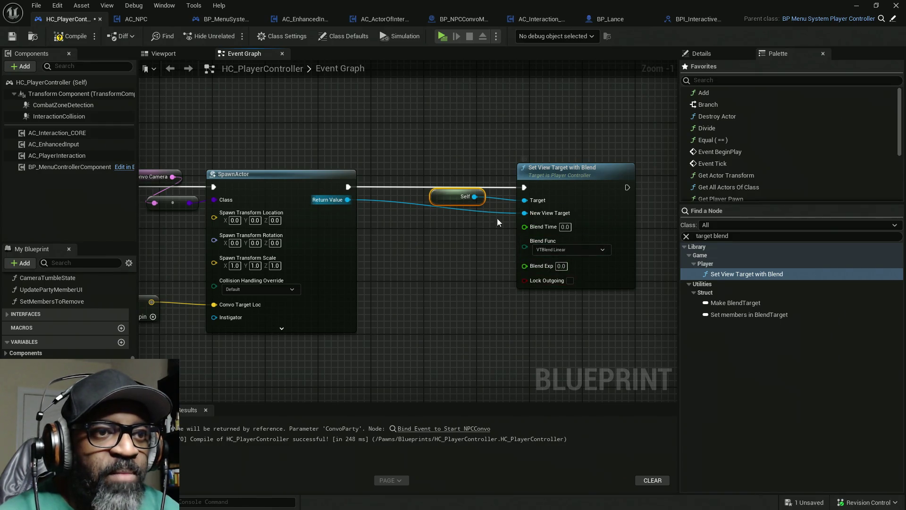
{"action": "left_click", "coordinate": [80, 37]}
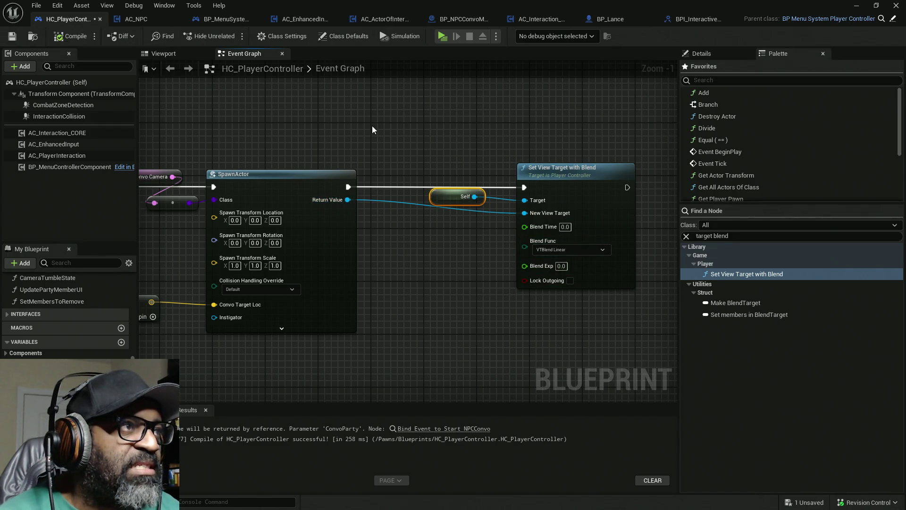
{"action": "key", "text": "ctrl+s"}
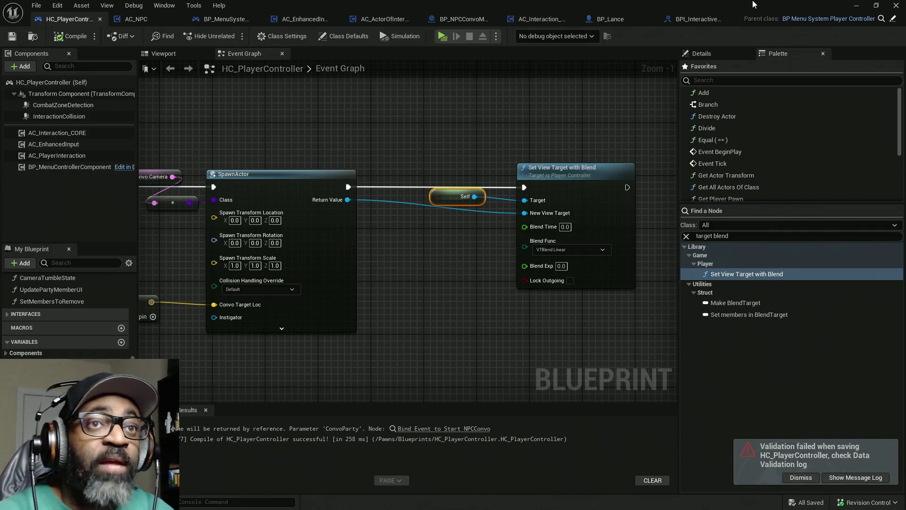
Dismiss the validation-failed notice and clear the asset check errors from the Message Log.
{"action": "left_click", "coordinate": [856, 477]}
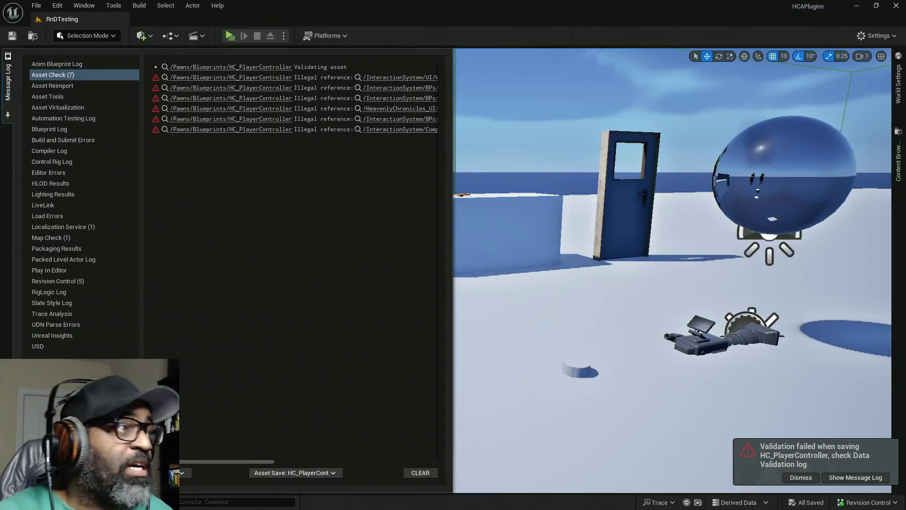
{"action": "left_click", "coordinate": [798, 478]}
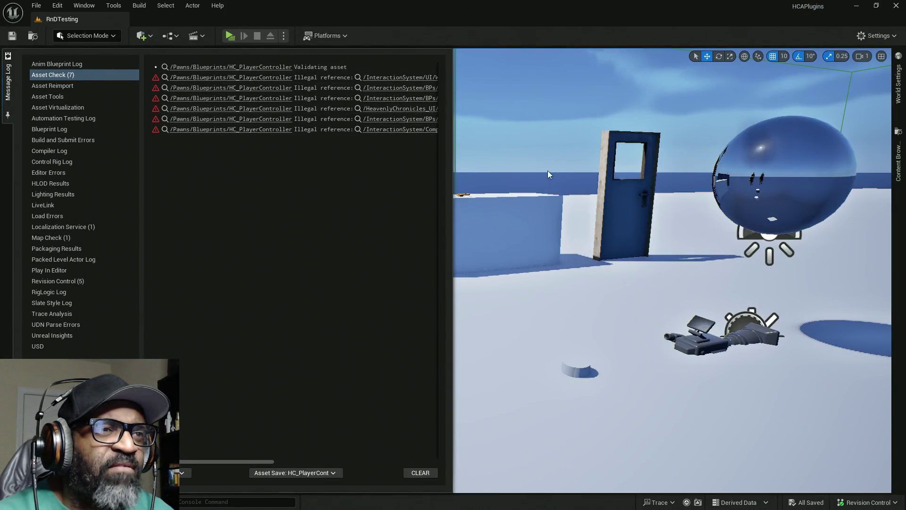
{"action": "left_click", "coordinate": [421, 473]}
{"action": "left_click", "coordinate": [556, 229]}
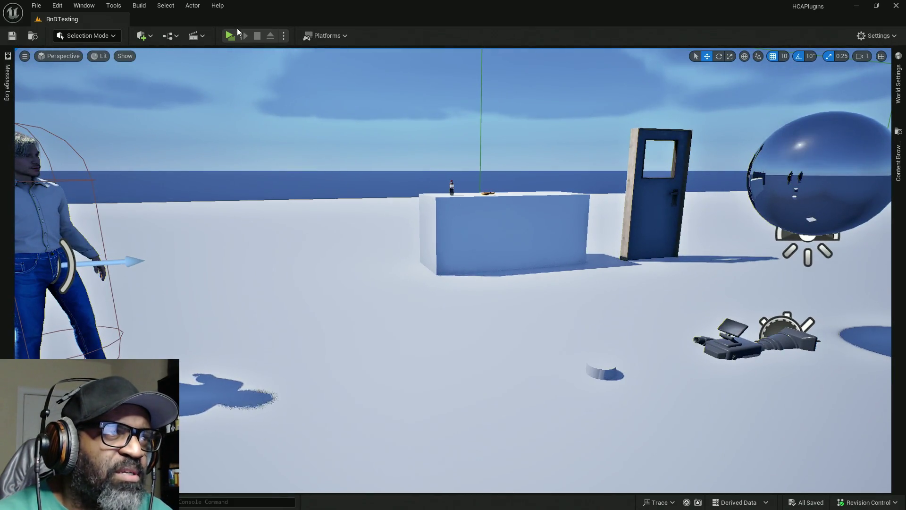
Play in standalone, walk up to Fen and talk, seeing the view jump to empty sky, then exit.
{"action": "left_click", "coordinate": [230, 36]}
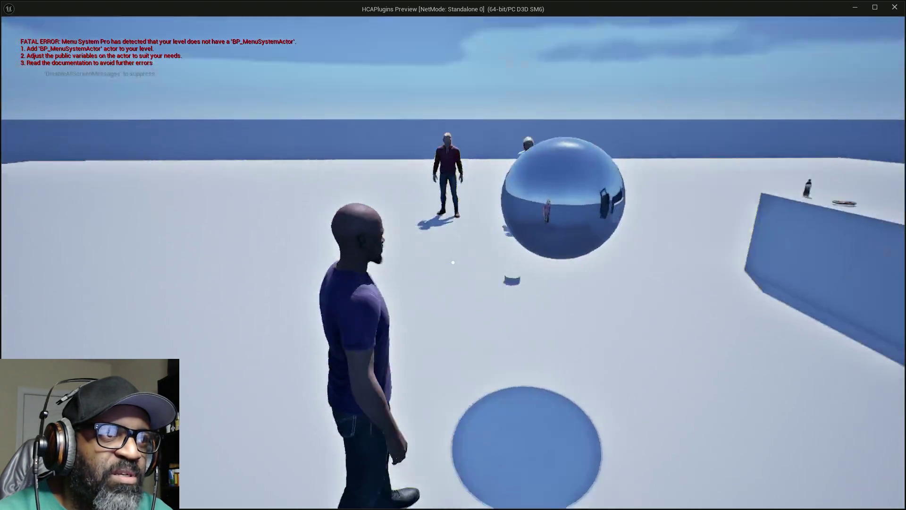
{"action": "key", "text": "w"}
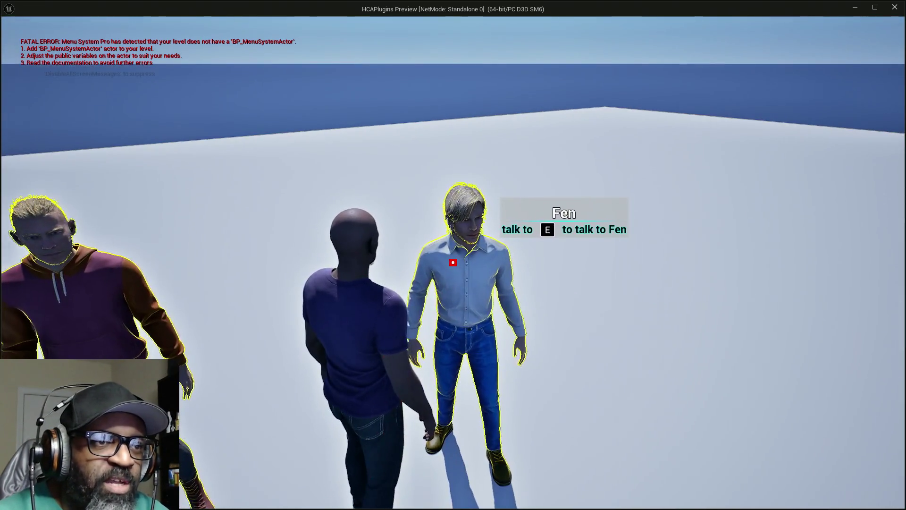
{"action": "key", "text": "c"}
{"action": "key", "text": "c"}
{"action": "key", "text": "w"}
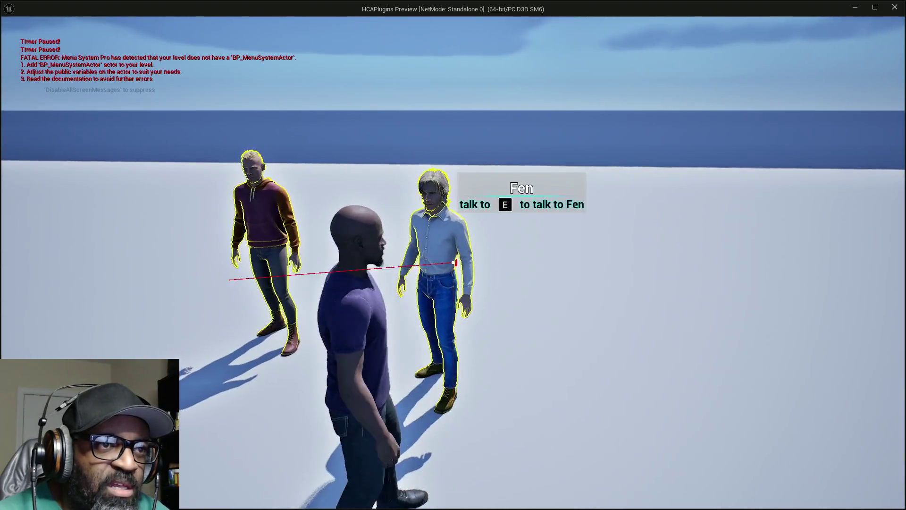
{"action": "key", "text": "w"}
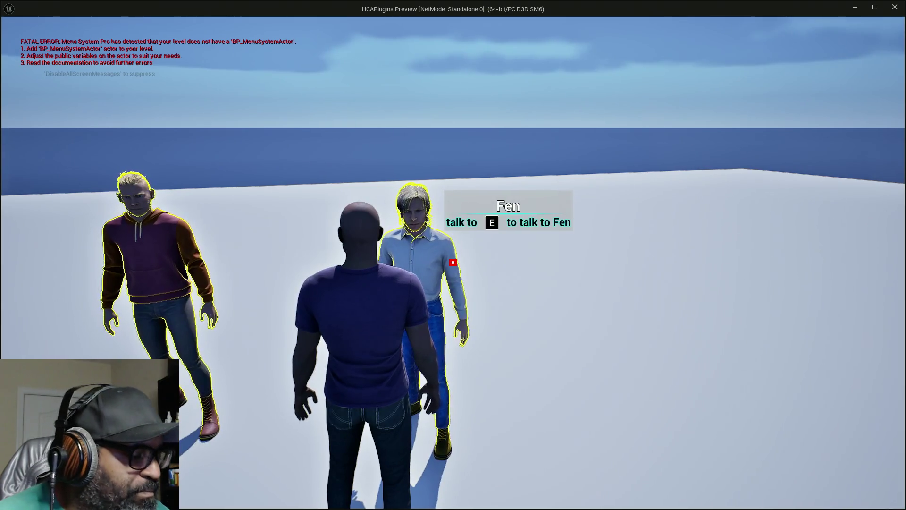
{"action": "key", "text": "e"}
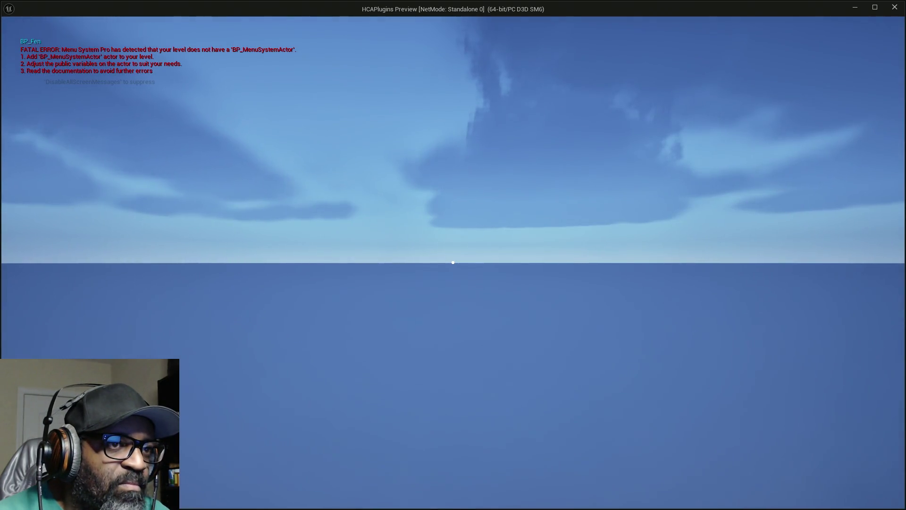
{"action": "right_click", "coordinate": [454, 262]}
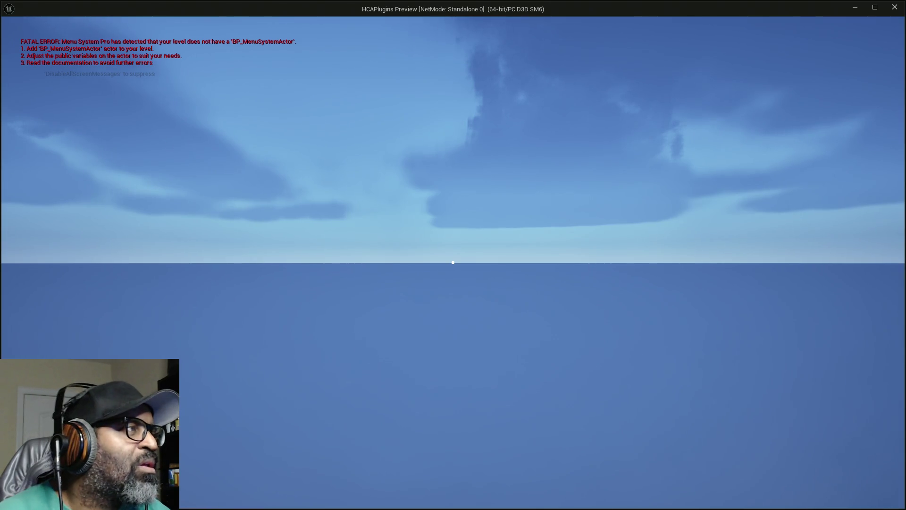
{"action": "key", "text": "Escape"}
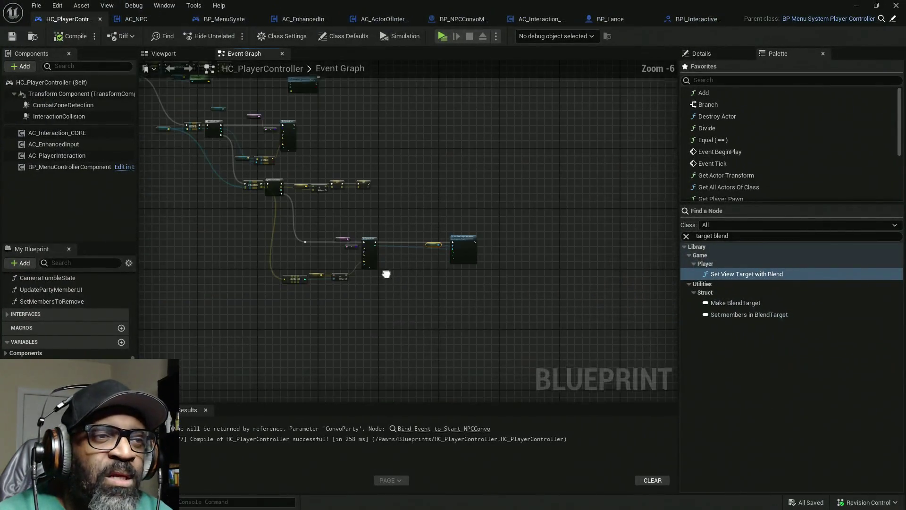
Select and nudge the LENGTH, Current Actor Loc and divide nodes, then go to BP_NPCConvoManager.
{"action": "scroll", "coordinate": [386, 274], "scroll_direction": "up", "scroll_amount": 4}
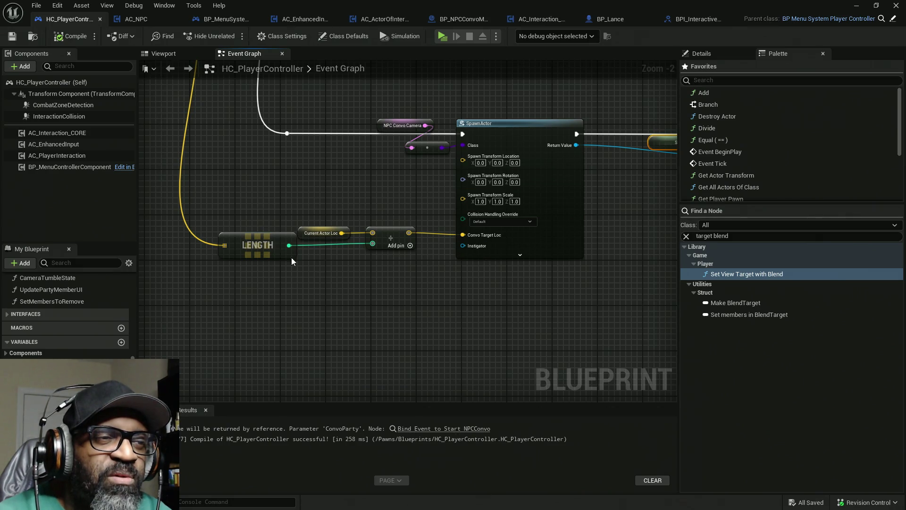
{"action": "mouse_move", "coordinate": [289, 184]}
{"action": "left_mouse_down"}
{"action": "mouse_move", "coordinate": [475, 312]}
{"action": "mouse_move", "coordinate": [393, 315]}
{"action": "mouse_move", "coordinate": [384, 283]}
{"action": "left_mouse_up"}
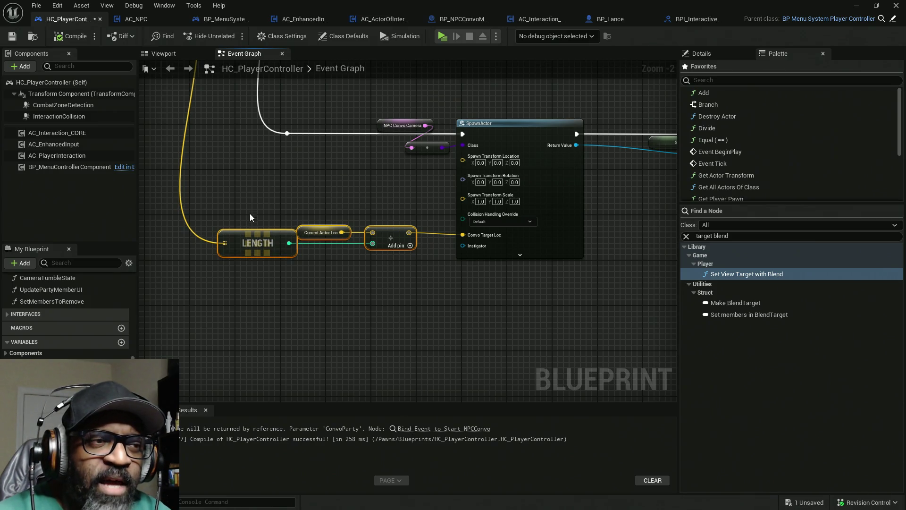
{"action": "left_click_drag", "start_coordinate": [255, 238], "coordinate": [255, 240]}
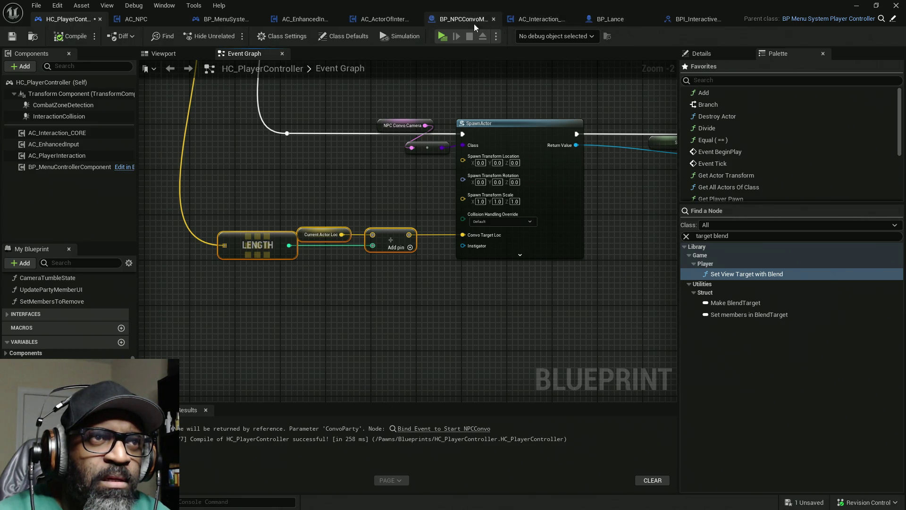
{"action": "left_click", "coordinate": [454, 21]}
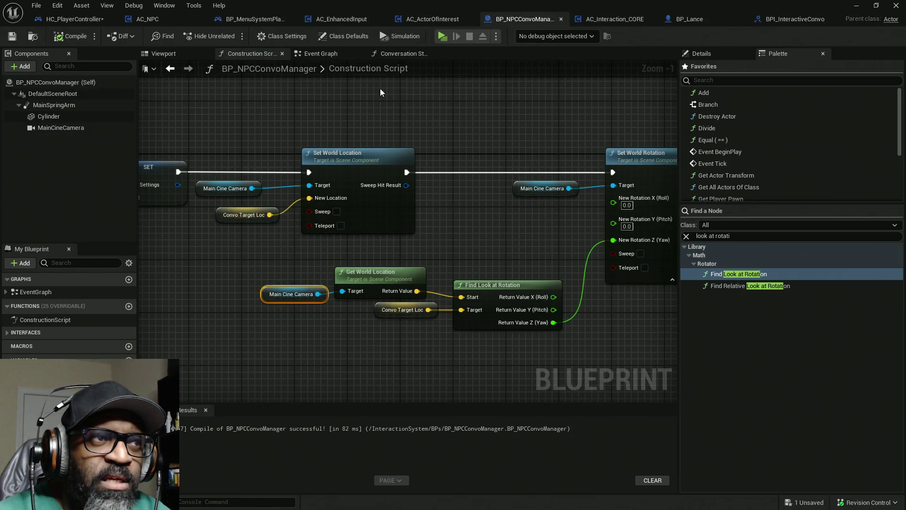
Add a Print String node wired after Set World Rotation in the construction script.
{"action": "scroll", "coordinate": [496, 141], "scroll_direction": "down", "scroll_amount": 1}
{"action": "left_click_drag", "start_coordinate": [496, 142], "coordinate": [324, 137]}
{"action": "scroll", "coordinate": [343, 255], "scroll_direction": "down", "scroll_amount": 1}
{"action": "left_click_drag", "start_coordinate": [342, 255], "coordinate": [344, 233]}
{"action": "right_click", "coordinate": [556, 153]}
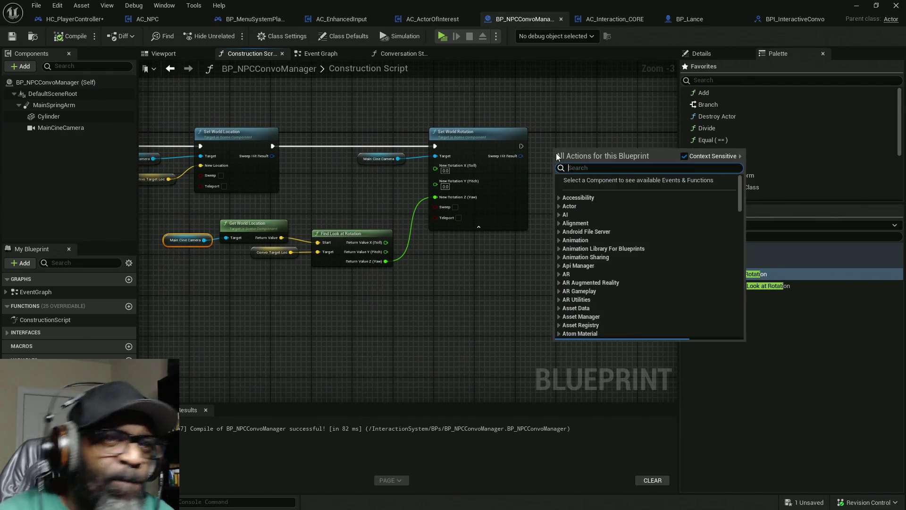
{"action": "type", "text": "print"}
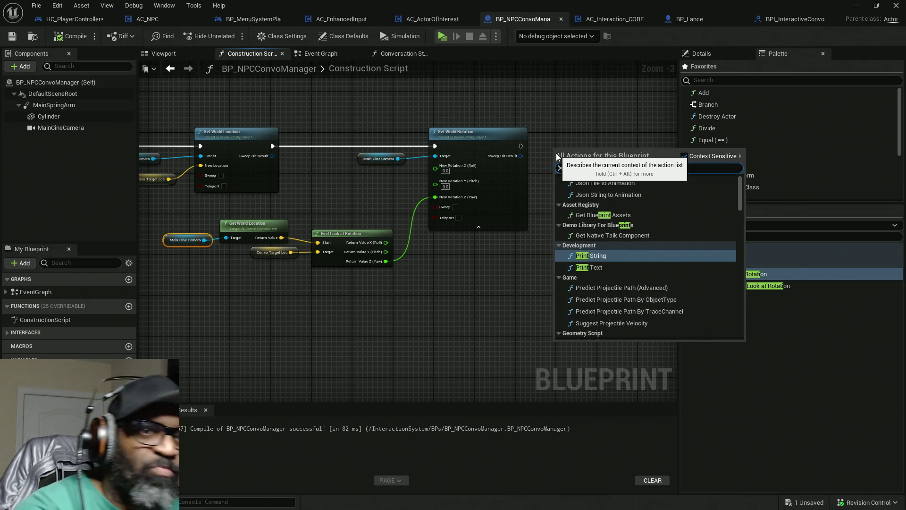
{"action": "key", "text": "Return"}
{"action": "left_click_drag", "start_coordinate": [528, 127], "coordinate": [373, 134]}
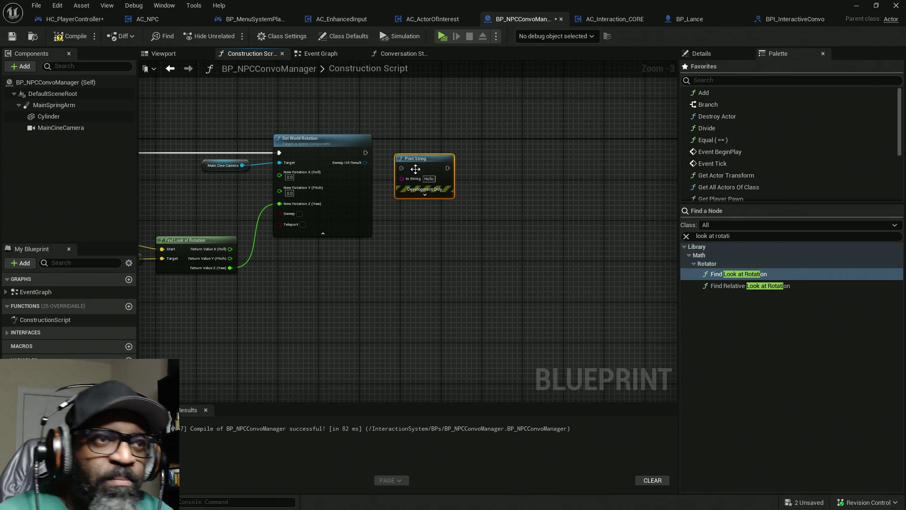
{"action": "left_click_drag", "start_coordinate": [401, 168], "coordinate": [365, 152]}
{"action": "left_click_drag", "start_coordinate": [432, 165], "coordinate": [550, 150]}
Add a Convo Target Loc getter and give Print String yellow text with a 20-second duration.
{"action": "mouse_move", "coordinate": [48, 373]}
{"action": "left_mouse_down"}
{"action": "mouse_move", "coordinate": [481, 269]}
{"action": "mouse_move", "coordinate": [424, 171]}
{"action": "left_mouse_up"}
{"action": "left_click", "coordinate": [461, 189]}
{"action": "scroll", "coordinate": [499, 170], "scroll_direction": "up", "scroll_amount": 2}
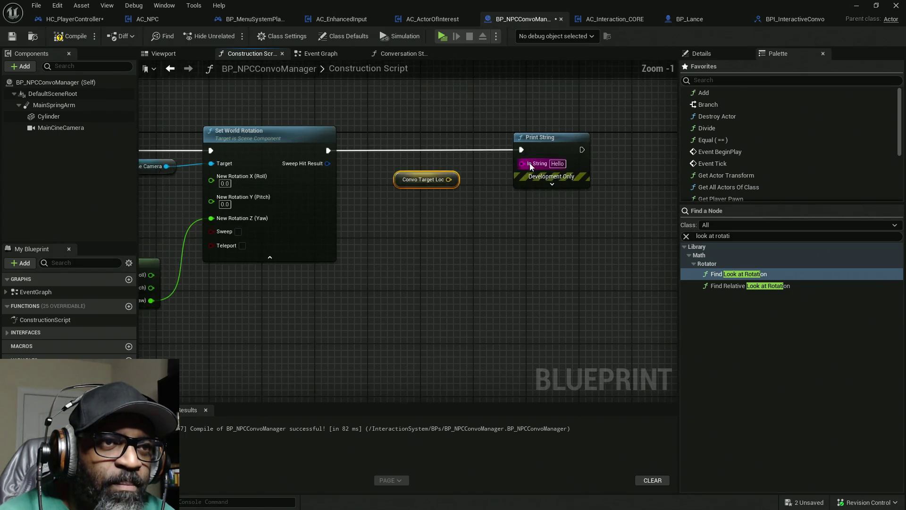
{"action": "left_click", "coordinate": [555, 189]}
{"action": "left_click", "coordinate": [558, 207]}
{"action": "left_click_drag", "start_coordinate": [624, 302], "coordinate": [664, 353]}
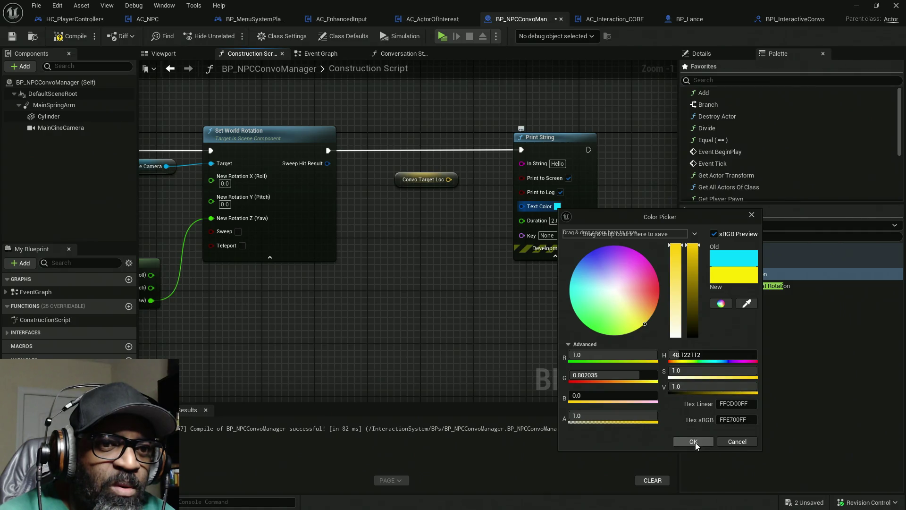
{"action": "left_click", "coordinate": [694, 441]}
{"action": "left_click", "coordinate": [556, 220]}
{"action": "type", "text": "20"}
{"action": "key", "text": "Return"}
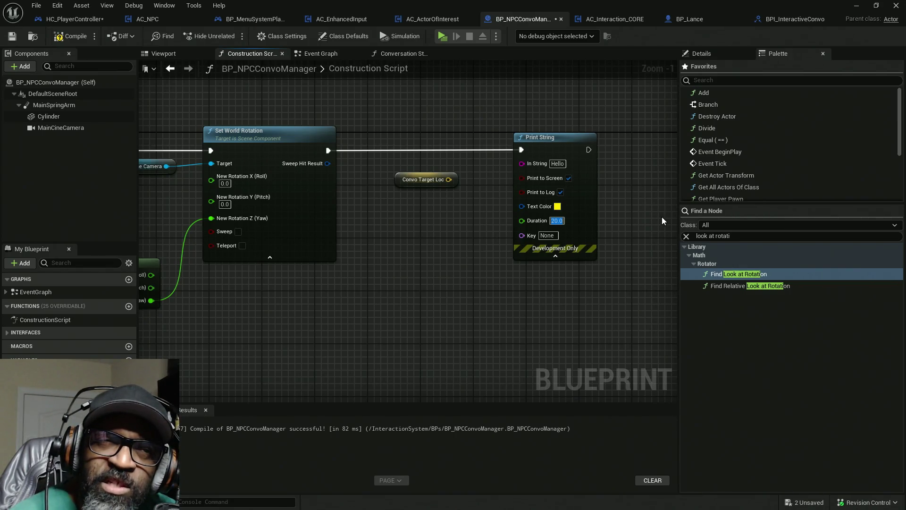
Feed Convo Target Loc into Print String's In String, then compile and save all.
{"action": "mouse_move", "coordinate": [532, 170]}
{"action": "left_mouse_down"}
{"action": "mouse_move", "coordinate": [449, 179]}
{"action": "mouse_move", "coordinate": [382, 172]}
{"action": "mouse_move", "coordinate": [374, 163]}
{"action": "left_mouse_up"}
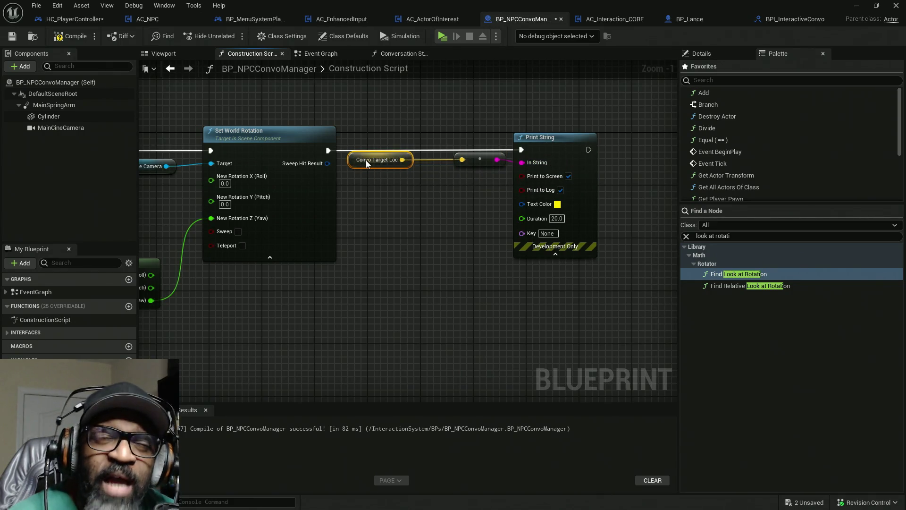
{"action": "left_click_drag", "start_coordinate": [481, 155], "coordinate": [457, 159]}
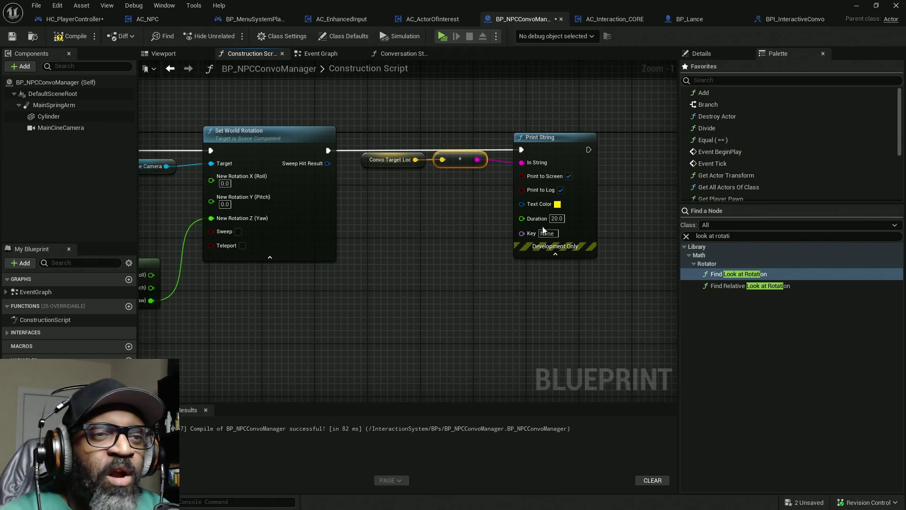
{"action": "left_click", "coordinate": [75, 37]}
{"action": "key", "text": "ctrl+shift+s"}
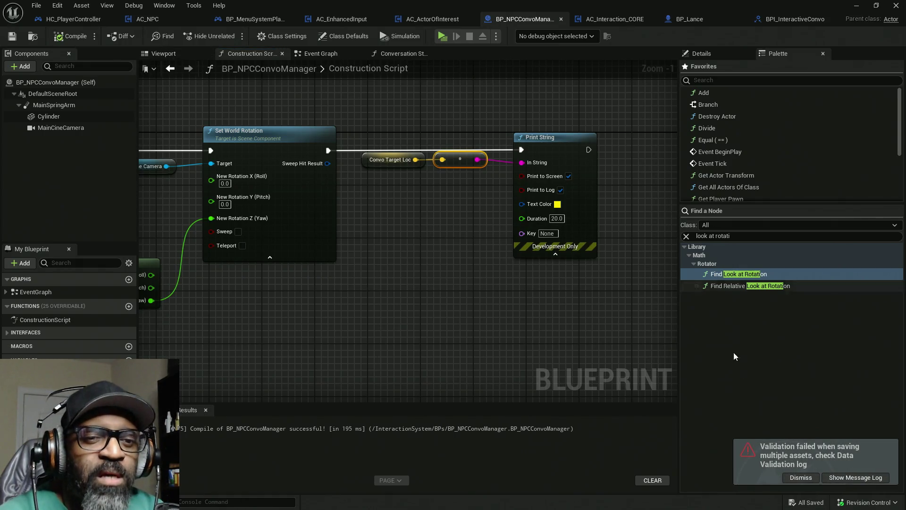
{"action": "left_click", "coordinate": [801, 477]}
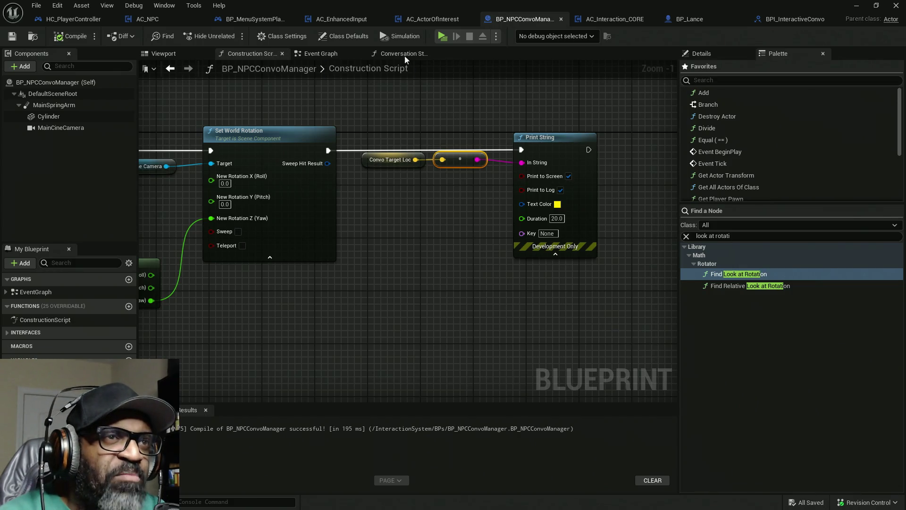
{"action": "left_click", "coordinate": [443, 36]}
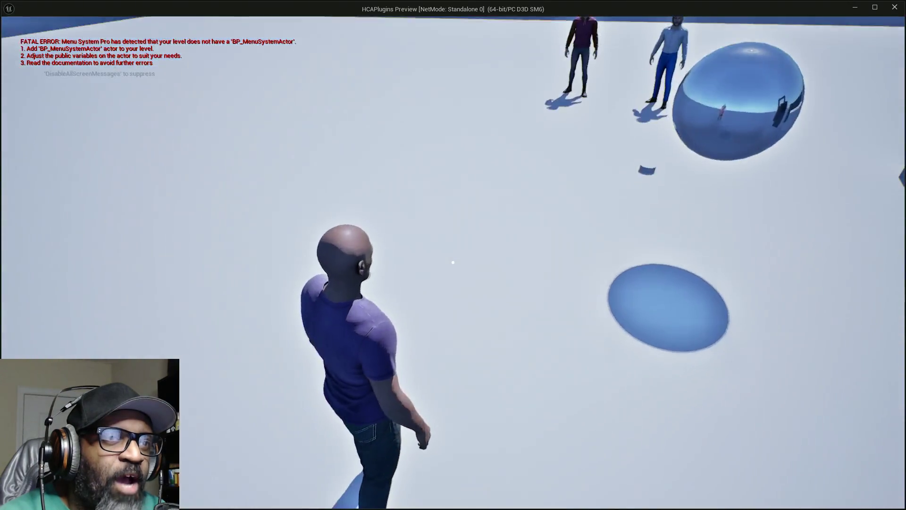
{"action": "key", "text": "w"}
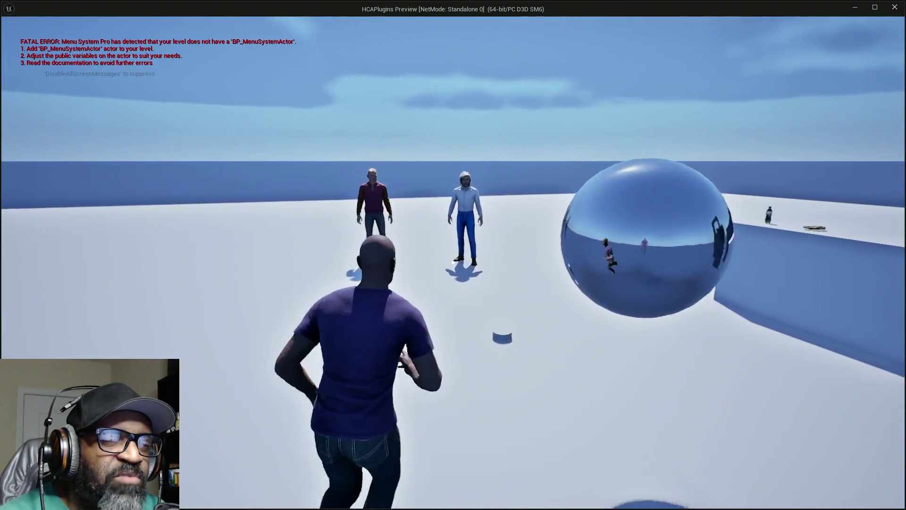
{"action": "key", "text": "w"}
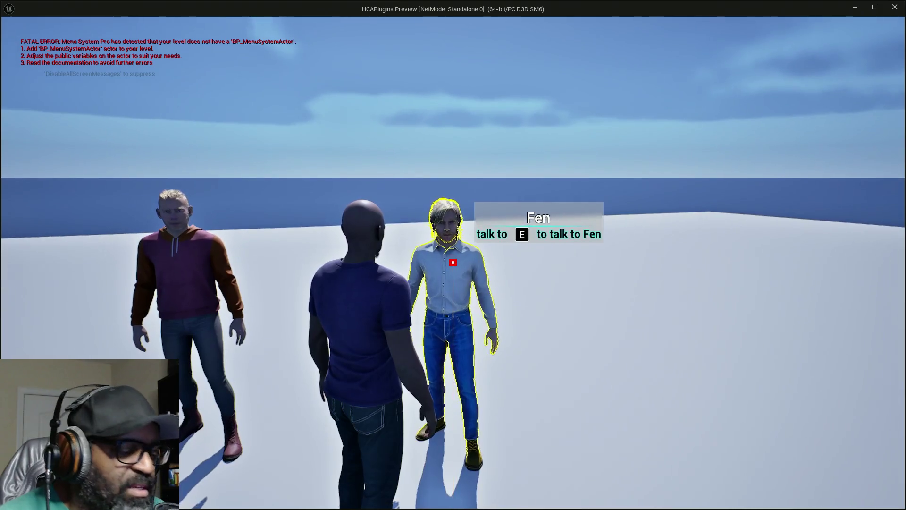
{"action": "key", "text": "s"}
{"action": "key", "text": "w"}
{"action": "key", "text": "e"}
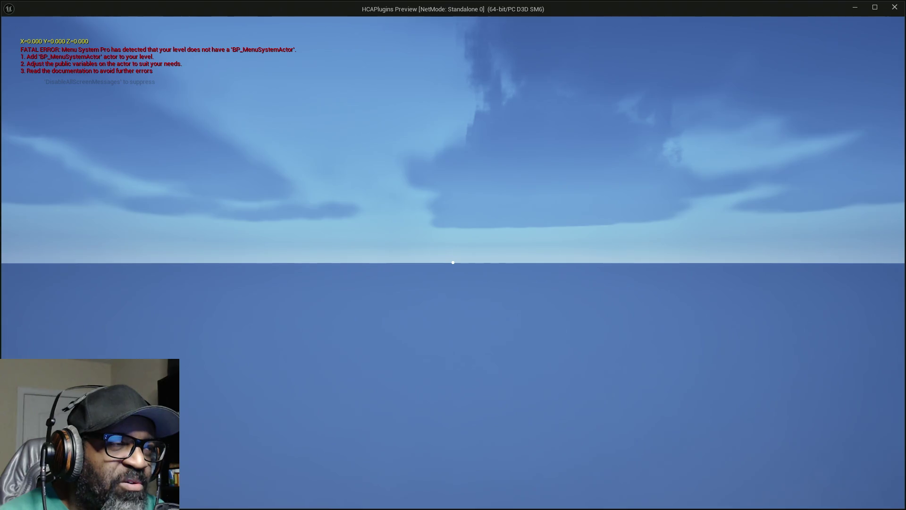
{"action": "key", "text": "Escape"}
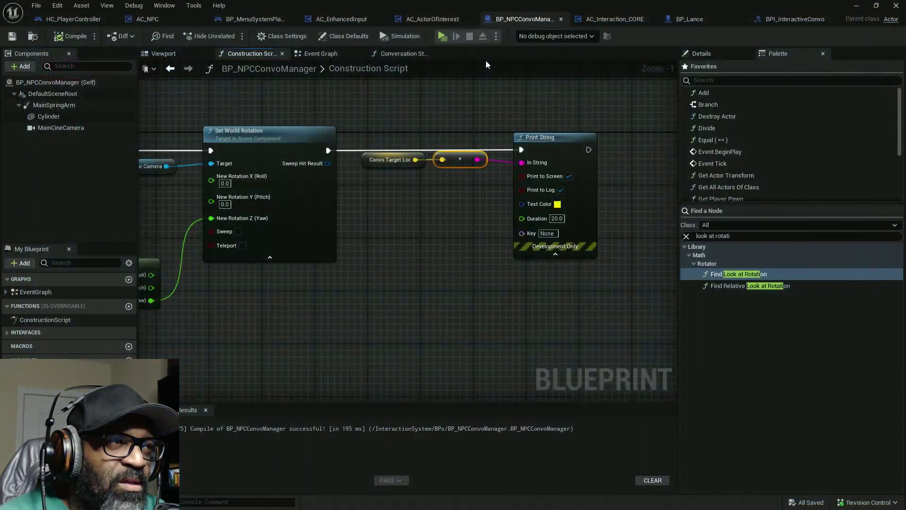
Review the look-at rotation nodes and the AC_ActorOfInterest blueprint.
{"action": "left_click_drag", "start_coordinate": [371, 234], "coordinate": [612, 183]}
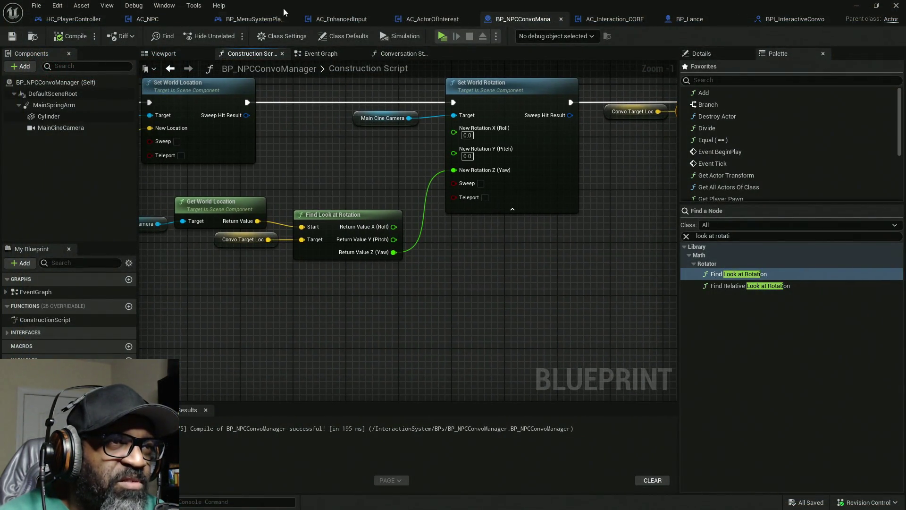
{"action": "left_click", "coordinate": [432, 20]}
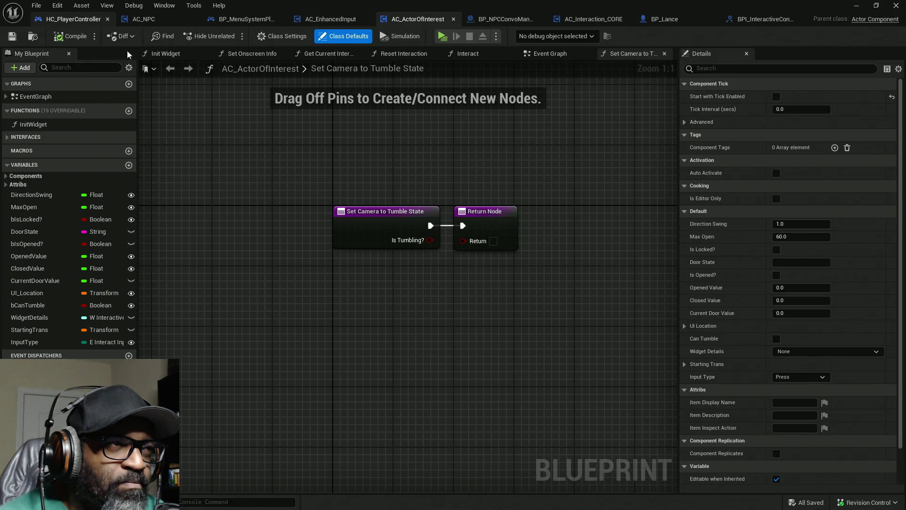
{"action": "left_click", "coordinate": [71, 19]}
Inspect HC_PlayerController's KEYS/VALUES loops and SpawnActor's Convo Target Loc input, then launch a play test.
{"action": "left_click_drag", "start_coordinate": [386, 208], "coordinate": [506, 240]}
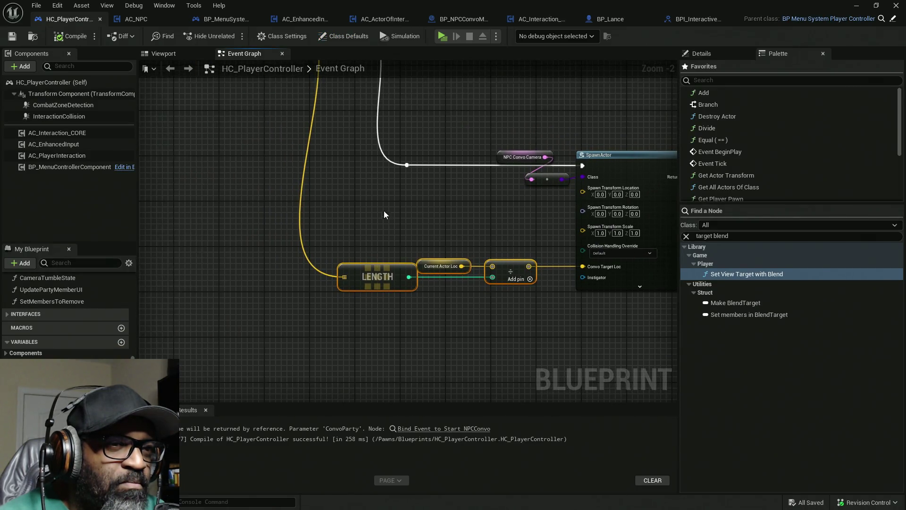
{"action": "scroll", "coordinate": [365, 183], "scroll_direction": "down", "scroll_amount": 3}
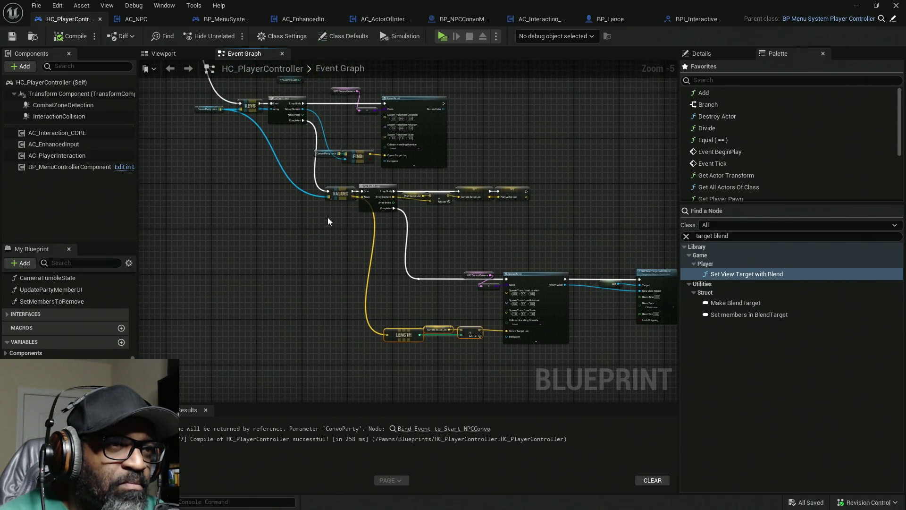
{"action": "scroll", "coordinate": [332, 221], "scroll_direction": "up", "scroll_amount": 4}
{"action": "left_click_drag", "start_coordinate": [271, 159], "coordinate": [295, 217]}
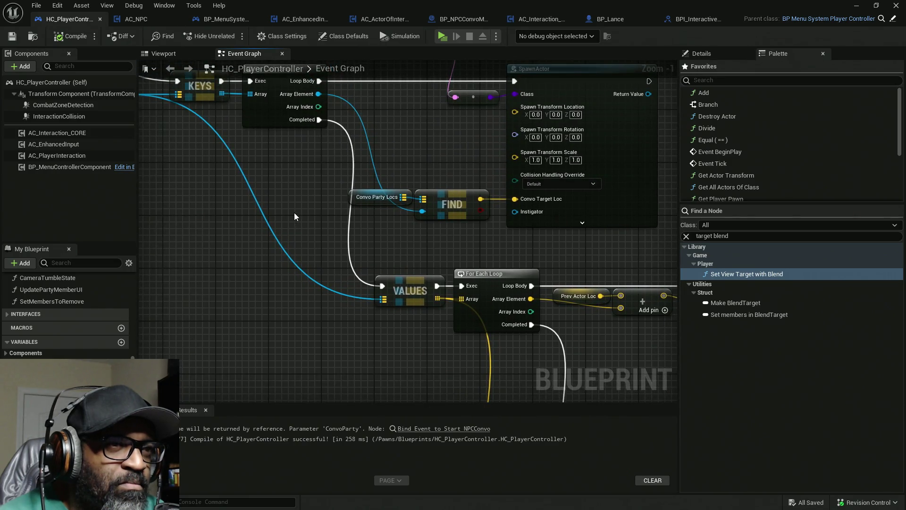
{"action": "scroll", "coordinate": [294, 215], "scroll_direction": "down", "scroll_amount": 1}
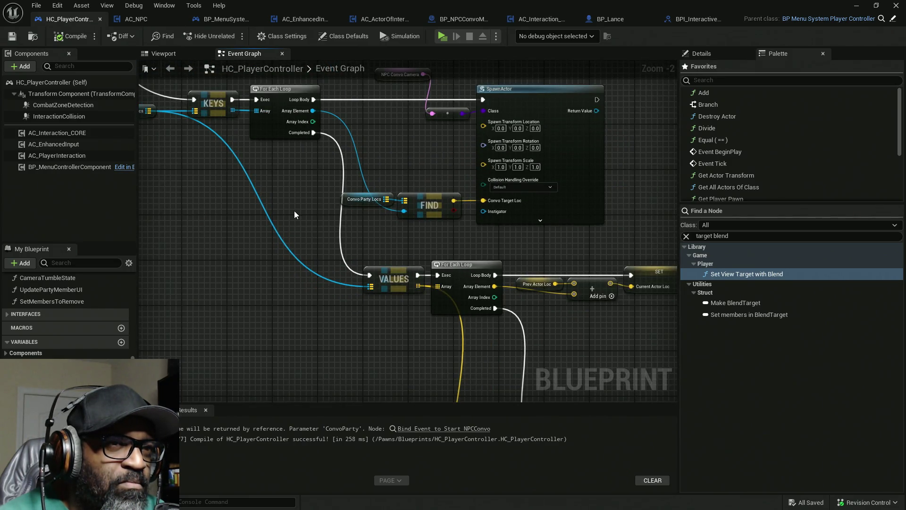
{"action": "left_click_drag", "start_coordinate": [295, 215], "coordinate": [344, 295]}
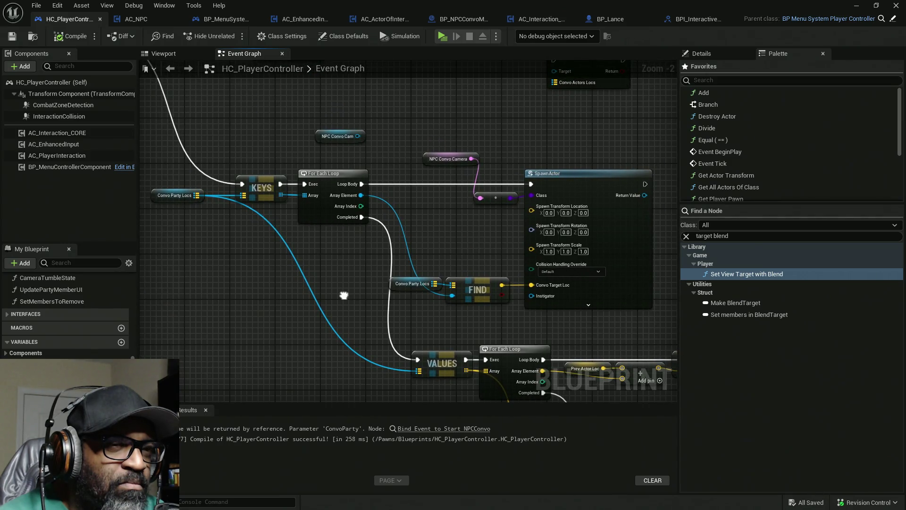
{"action": "mouse_move", "coordinate": [344, 296]}
{"action": "left_mouse_down"}
{"action": "mouse_move", "coordinate": [316, 208]}
{"action": "mouse_move", "coordinate": [333, 264]}
{"action": "left_mouse_up"}
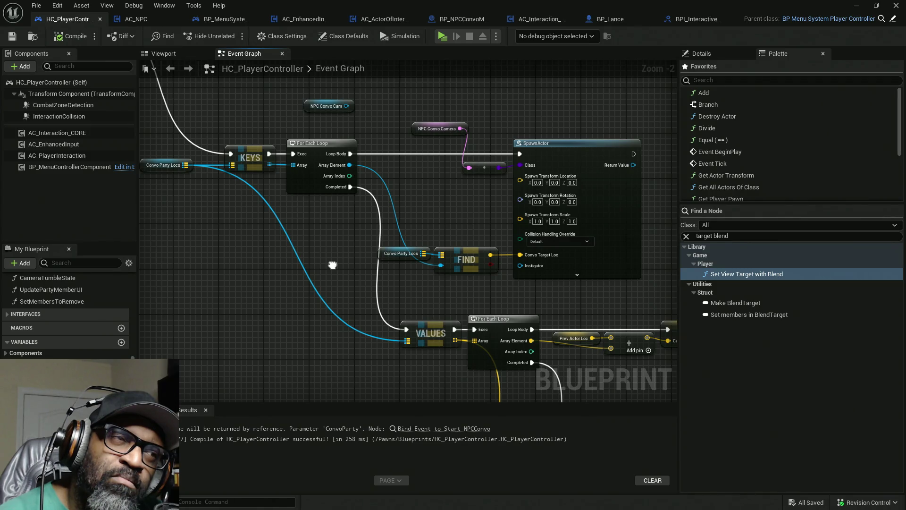
{"action": "left_click_drag", "start_coordinate": [333, 265], "coordinate": [304, 192]}
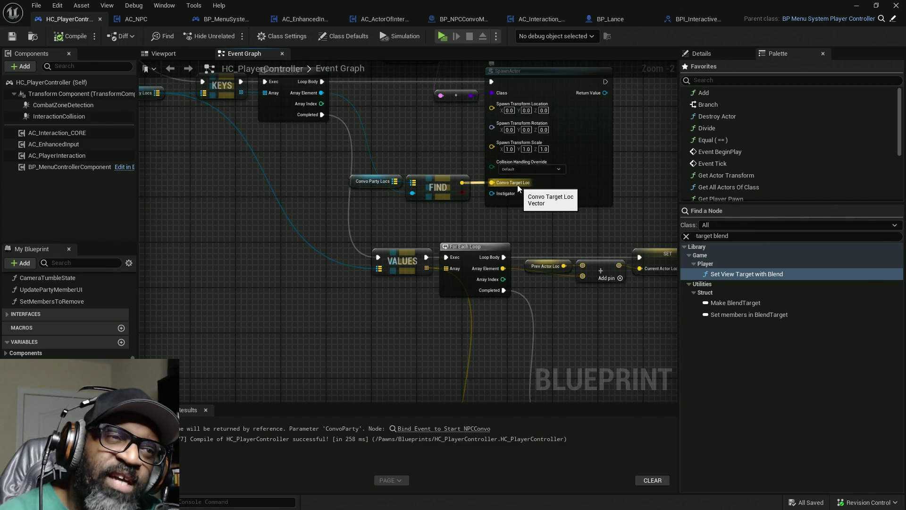
{"action": "left_click_drag", "start_coordinate": [516, 226], "coordinate": [461, 124]}
{"action": "left_click_drag", "start_coordinate": [514, 251], "coordinate": [507, 178]}
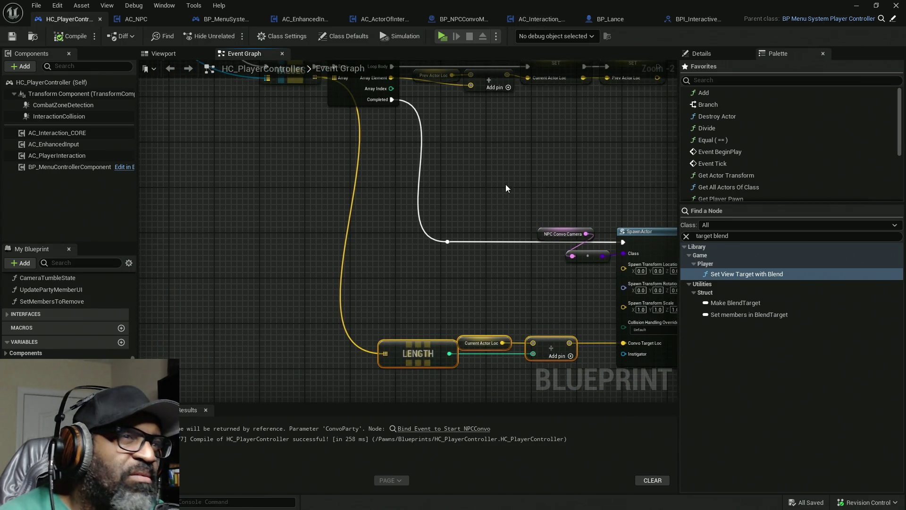
{"action": "left_click", "coordinate": [444, 36]}
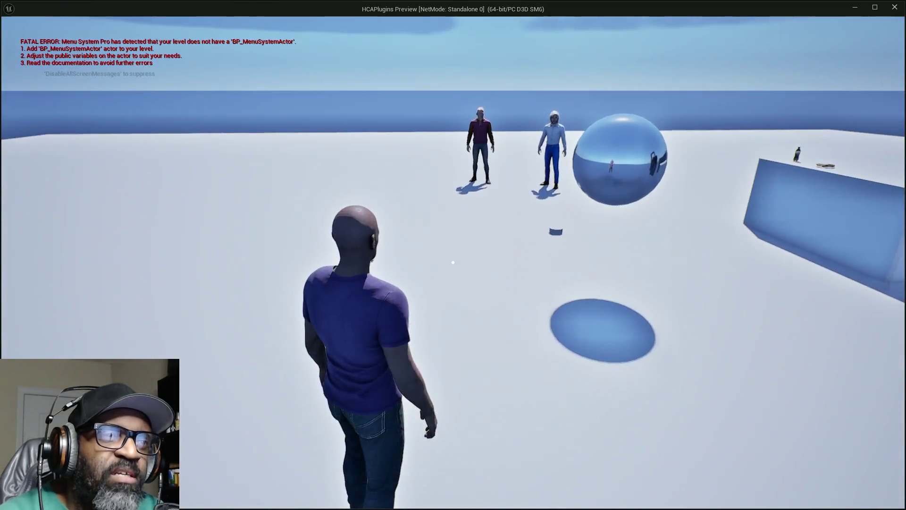
Walk up to Fen and talk, then check the Outliner and bring HC_PlayerController forward.
{"action": "key", "text": "w"}
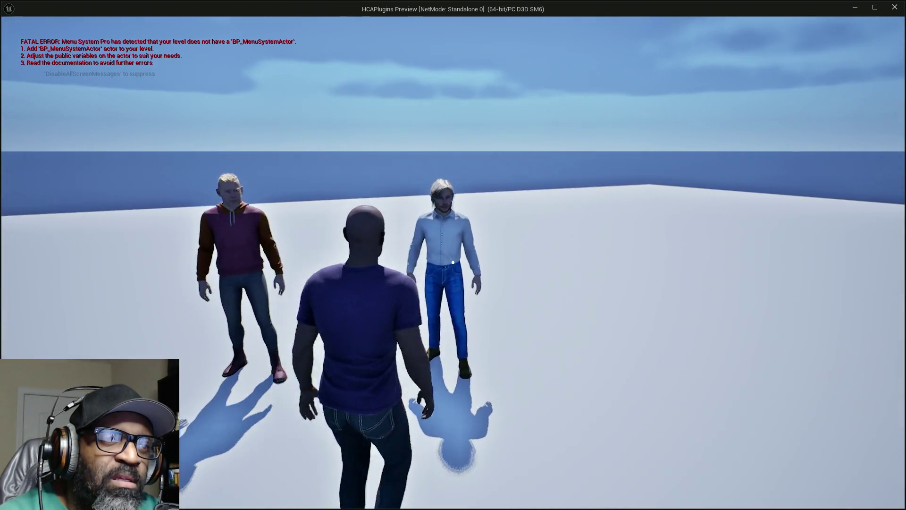
{"action": "key", "text": "w"}
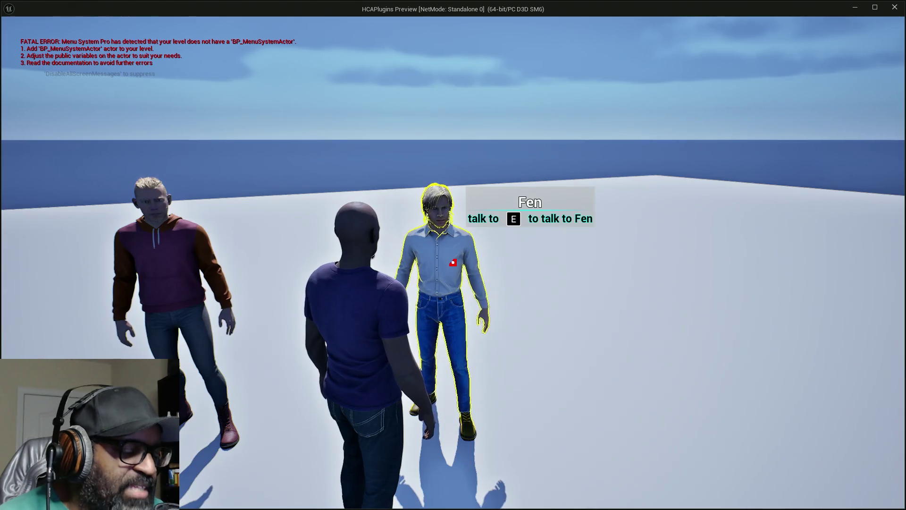
{"action": "key", "text": "e"}
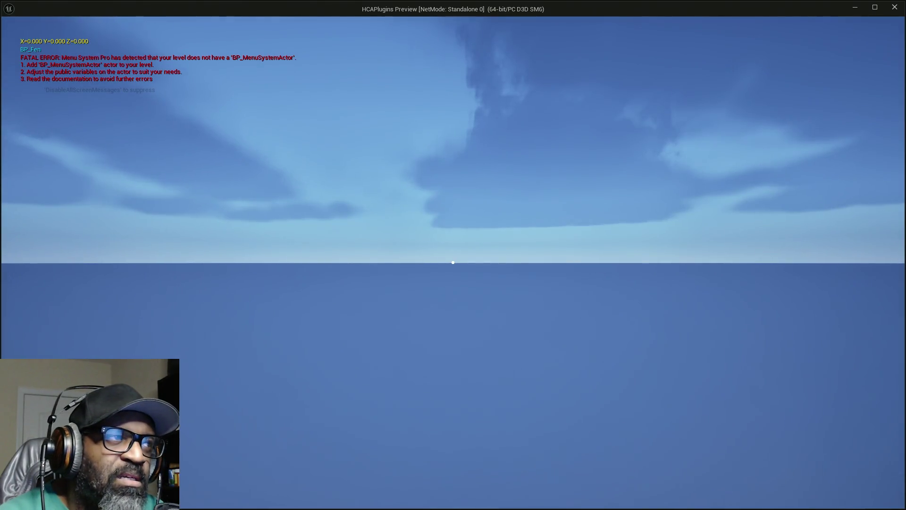
{"action": "key", "text": "alt+Tab"}
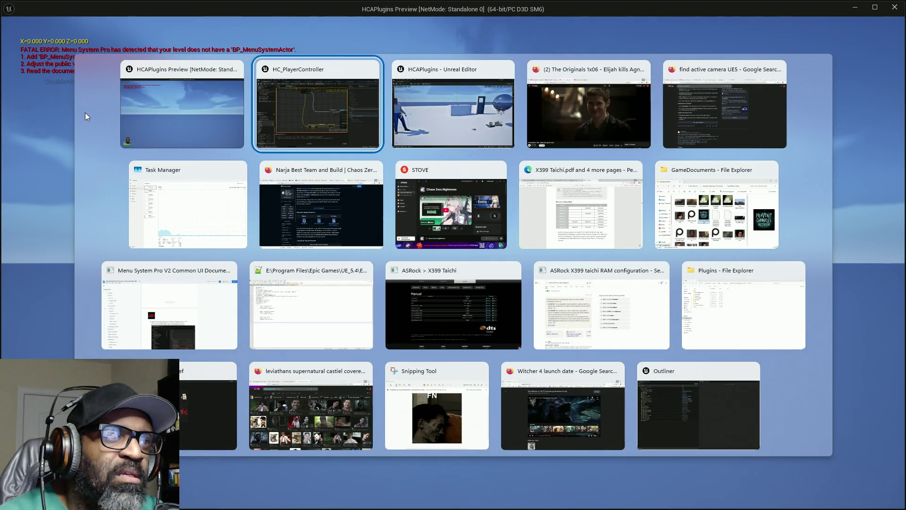
{"action": "key", "text": "alt+Tab"}
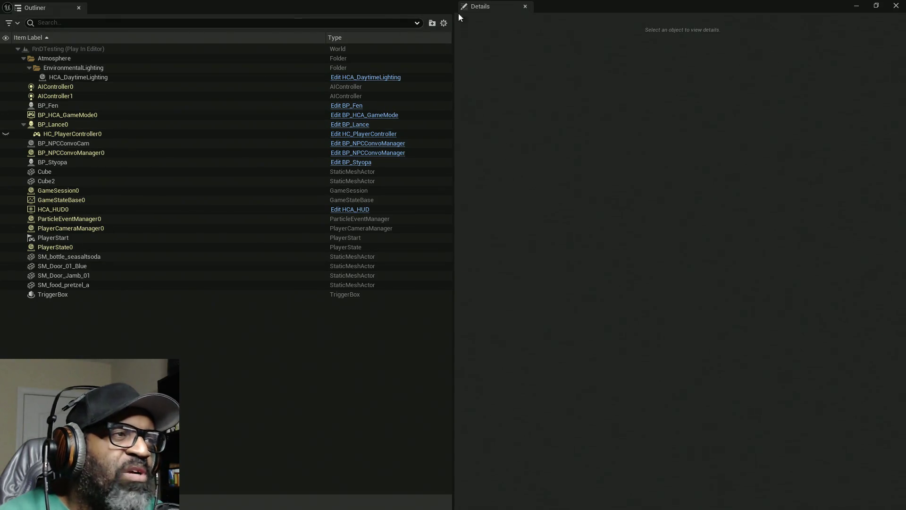
{"action": "key", "text": "alt+Tab"}
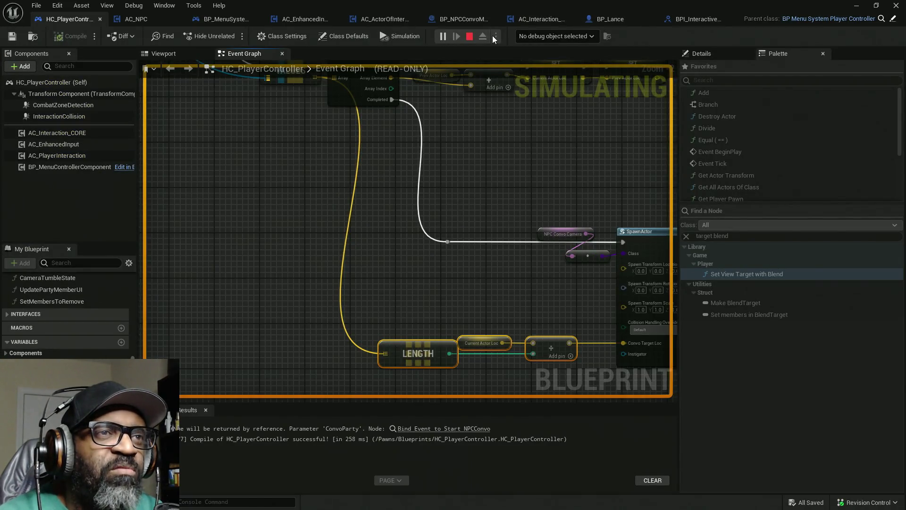
Stop the simulation, delete the gun and small cylinder, save the level, and run standalone.
{"action": "key", "text": "Escape"}
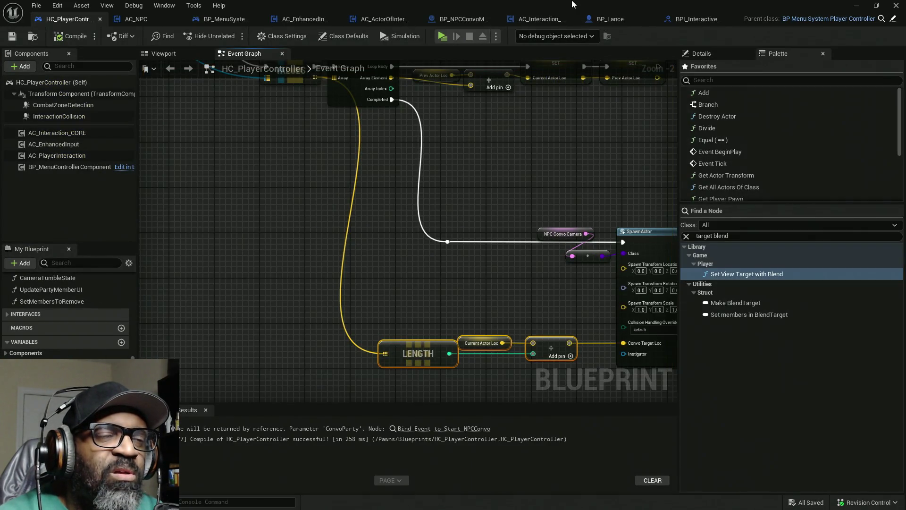
{"action": "key", "text": "alt+Tab"}
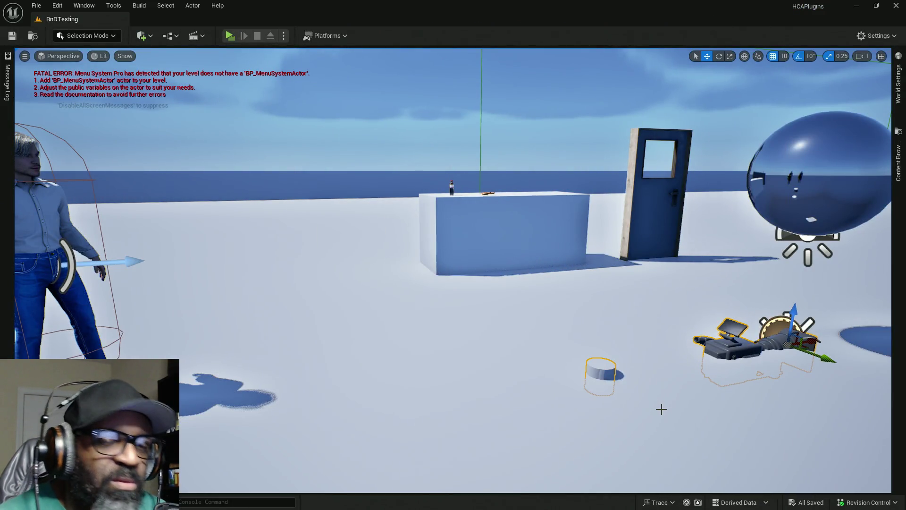
{"action": "key", "text": "Delete"}
{"action": "key", "text": "ctrl+s"}
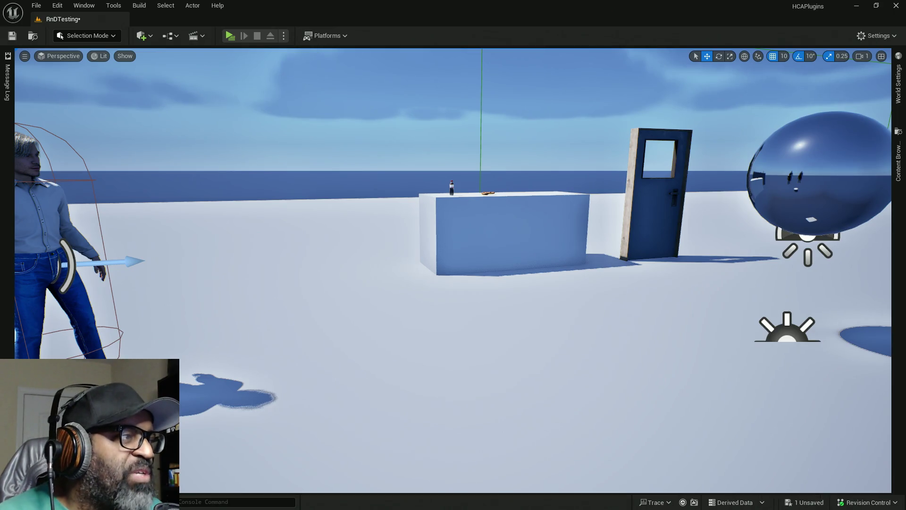
{"action": "left_click", "coordinate": [230, 36]}
Walk up to Fen and start talking, which cuts to empty sky printing 0,0,0.
{"action": "key", "text": "w"}
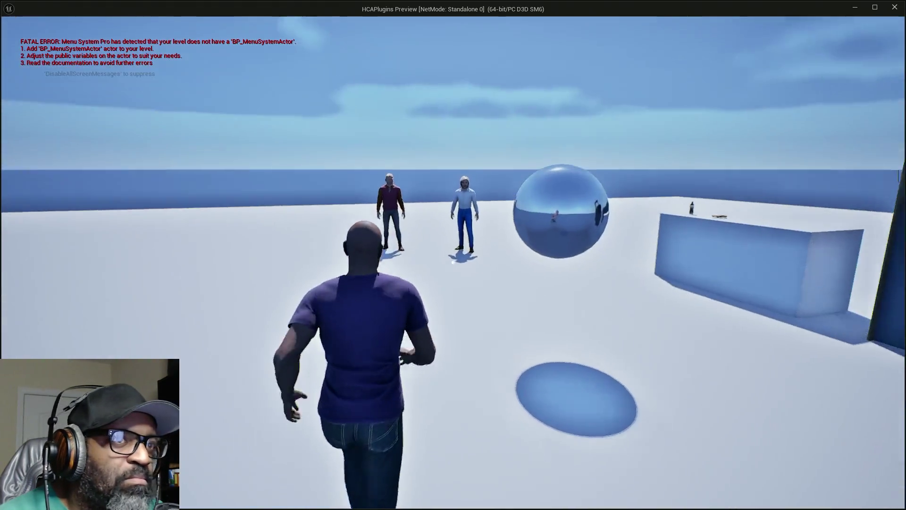
{"action": "key", "text": "w"}
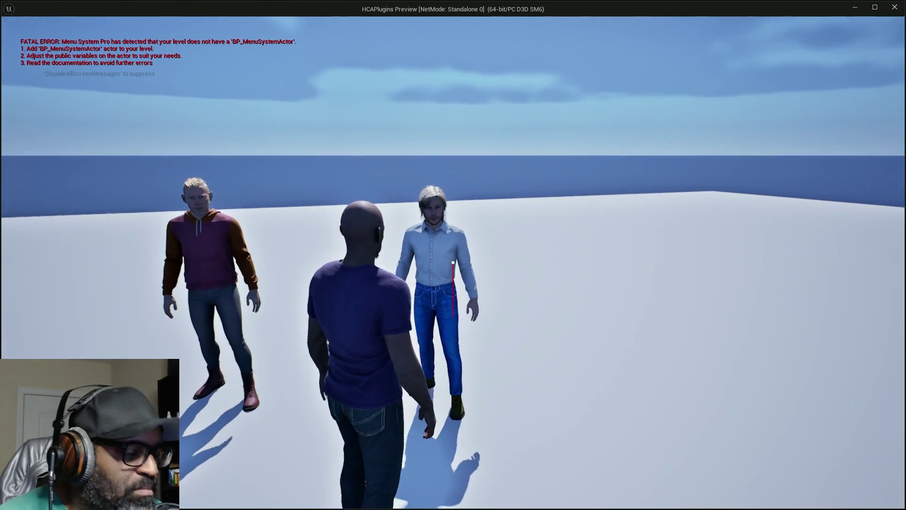
{"action": "key", "text": "e"}
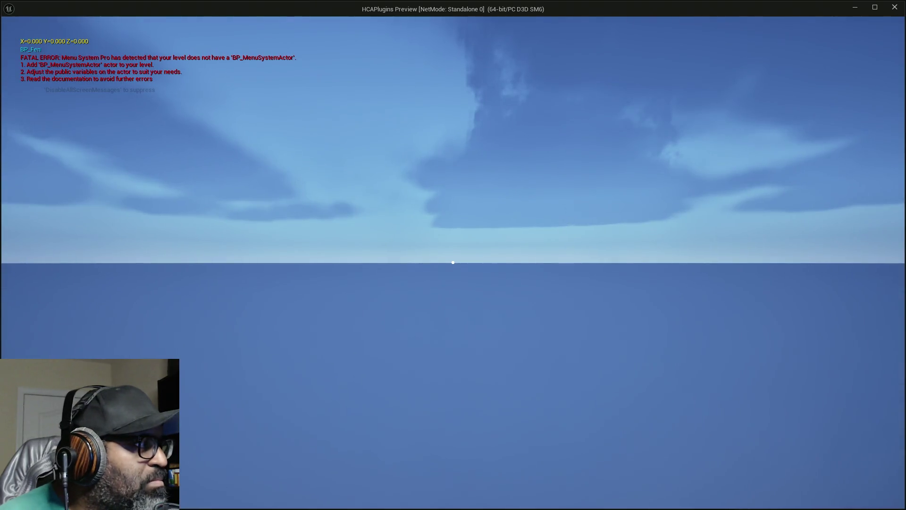
Return to the HC_PlayerController event graph with the Print String node fully in view.
{"action": "key", "text": "alt+Tab"}
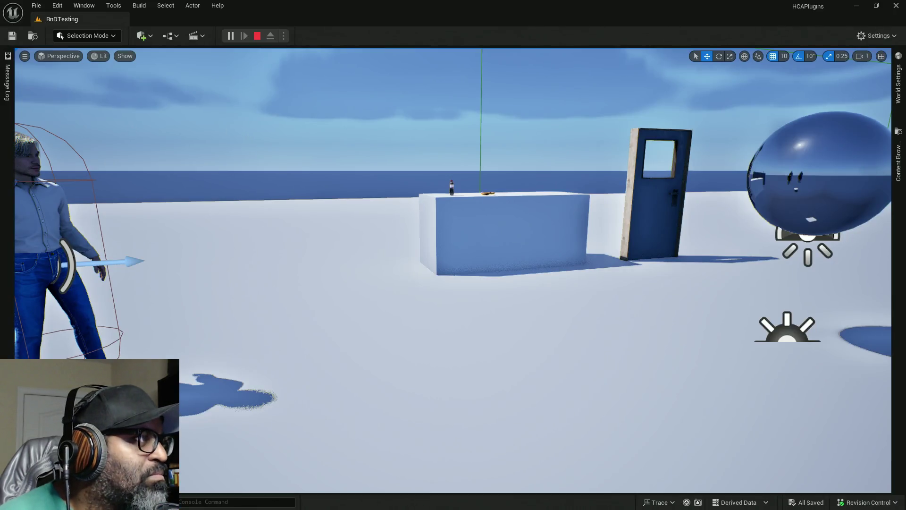
{"action": "key", "text": "alt+Tab"}
{"action": "scroll", "coordinate": [367, 252], "scroll_direction": "down", "scroll_amount": 4}
{"action": "scroll", "coordinate": [336, 216], "scroll_direction": "up", "scroll_amount": 3}
{"action": "left_click_drag", "start_coordinate": [297, 283], "coordinate": [339, 279]}
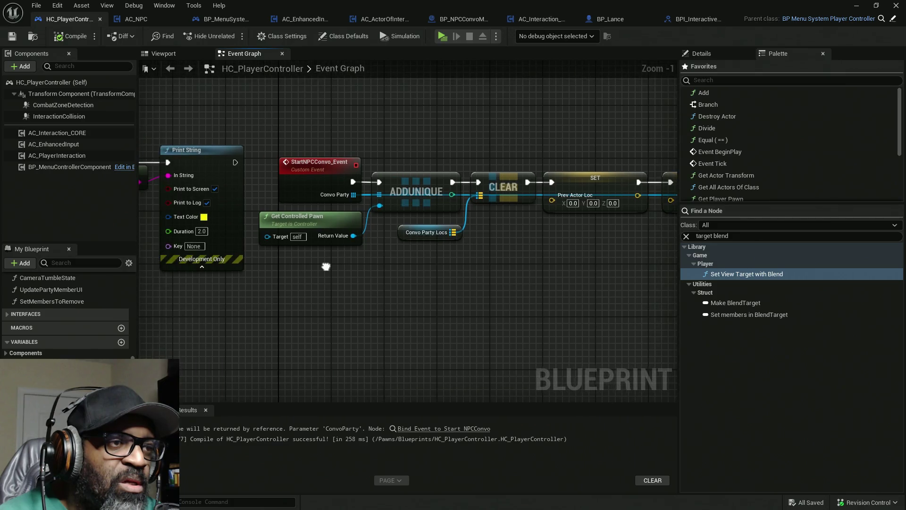
{"action": "left_click_drag", "start_coordinate": [332, 174], "coordinate": [334, 176]}
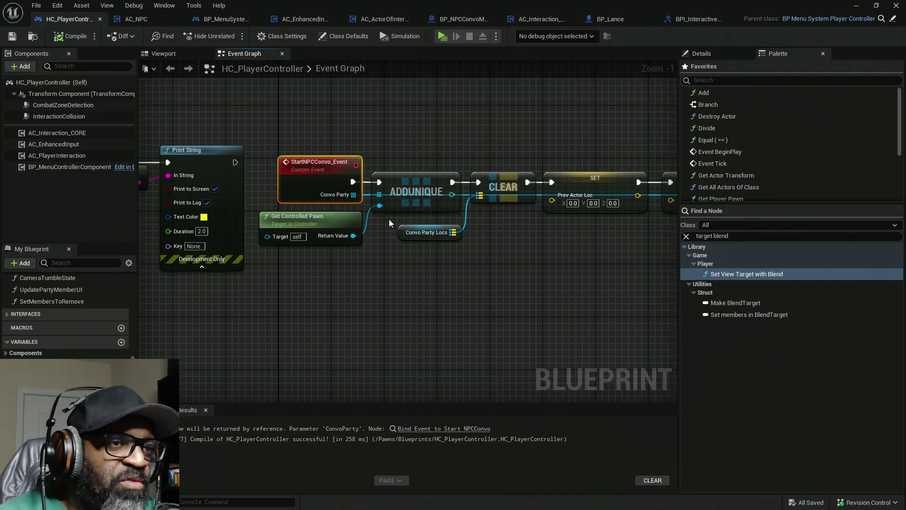
{"action": "left_click_drag", "start_coordinate": [491, 274], "coordinate": [377, 270]}
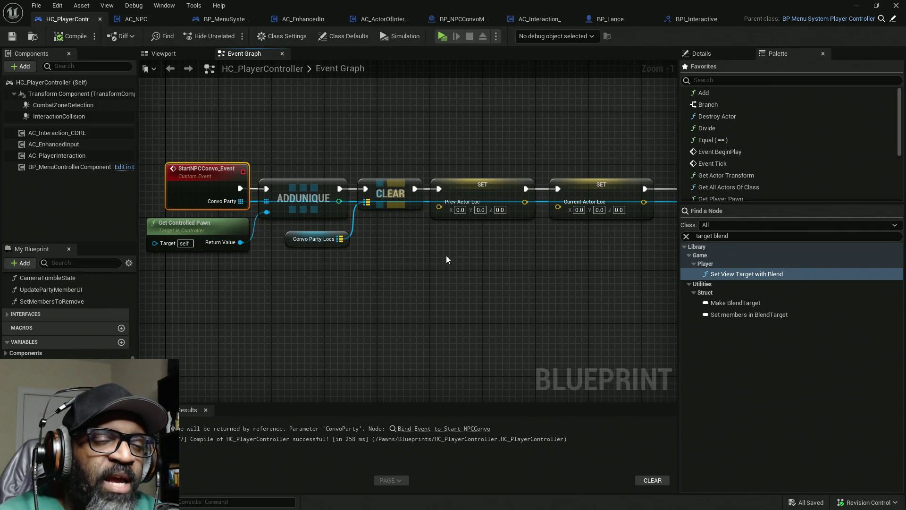
{"action": "left_click_drag", "start_coordinate": [446, 256], "coordinate": [340, 251]}
{"action": "scroll", "coordinate": [443, 246], "scroll_direction": "down", "scroll_amount": 1}
{"action": "left_click_drag", "start_coordinate": [443, 245], "coordinate": [217, 236]}
{"action": "left_click_drag", "start_coordinate": [466, 231], "coordinate": [312, 215]}
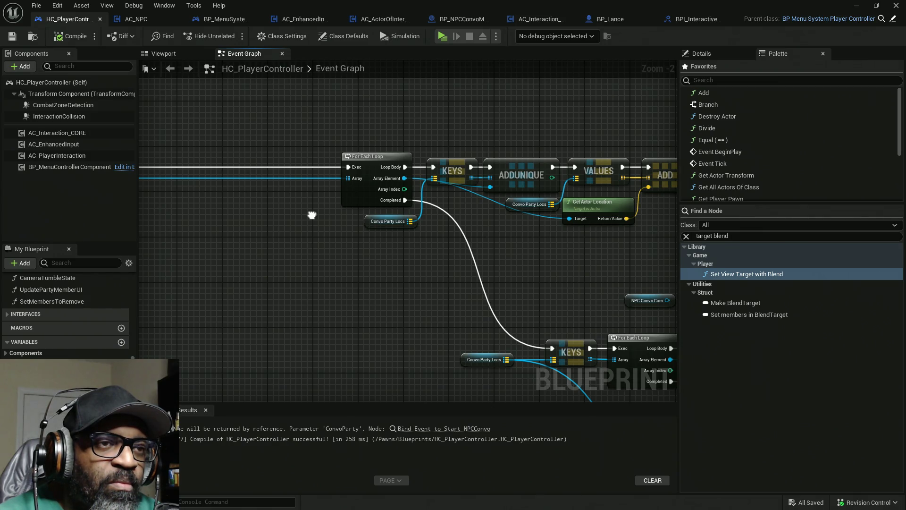
{"action": "left_click_drag", "start_coordinate": [312, 215], "coordinate": [313, 216]}
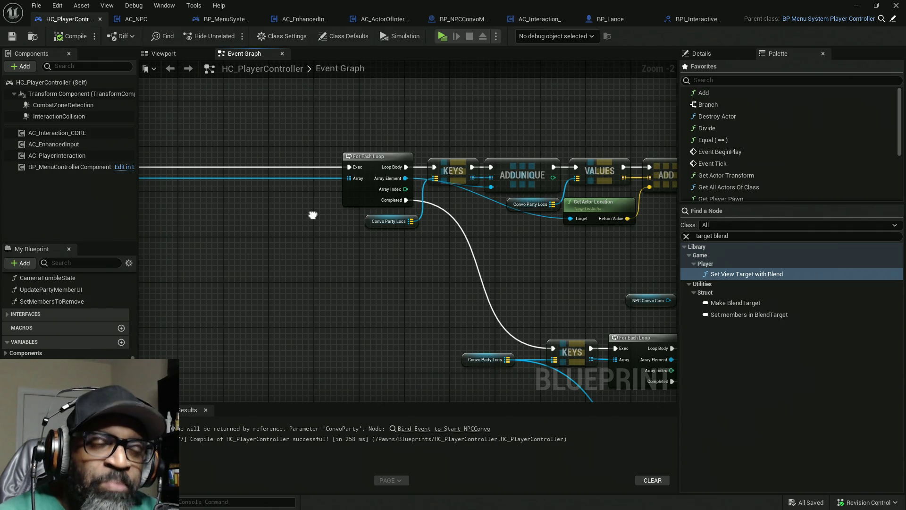
{"action": "left_click_drag", "start_coordinate": [313, 215], "coordinate": [234, 214]}
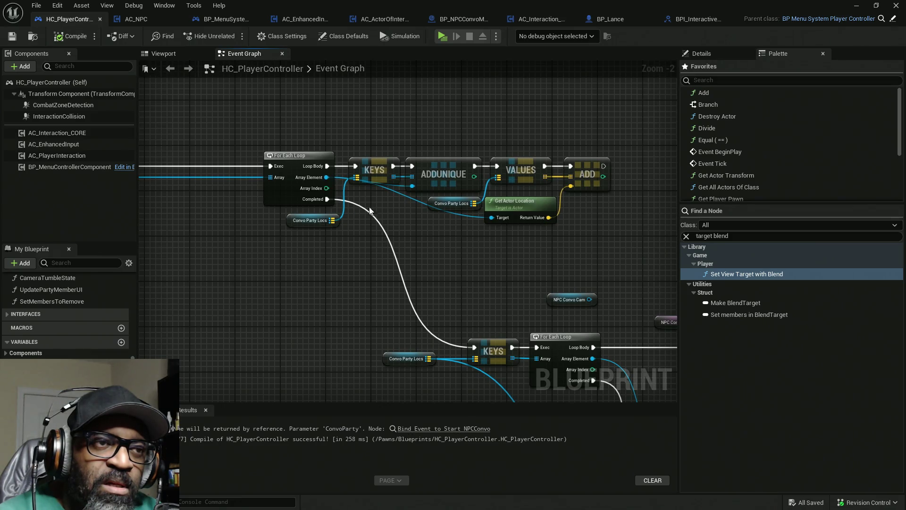
{"action": "left_click_drag", "start_coordinate": [401, 188], "coordinate": [400, 184]}
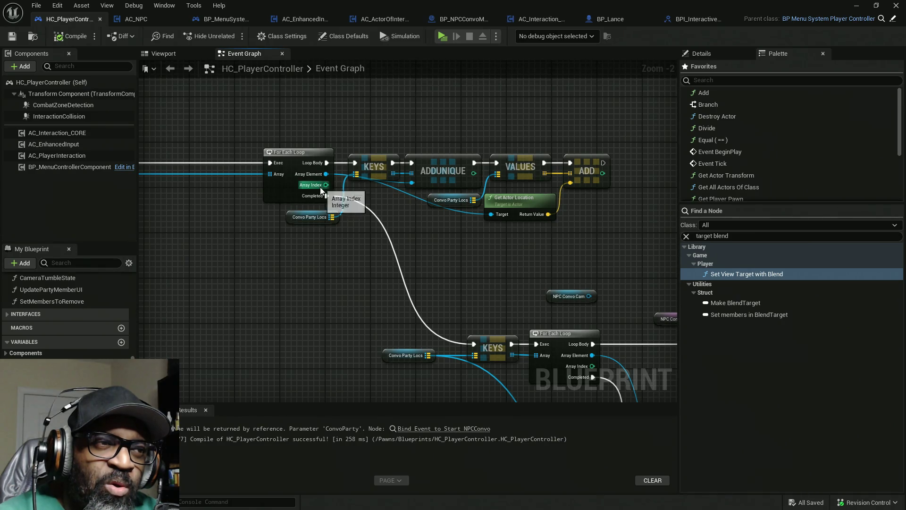
{"action": "left_click_drag", "start_coordinate": [282, 226], "coordinate": [535, 219]}
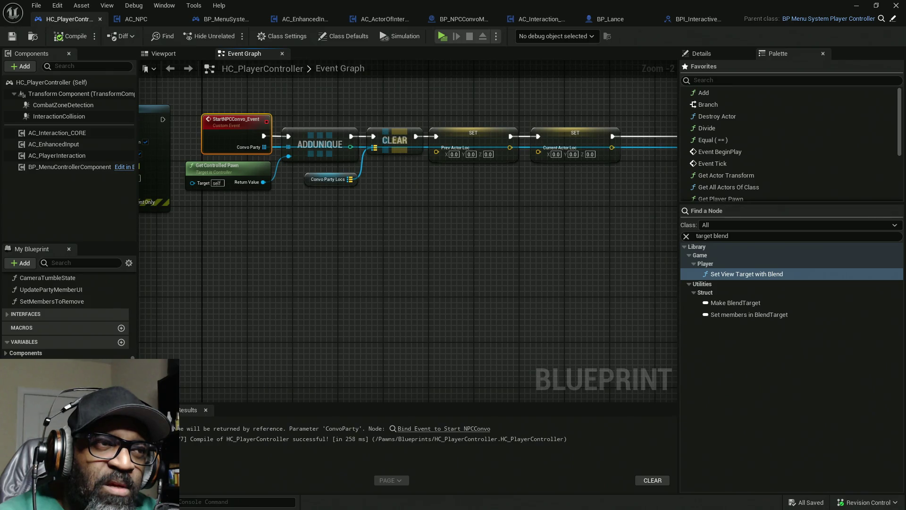
{"action": "left_click_drag", "start_coordinate": [535, 220], "coordinate": [535, 220]}
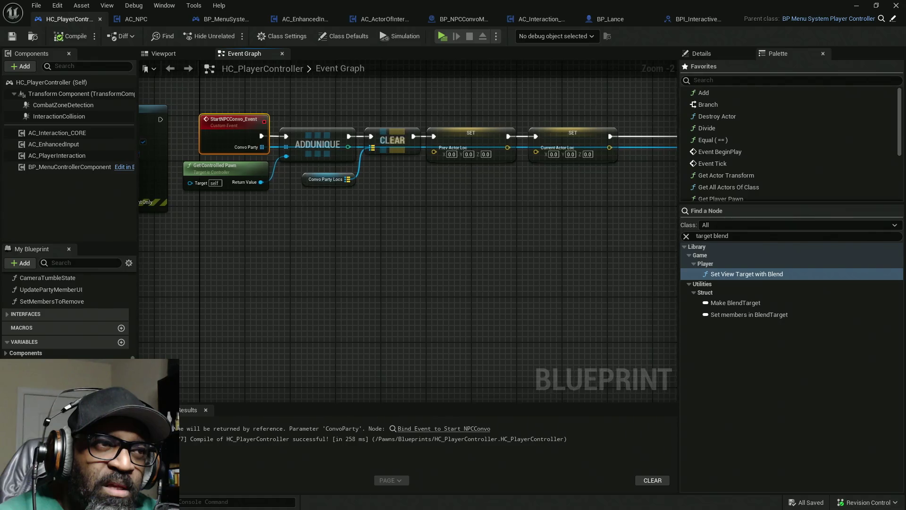
{"action": "mouse_move", "coordinate": [535, 220]}
{"action": "left_mouse_down"}
{"action": "mouse_move", "coordinate": [460, 219]}
{"action": "mouse_move", "coordinate": [523, 220]}
{"action": "left_mouse_up"}
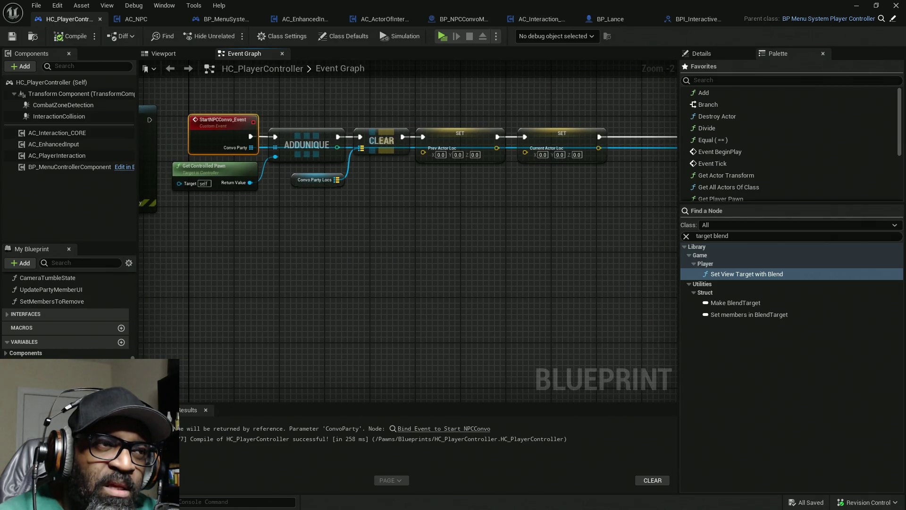
{"action": "left_click_drag", "start_coordinate": [522, 220], "coordinate": [437, 222]}
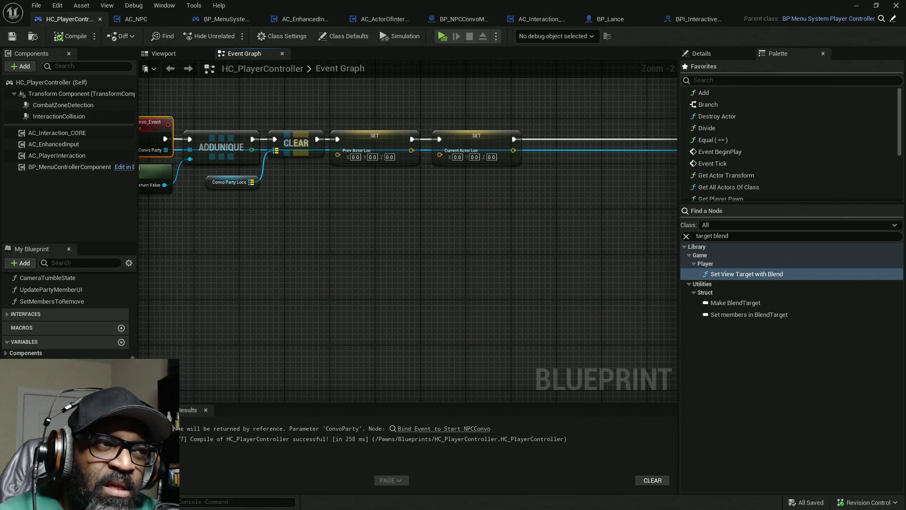
{"action": "left_click_drag", "start_coordinate": [785, 203], "coordinate": [452, 208]}
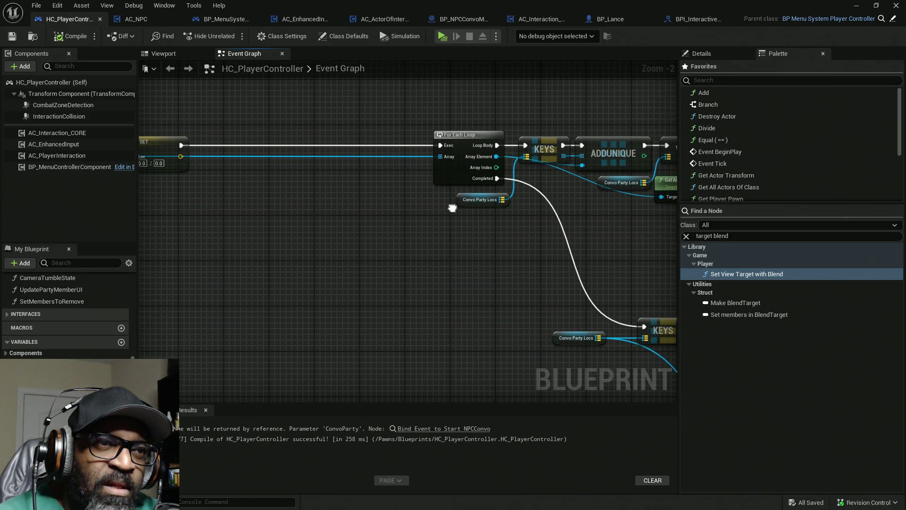
{"action": "left_click_drag", "start_coordinate": [453, 208], "coordinate": [302, 209]}
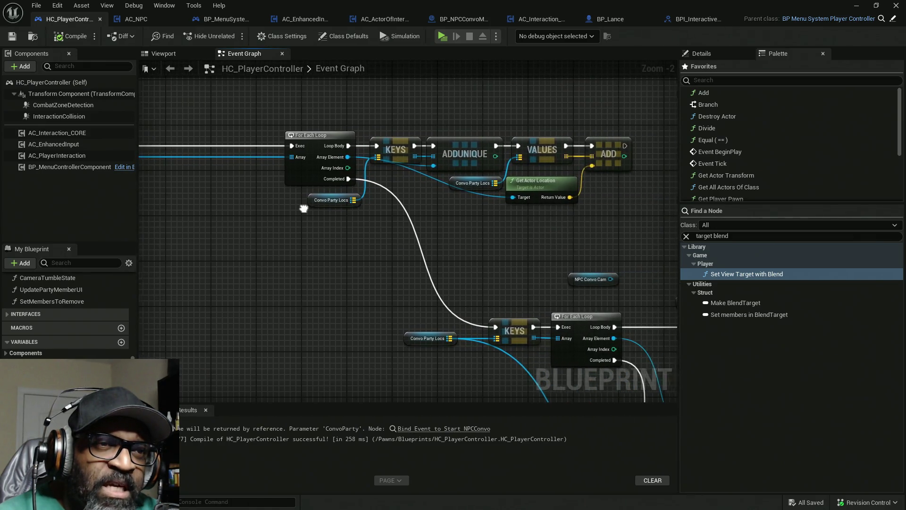
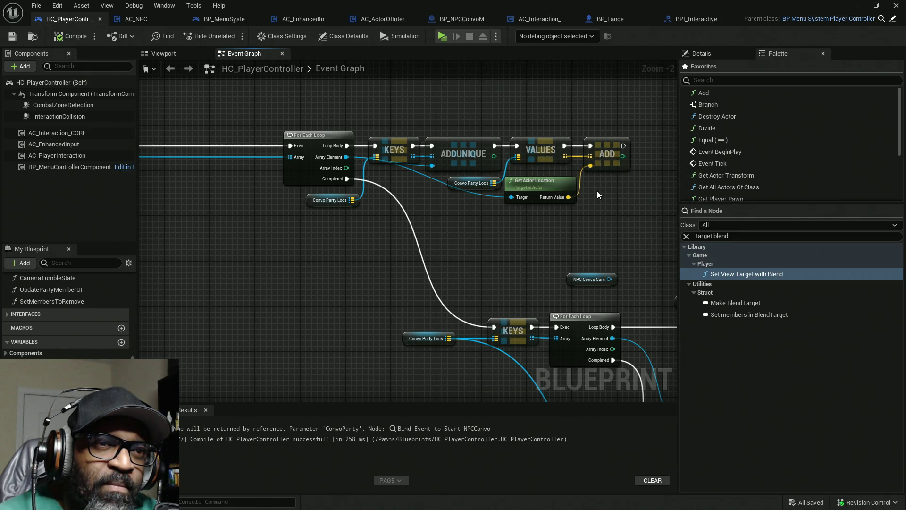
Shift the VALUES and ADD nodes lower and delete the KEYS and ADDUNIQUE pair.
{"action": "mouse_move", "coordinate": [527, 187]}
{"action": "left_mouse_down"}
{"action": "mouse_move", "coordinate": [514, 255]}
{"action": "mouse_move", "coordinate": [503, 267]}
{"action": "left_mouse_up"}
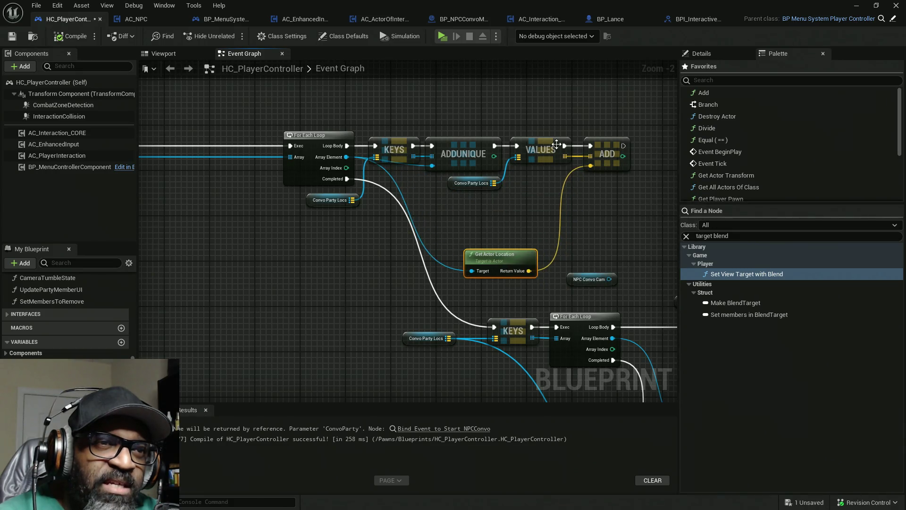
{"action": "left_click_drag", "start_coordinate": [635, 97], "coordinate": [536, 185]}
{"action": "left_click_drag", "start_coordinate": [580, 191], "coordinate": [575, 203]}
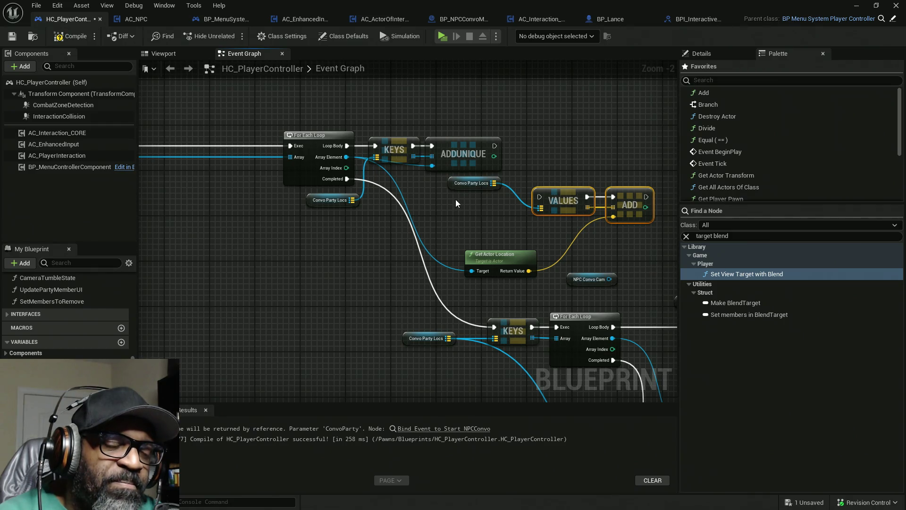
{"action": "mouse_move", "coordinate": [471, 120]}
{"action": "left_mouse_down"}
{"action": "mouse_move", "coordinate": [423, 157]}
{"action": "mouse_move", "coordinate": [405, 155]}
{"action": "mouse_move", "coordinate": [415, 92]}
{"action": "mouse_move", "coordinate": [370, 284]}
{"action": "mouse_move", "coordinate": [405, 127]}
{"action": "left_mouse_up"}
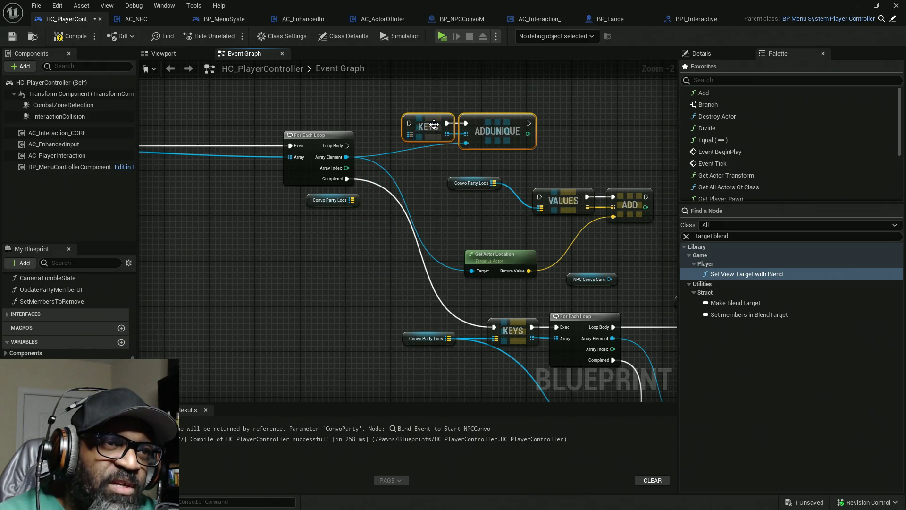
{"action": "mouse_move", "coordinate": [476, 144]}
{"action": "left_mouse_down"}
{"action": "mouse_move", "coordinate": [385, 250]}
{"action": "mouse_move", "coordinate": [285, 312]}
{"action": "left_mouse_up"}
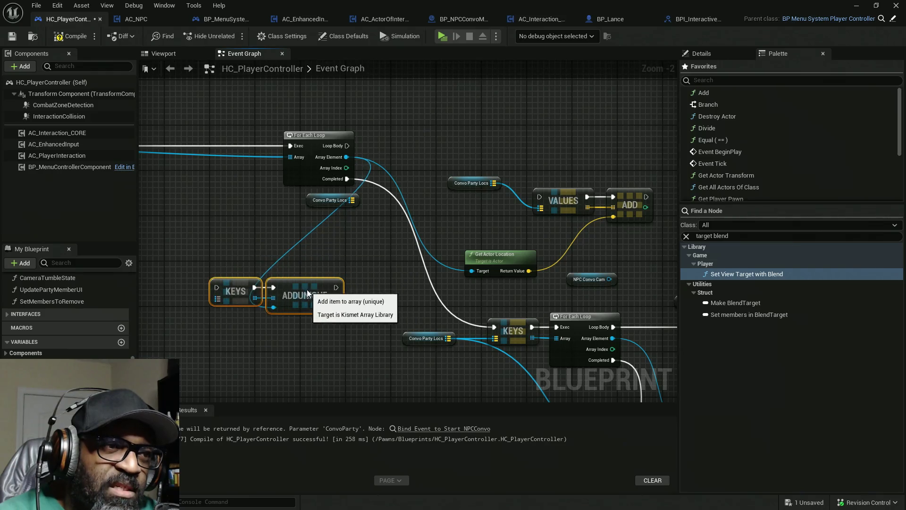
{"action": "key", "text": "Delete"}
Move the two SET nodes after the conversation-start Clear to the right to make room.
{"action": "mouse_move", "coordinate": [245, 248]}
{"action": "left_mouse_down"}
{"action": "mouse_move", "coordinate": [342, 221]}
{"action": "mouse_move", "coordinate": [302, 193]}
{"action": "left_mouse_up"}
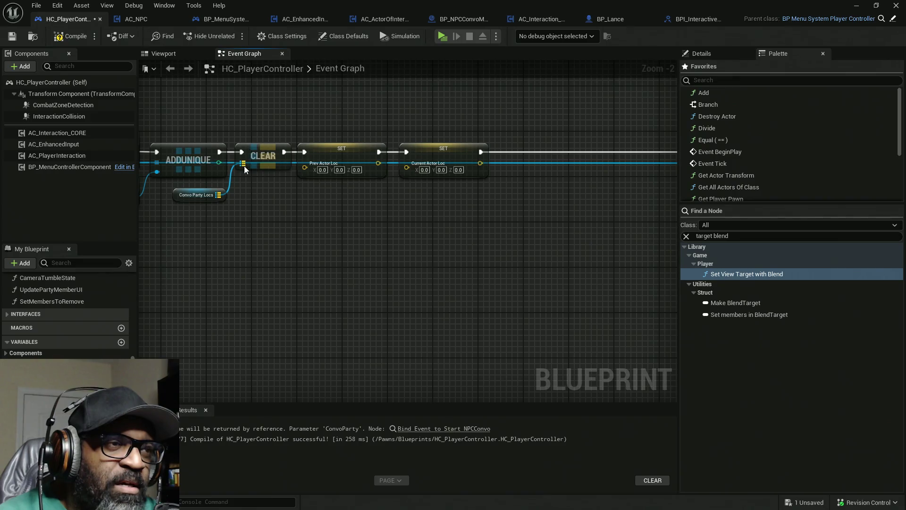
{"action": "mouse_move", "coordinate": [336, 111]}
{"action": "left_mouse_down"}
{"action": "mouse_move", "coordinate": [428, 175]}
{"action": "mouse_move", "coordinate": [594, 154]}
{"action": "left_mouse_up"}
{"action": "left_click_drag", "start_coordinate": [327, 226], "coordinate": [428, 220]}
{"action": "left_click_drag", "start_coordinate": [343, 181], "coordinate": [440, 212]}
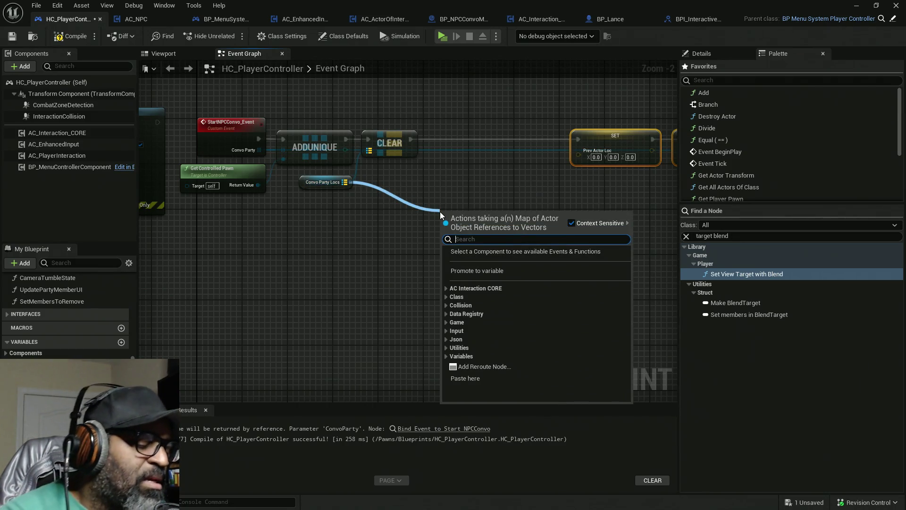
Add a Keys node for the Convo Party Locs map via a 'key' search.
{"action": "type", "text": "set"}
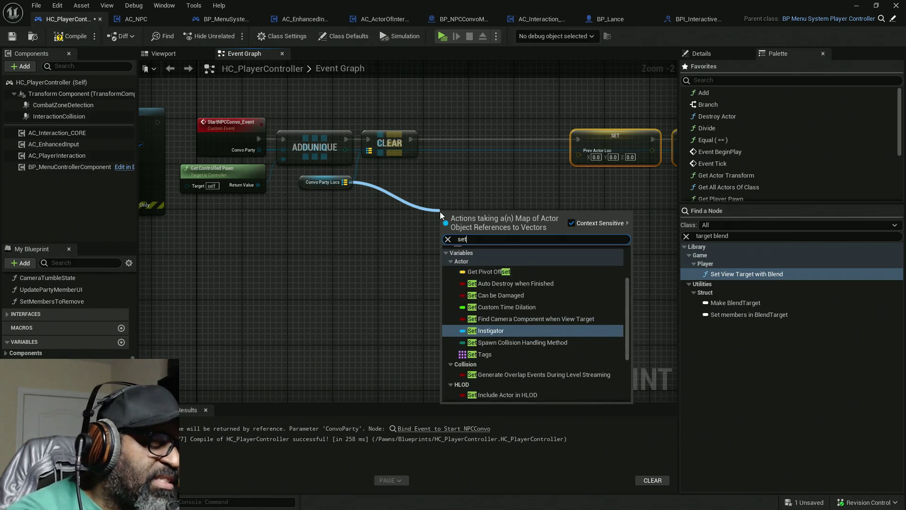
{"action": "type", "text": " key"}
{"action": "key", "text": "BackSpace"}
{"action": "key", "text": "BackSpace"}
{"action": "key", "text": "BackSpace"}
{"action": "key", "text": "BackSpace"}
{"action": "key", "text": "BackSpace"}
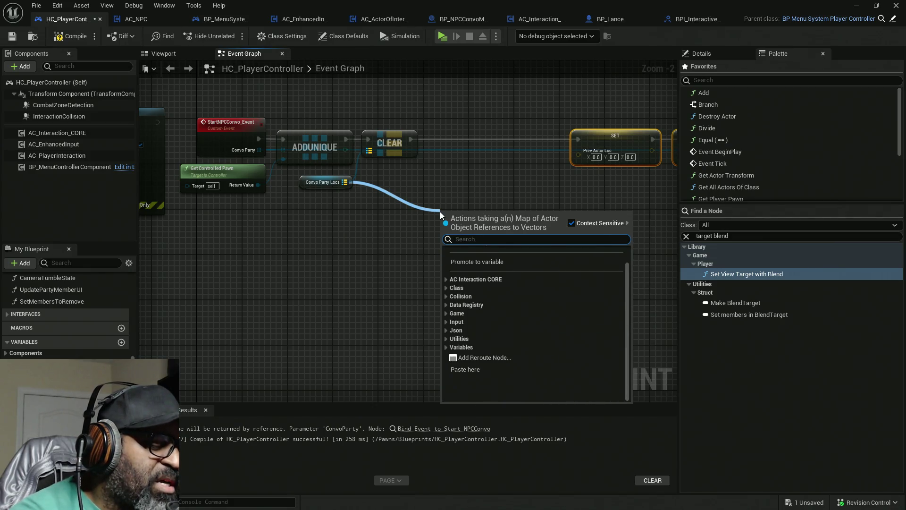
{"action": "type", "text": "key"}
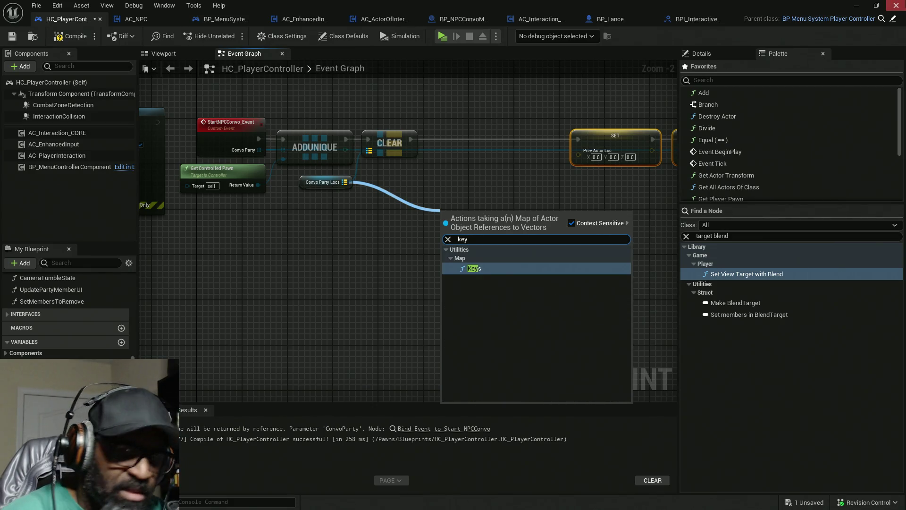
{"action": "left_click", "coordinate": [492, 268]}
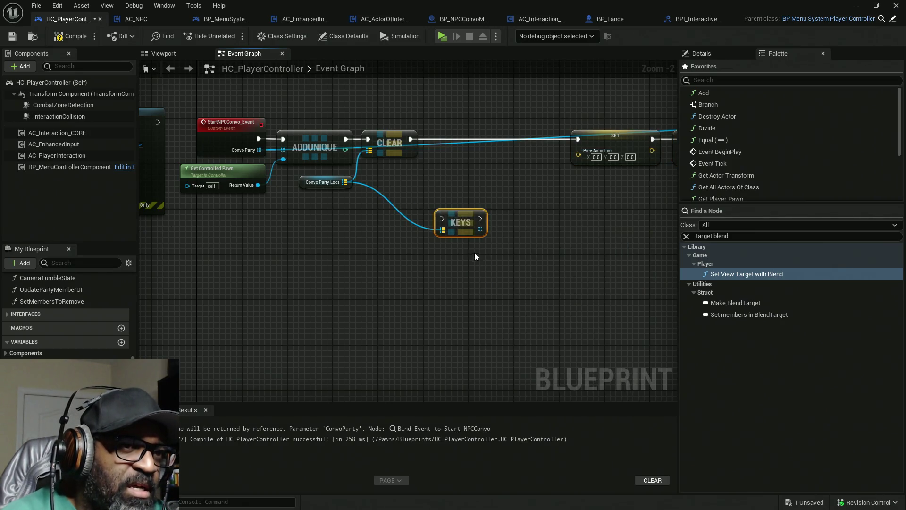
Search 'set' and 'copy' nodes from the KEYS output, then cancel without adding.
{"action": "mouse_move", "coordinate": [439, 249]}
{"action": "left_mouse_down"}
{"action": "mouse_move", "coordinate": [411, 266]}
{"action": "mouse_move", "coordinate": [478, 217]}
{"action": "left_mouse_up"}
{"action": "type", "text": "set"}
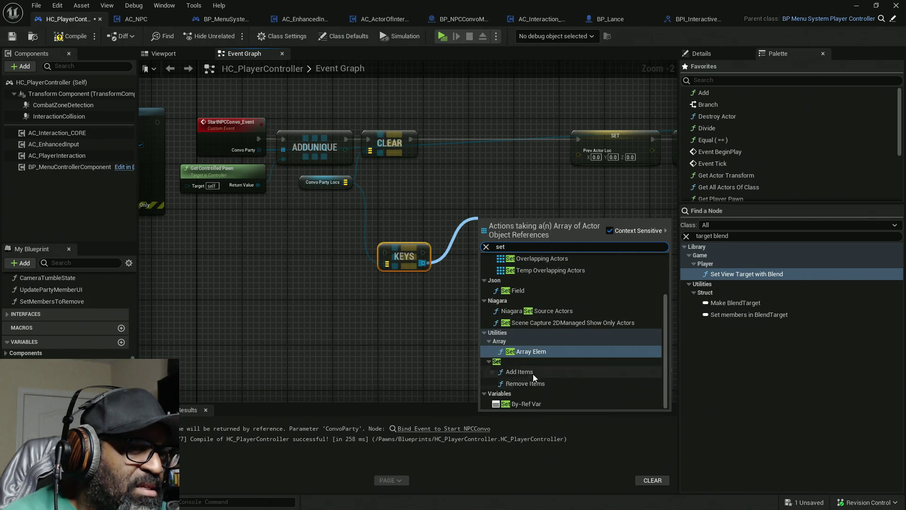
{"action": "scroll", "coordinate": [556, 347], "scroll_direction": "up", "scroll_amount": 1}
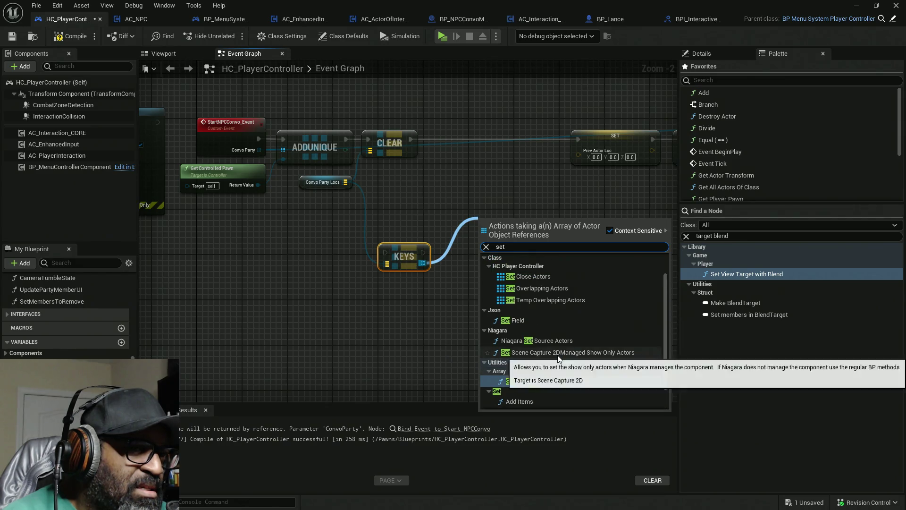
{"action": "scroll", "coordinate": [557, 355], "scroll_direction": "down", "scroll_amount": 1}
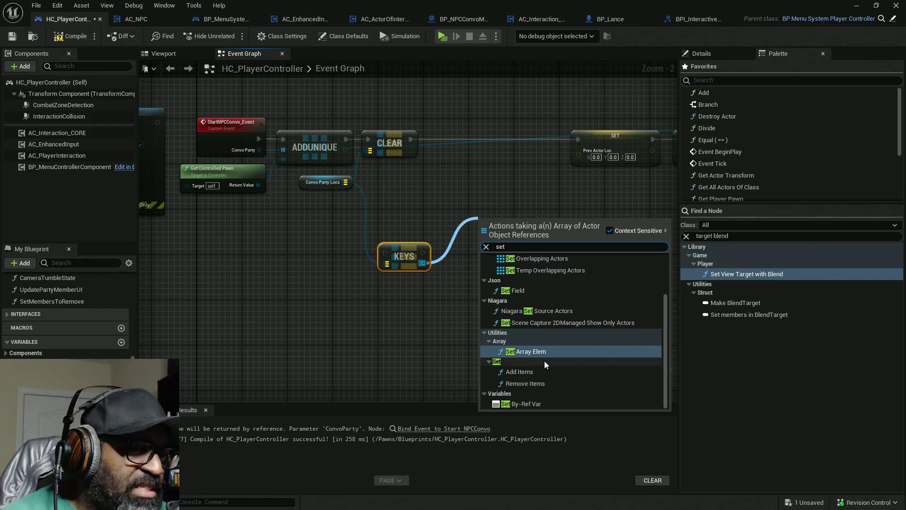
{"action": "scroll", "coordinate": [548, 335], "scroll_direction": "up", "scroll_amount": 3}
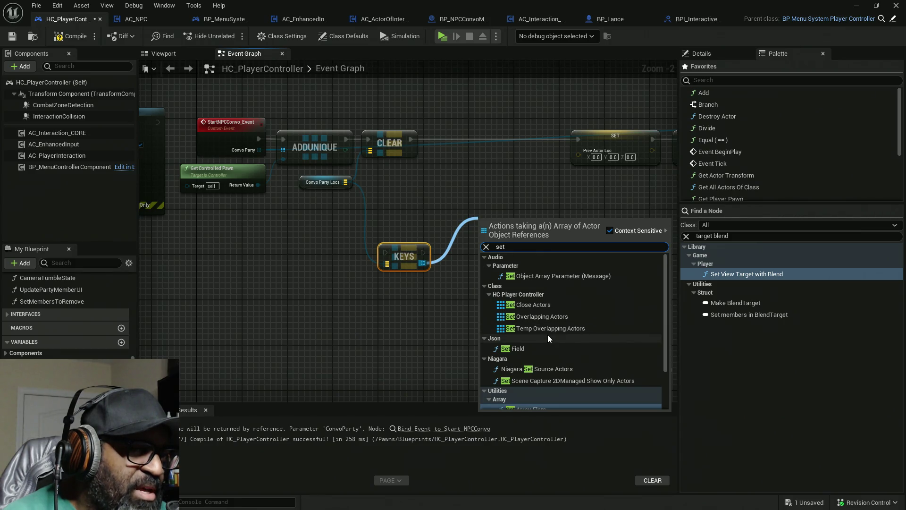
{"action": "scroll", "coordinate": [560, 330], "scroll_direction": "down", "scroll_amount": 2}
{"action": "scroll", "coordinate": [545, 348], "scroll_direction": "up", "scroll_amount": 2}
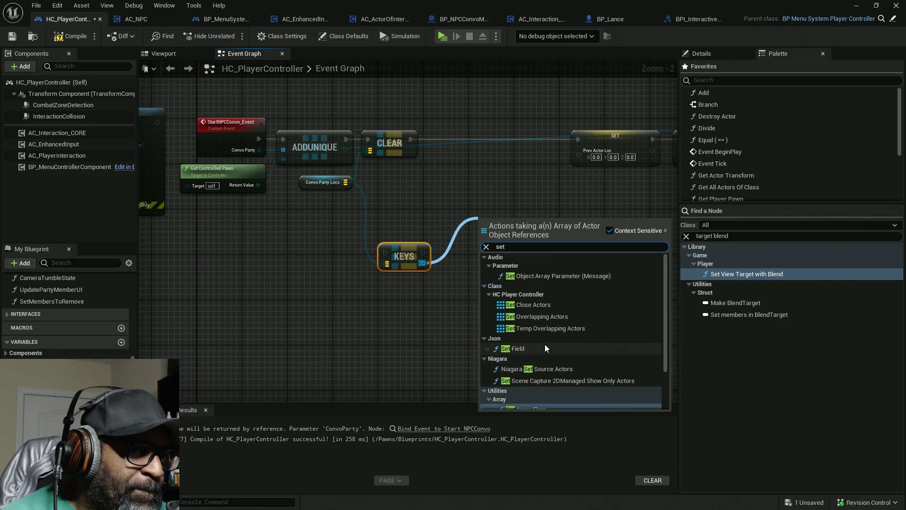
{"action": "scroll", "coordinate": [545, 347], "scroll_direction": "down", "scroll_amount": 4}
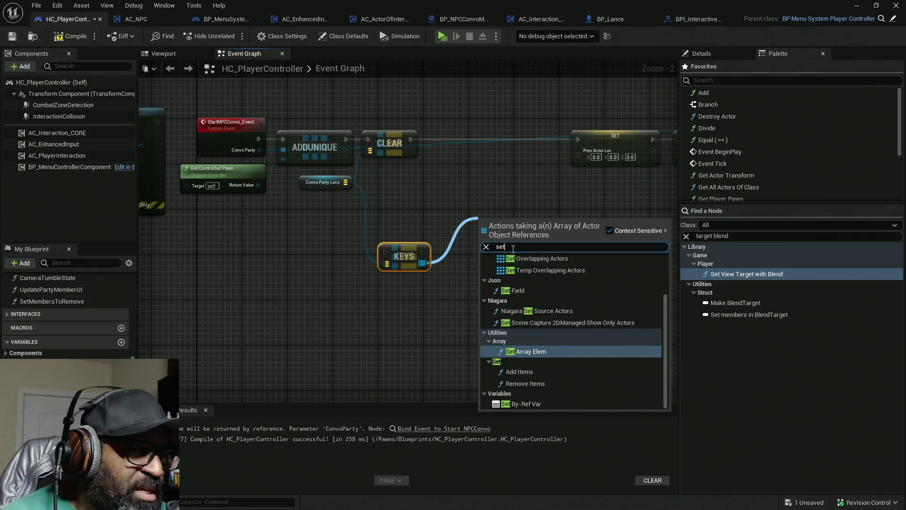
{"action": "type", "text": "copy"}
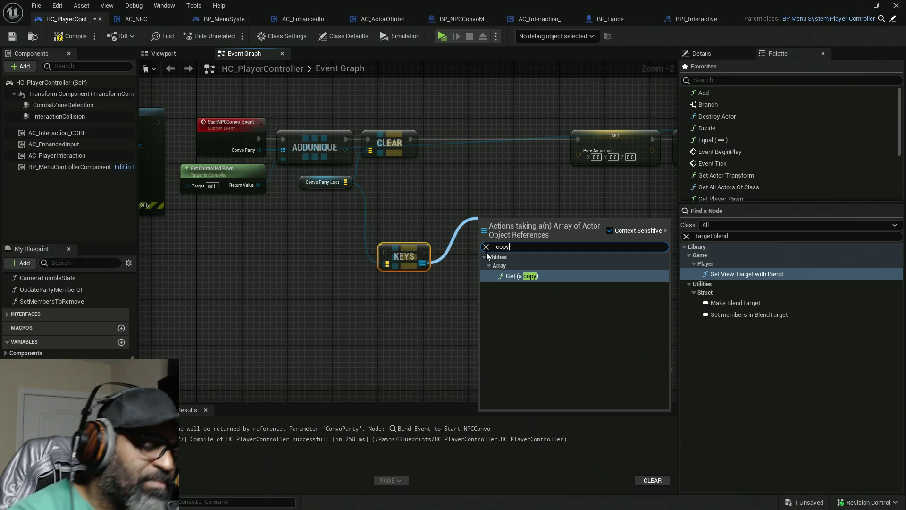
{"action": "key", "text": "BackSpace"}
{"action": "key", "text": "BackSpace"}
{"action": "key", "text": "BackSpace"}
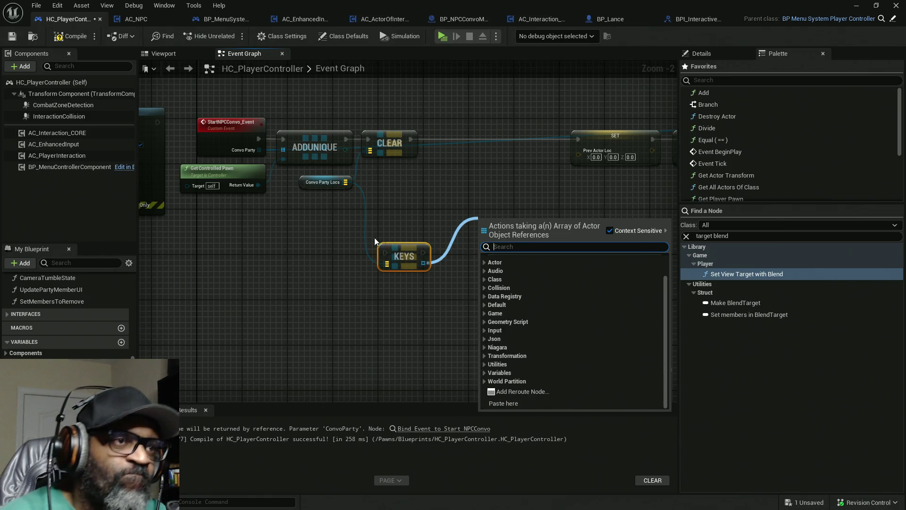
{"action": "left_click", "coordinate": [375, 237]}
Browse Map, Operators and Variables nodes from a Convo Party Locs wire, adding nothing.
{"action": "mouse_move", "coordinate": [260, 151]}
{"action": "left_mouse_down"}
{"action": "mouse_move", "coordinate": [492, 212]}
{"action": "mouse_move", "coordinate": [436, 270]}
{"action": "mouse_move", "coordinate": [310, 237]}
{"action": "left_mouse_up"}
{"action": "left_click", "coordinate": [373, 199]}
{"action": "left_click_drag", "start_coordinate": [349, 182], "coordinate": [445, 224]}
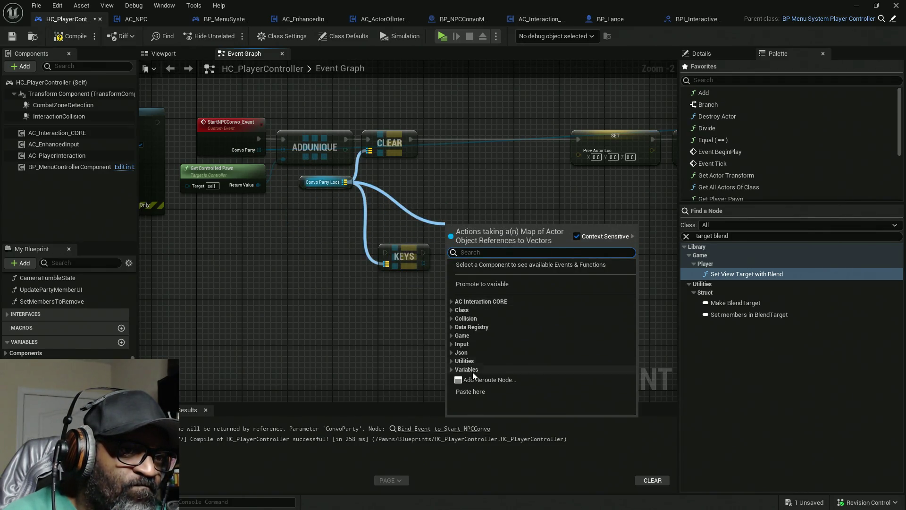
{"action": "left_click", "coordinate": [456, 354]}
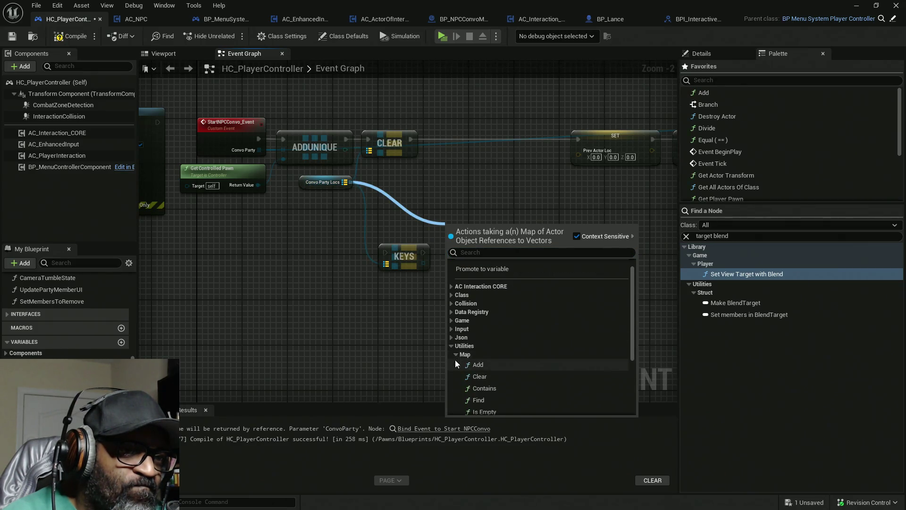
{"action": "scroll", "coordinate": [472, 358], "scroll_direction": "down", "scroll_amount": 1}
{"action": "scroll", "coordinate": [516, 359], "scroll_direction": "down", "scroll_amount": 3}
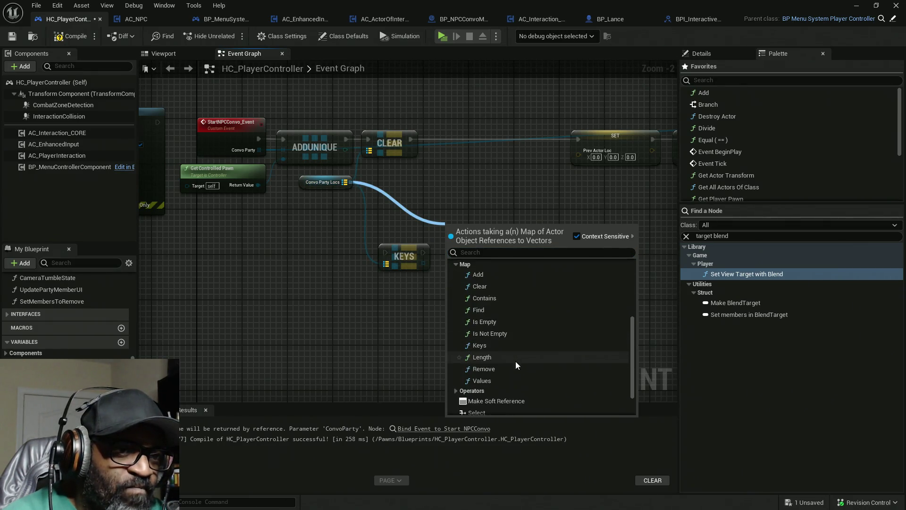
{"action": "left_click", "coordinate": [472, 375]}
{"action": "scroll", "coordinate": [509, 339], "scroll_direction": "down", "scroll_amount": 4}
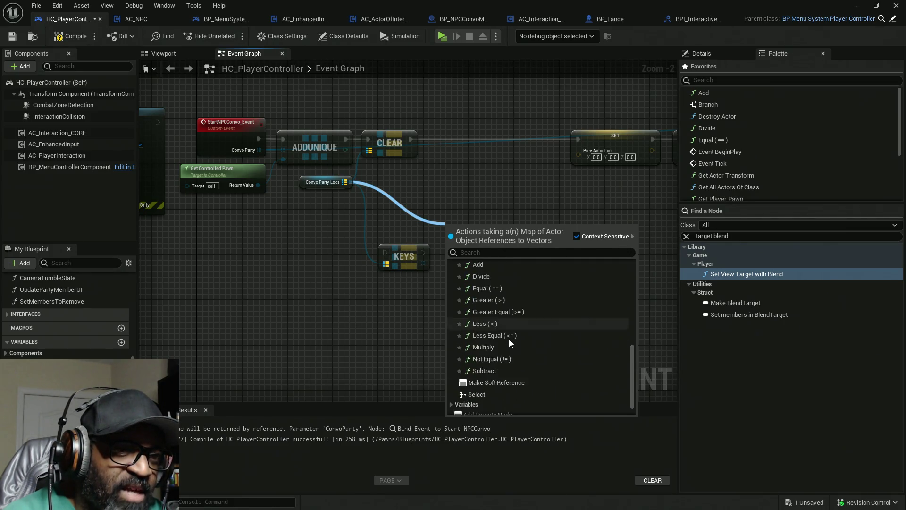
{"action": "scroll", "coordinate": [509, 339], "scroll_direction": "down", "scroll_amount": 2}
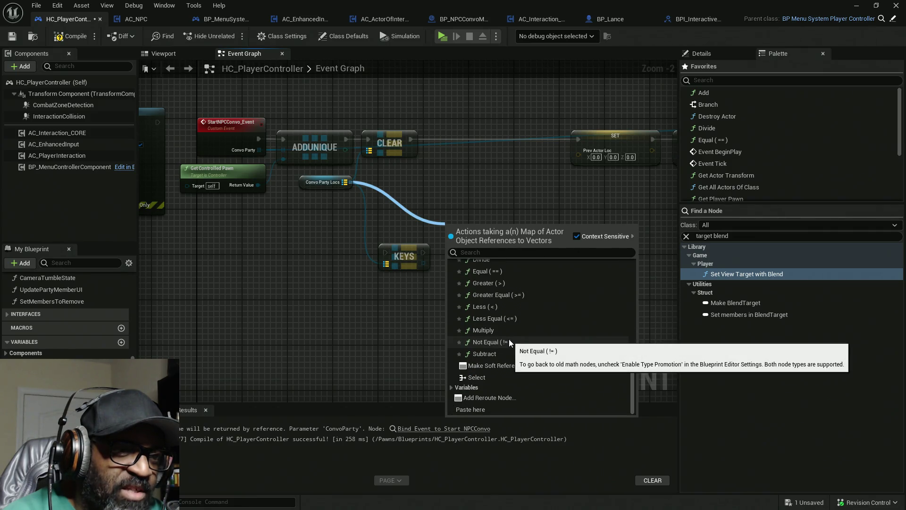
{"action": "left_click", "coordinate": [456, 389]}
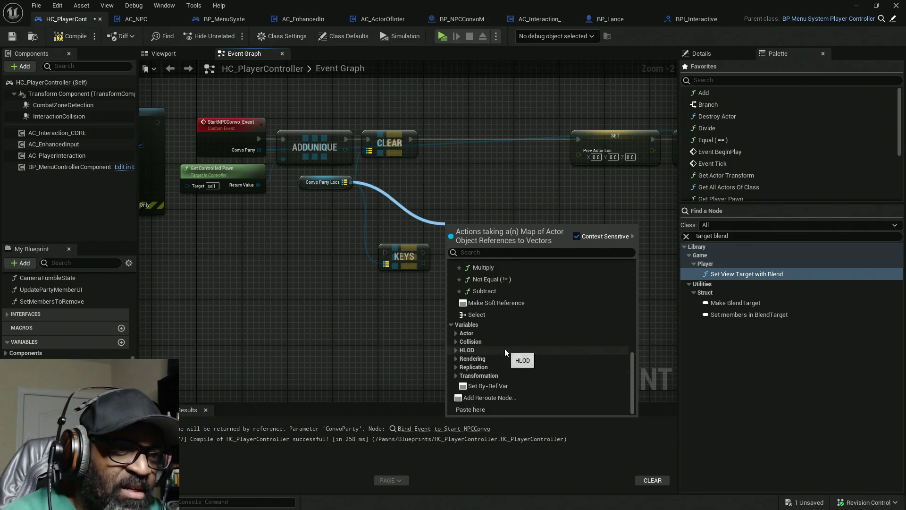
{"action": "left_click", "coordinate": [526, 156]}
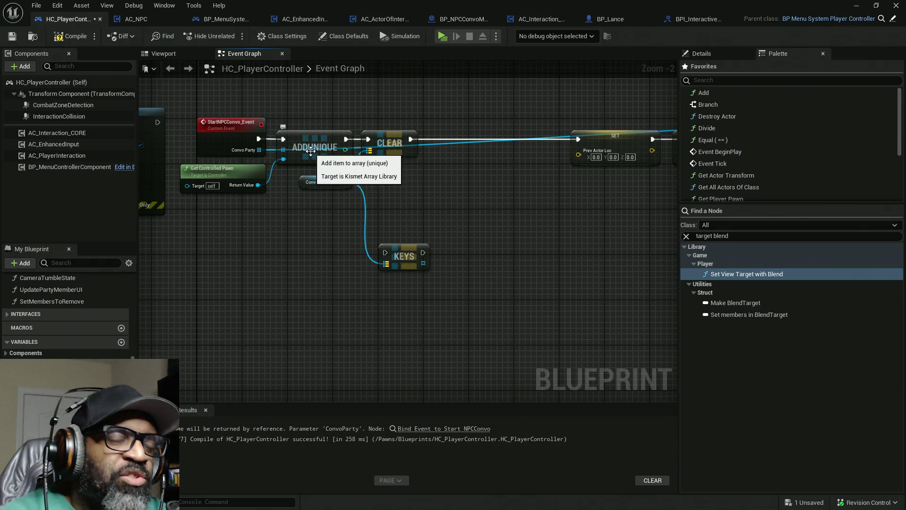
Wire the event's execution straight to CLEAR and group ADDUNIQUE with KEYS and Get Controlled Pawn.
{"action": "left_click", "coordinate": [283, 138], "text": "alt"}
{"action": "mouse_move", "coordinate": [294, 140]}
{"action": "left_mouse_down"}
{"action": "mouse_move", "coordinate": [310, 182]}
{"action": "mouse_move", "coordinate": [308, 236]}
{"action": "mouse_move", "coordinate": [295, 247]}
{"action": "left_mouse_up"}
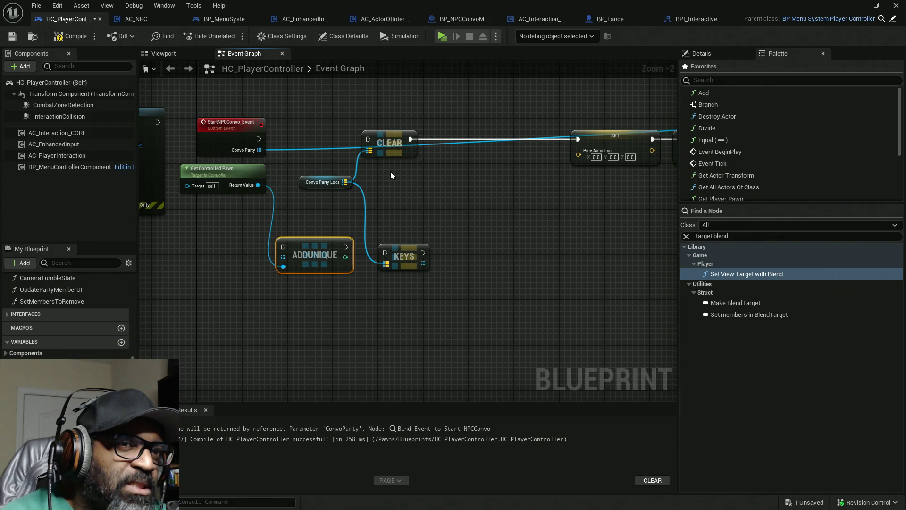
{"action": "left_click_drag", "start_coordinate": [368, 139], "coordinate": [258, 140]}
{"action": "left_click_drag", "start_coordinate": [321, 134], "coordinate": [373, 184]}
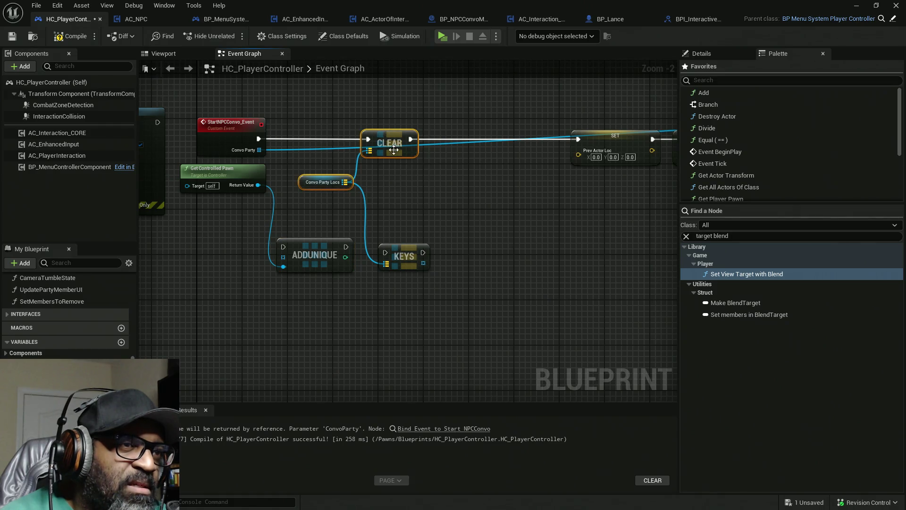
{"action": "left_click_drag", "start_coordinate": [400, 146], "coordinate": [364, 145]}
{"action": "left_click_drag", "start_coordinate": [222, 172], "coordinate": [235, 268]}
{"action": "left_click_drag", "start_coordinate": [217, 217], "coordinate": [362, 330]}
{"action": "left_click_drag", "start_coordinate": [322, 251], "coordinate": [481, 302]}
{"action": "mouse_move", "coordinate": [386, 256]}
{"action": "left_mouse_down"}
{"action": "mouse_move", "coordinate": [483, 210]}
{"action": "mouse_move", "coordinate": [465, 250]}
{"action": "left_mouse_up"}
{"action": "left_click", "coordinate": [482, 218], "text": "alt"}
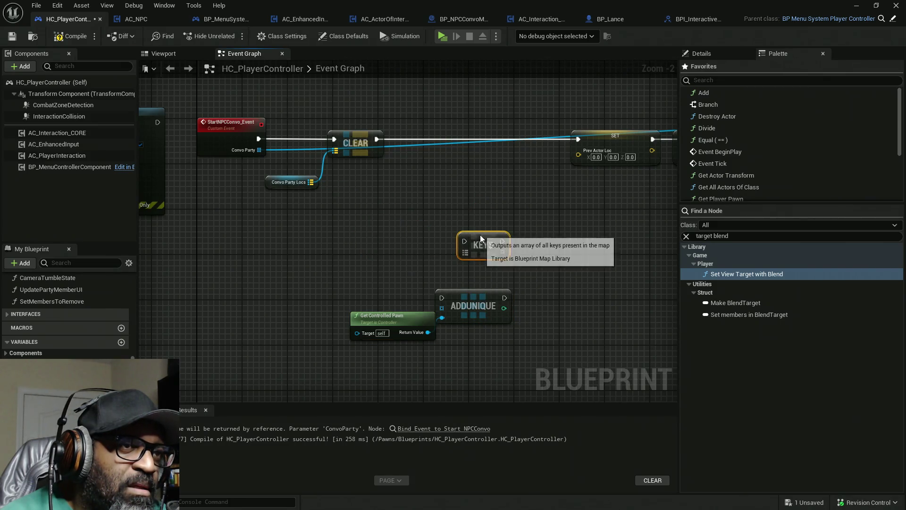
Line up CLEAR and the Prev and Current Actor Loc SET nodes right after the event.
{"action": "left_click_drag", "start_coordinate": [232, 173], "coordinate": [220, 172]}
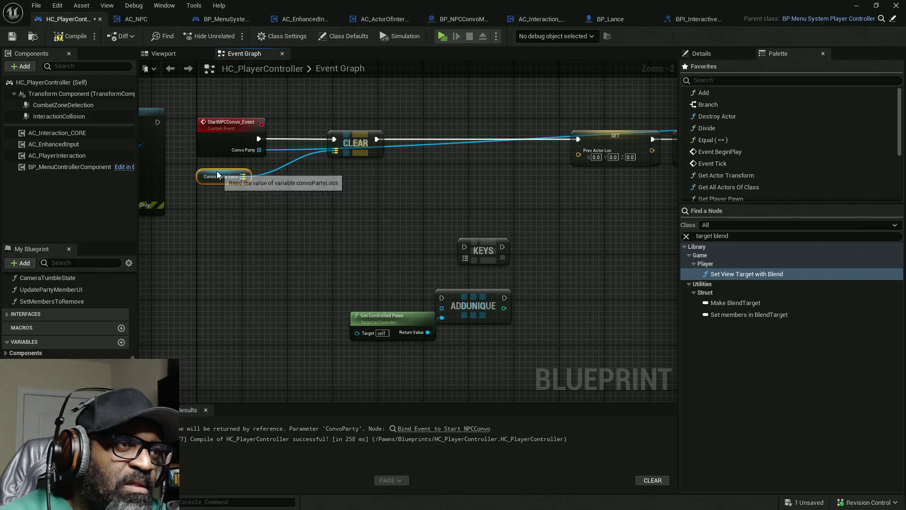
{"action": "left_click_drag", "start_coordinate": [356, 140], "coordinate": [310, 140]}
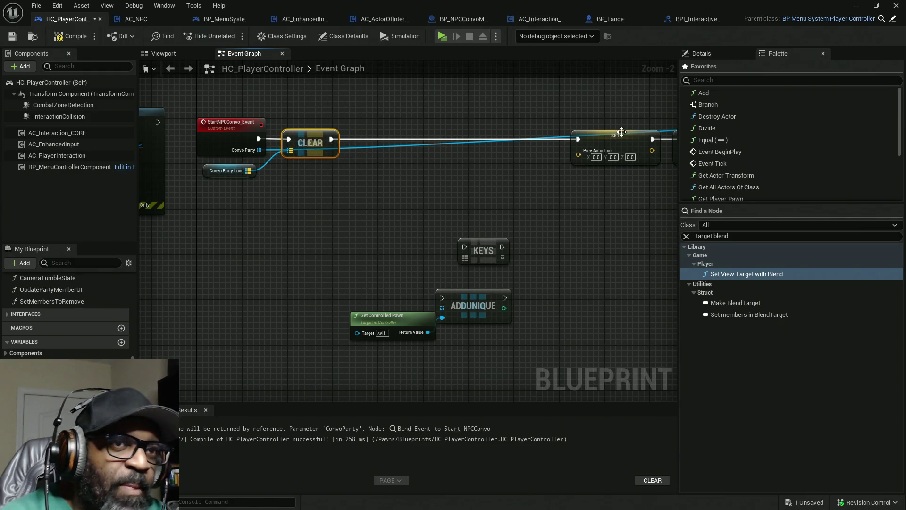
{"action": "left_click_drag", "start_coordinate": [630, 141], "coordinate": [409, 140]}
{"action": "mouse_move", "coordinate": [585, 149]}
{"action": "left_mouse_down"}
{"action": "mouse_move", "coordinate": [404, 158]}
{"action": "mouse_move", "coordinate": [353, 149]}
{"action": "left_mouse_up"}
{"action": "left_click_drag", "start_coordinate": [242, 228], "coordinate": [392, 347]}
{"action": "mouse_move", "coordinate": [344, 295]}
{"action": "left_mouse_down"}
{"action": "mouse_move", "coordinate": [579, 260]}
{"action": "mouse_move", "coordinate": [423, 251]}
{"action": "mouse_move", "coordinate": [404, 307]}
{"action": "left_mouse_up"}
Move the For Each Loop left and stack KEYS, ADDUNIQUE, Get Controlled Pawn and Convo Party Locs beneath it.
{"action": "left_click", "coordinate": [538, 126]}
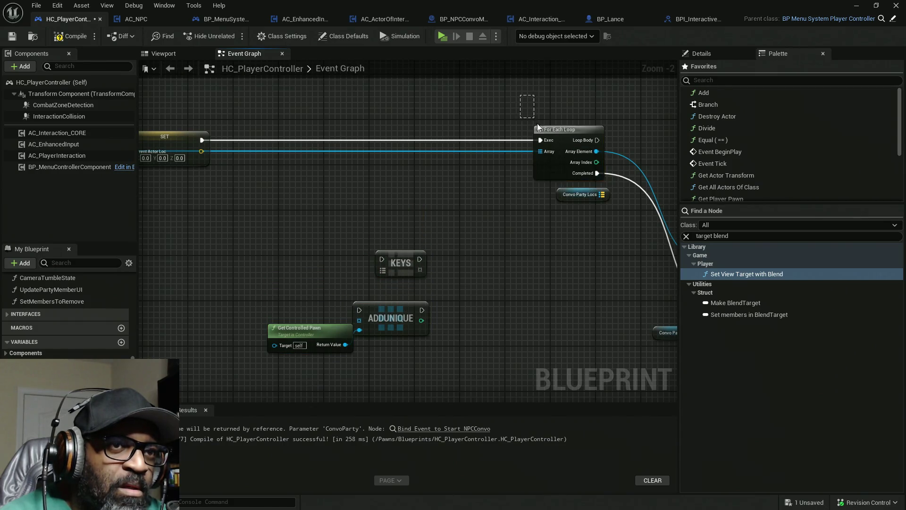
{"action": "left_click_drag", "start_coordinate": [558, 161], "coordinate": [263, 160]}
{"action": "left_click_drag", "start_coordinate": [236, 216], "coordinate": [432, 350]}
{"action": "left_click_drag", "start_coordinate": [425, 312], "coordinate": [318, 296]}
{"action": "scroll", "coordinate": [471, 210], "scroll_direction": "down", "scroll_amount": 1}
{"action": "left_click_drag", "start_coordinate": [497, 165], "coordinate": [535, 159]}
{"action": "mouse_move", "coordinate": [412, 194]}
{"action": "left_mouse_down"}
{"action": "mouse_move", "coordinate": [593, 165]}
{"action": "mouse_move", "coordinate": [622, 185]}
{"action": "mouse_move", "coordinate": [518, 182]}
{"action": "left_mouse_up"}
{"action": "mouse_move", "coordinate": [596, 171]}
{"action": "left_mouse_down"}
{"action": "mouse_move", "coordinate": [320, 174]}
{"action": "mouse_move", "coordinate": [422, 138]}
{"action": "left_mouse_up"}
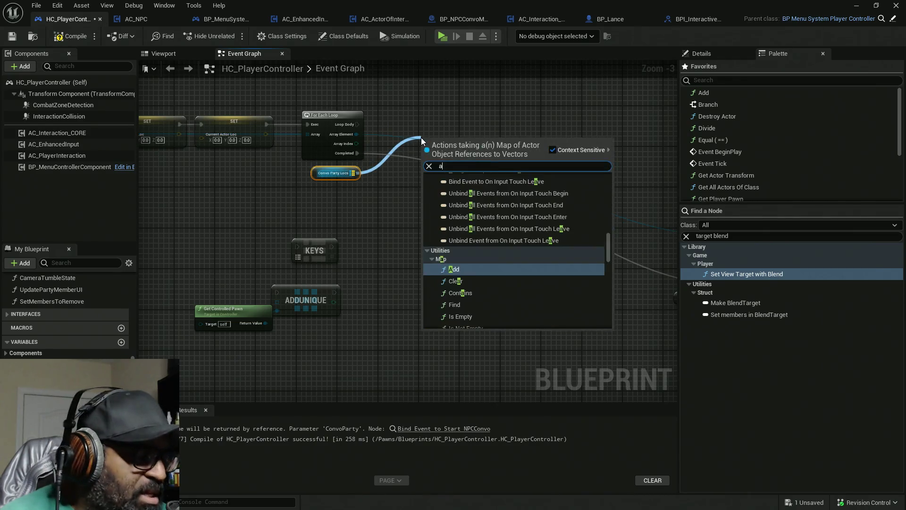
Add a Map Add on Convo Party Locs run by Loop Body, with Array Element key and actor location value.
{"action": "type", "text": "add"}
{"action": "left_click", "coordinate": [454, 194]}
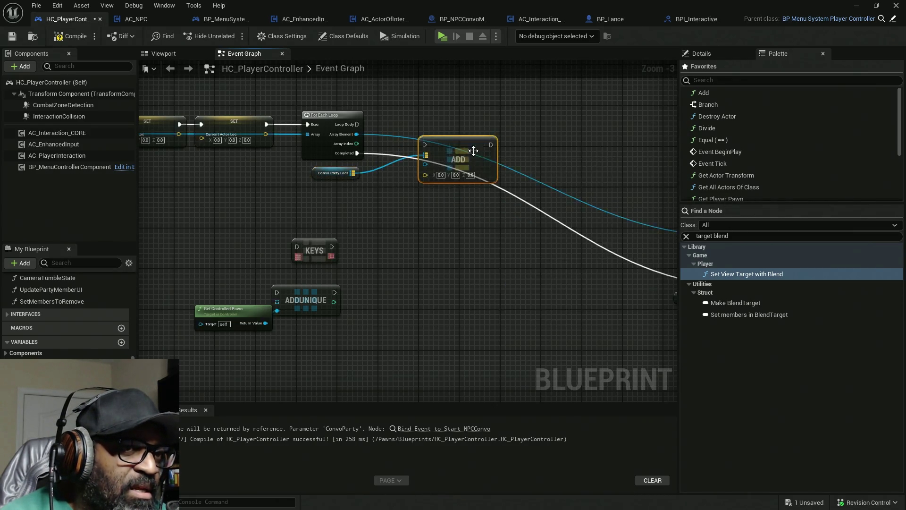
{"action": "left_click_drag", "start_coordinate": [425, 164], "coordinate": [345, 133]}
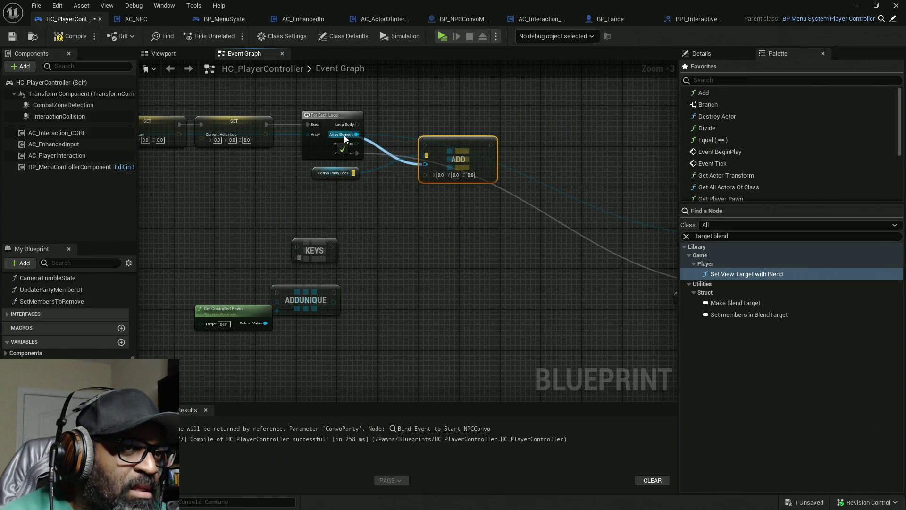
{"action": "left_click_drag", "start_coordinate": [461, 149], "coordinate": [531, 123]}
{"action": "left_click_drag", "start_coordinate": [360, 126], "coordinate": [497, 120]}
{"action": "mouse_move", "coordinate": [587, 172]}
{"action": "left_mouse_down"}
{"action": "mouse_move", "coordinate": [330, 163]}
{"action": "mouse_move", "coordinate": [410, 153]}
{"action": "left_mouse_up"}
{"action": "mouse_move", "coordinate": [586, 210]}
{"action": "left_mouse_down"}
{"action": "mouse_move", "coordinate": [249, 159]}
{"action": "mouse_move", "coordinate": [332, 134]}
{"action": "left_mouse_up"}
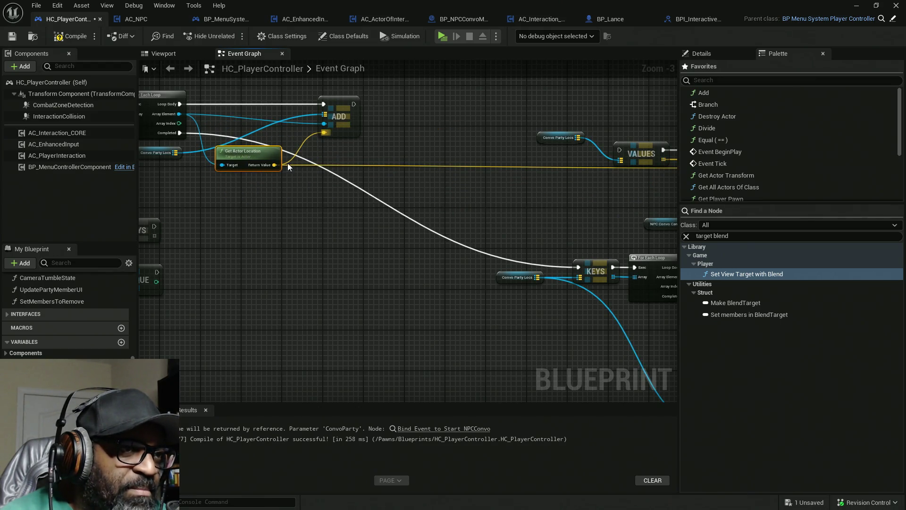
Move VALUES and ADD beside KEYS and delete the ADDUNIQUE node.
{"action": "mouse_move", "coordinate": [276, 174]}
{"action": "left_mouse_down"}
{"action": "mouse_move", "coordinate": [378, 167]}
{"action": "mouse_move", "coordinate": [373, 123]}
{"action": "left_mouse_up"}
{"action": "mouse_move", "coordinate": [254, 150]}
{"action": "left_mouse_down"}
{"action": "mouse_move", "coordinate": [380, 110]}
{"action": "mouse_move", "coordinate": [378, 120]}
{"action": "left_mouse_up"}
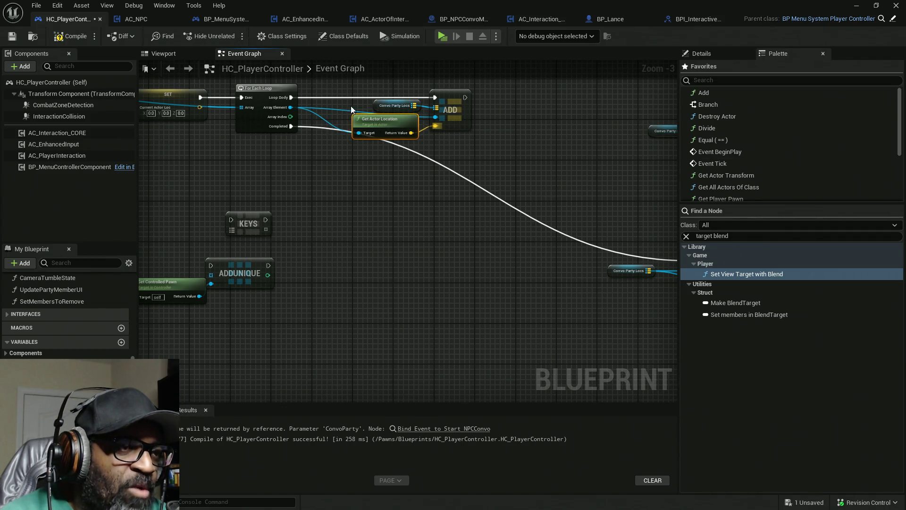
{"action": "mouse_move", "coordinate": [387, 125]}
{"action": "left_mouse_down"}
{"action": "mouse_move", "coordinate": [604, 149]}
{"action": "mouse_move", "coordinate": [338, 203]}
{"action": "left_mouse_up"}
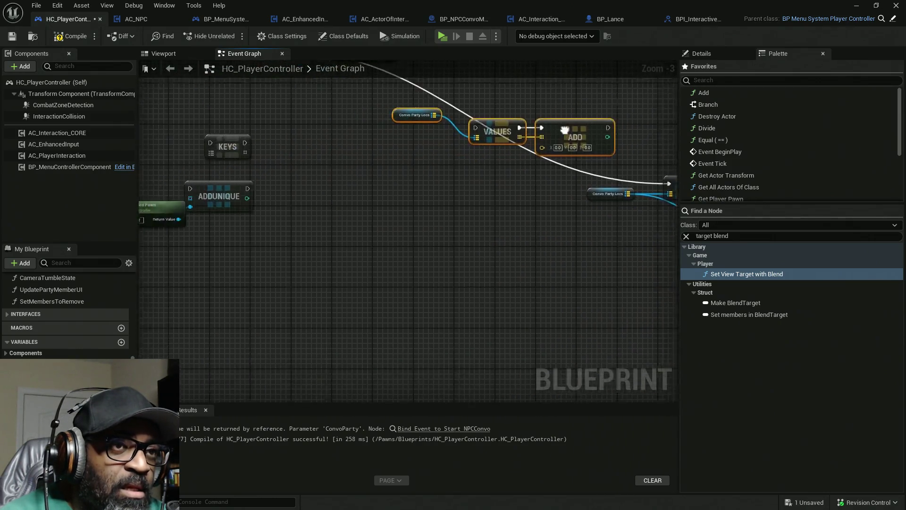
{"action": "mouse_move", "coordinate": [609, 132]}
{"action": "left_mouse_down"}
{"action": "mouse_move", "coordinate": [240, 139]}
{"action": "mouse_move", "coordinate": [214, 206]}
{"action": "left_mouse_up"}
{"action": "mouse_move", "coordinate": [302, 213]}
{"action": "left_mouse_down"}
{"action": "mouse_move", "coordinate": [295, 276]}
{"action": "mouse_move", "coordinate": [477, 237]}
{"action": "left_mouse_up"}
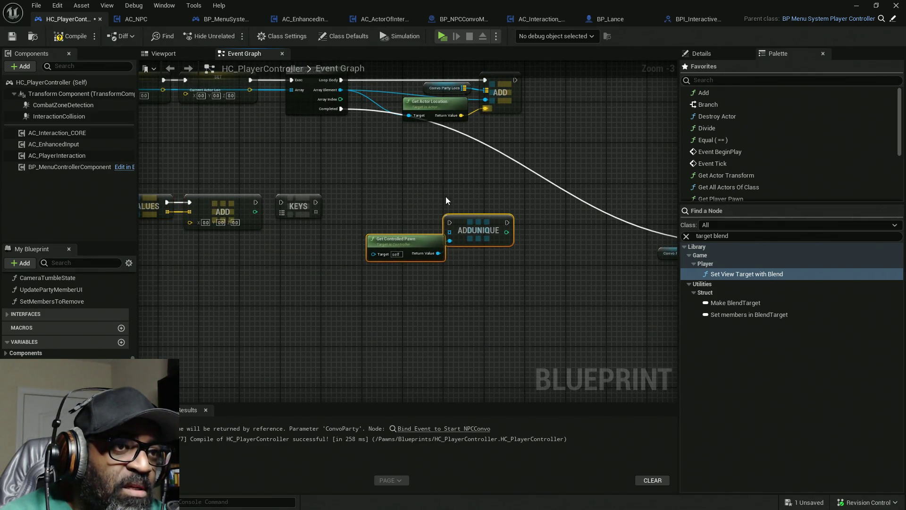
{"action": "key", "text": "Delete"}
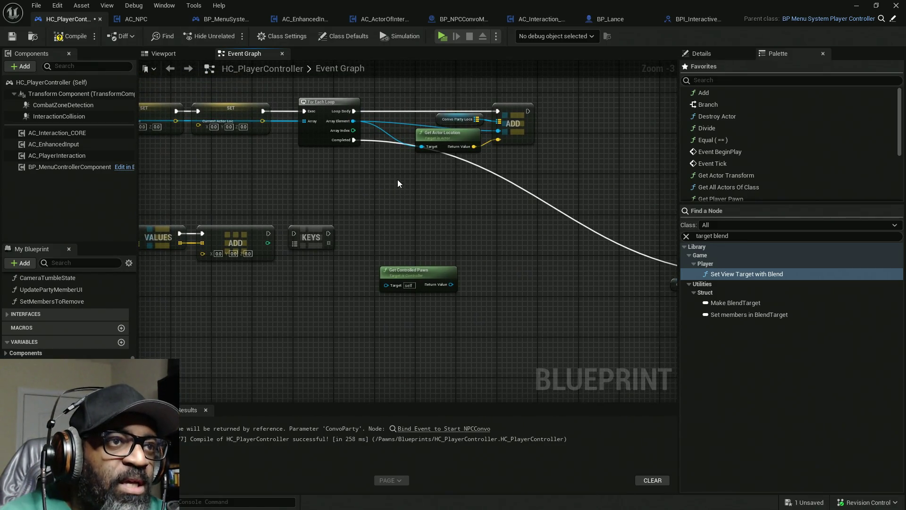
{"action": "left_click_drag", "start_coordinate": [399, 191], "coordinate": [414, 184]}
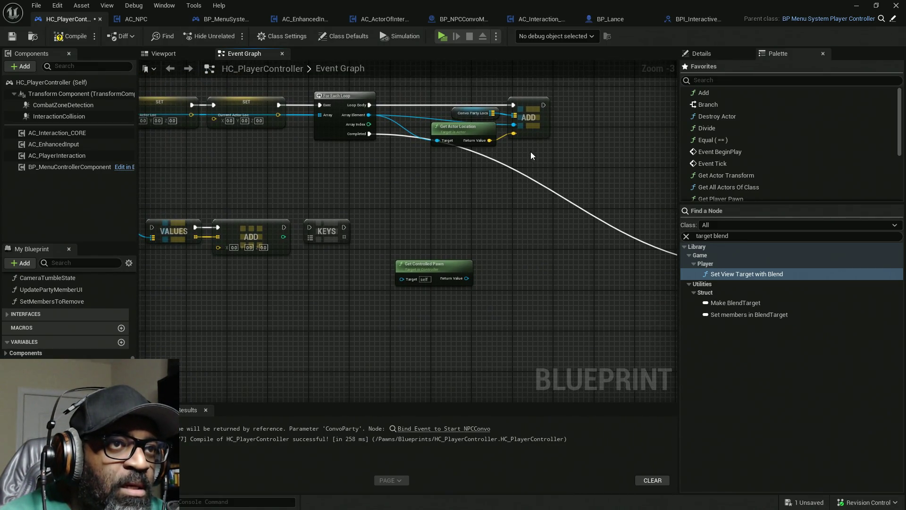
{"action": "left_click_drag", "start_coordinate": [530, 151], "coordinate": [478, 115]}
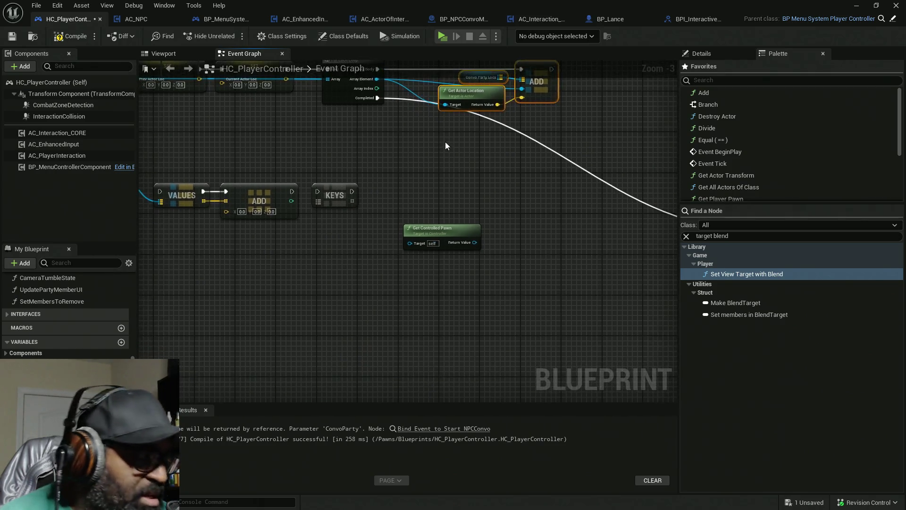
Duplicate the Add group, run loop Completed into it, and use Get Controlled Pawn as key and location target.
{"action": "key", "text": "ctrl+c"}
{"action": "key", "text": "ctrl+v"}
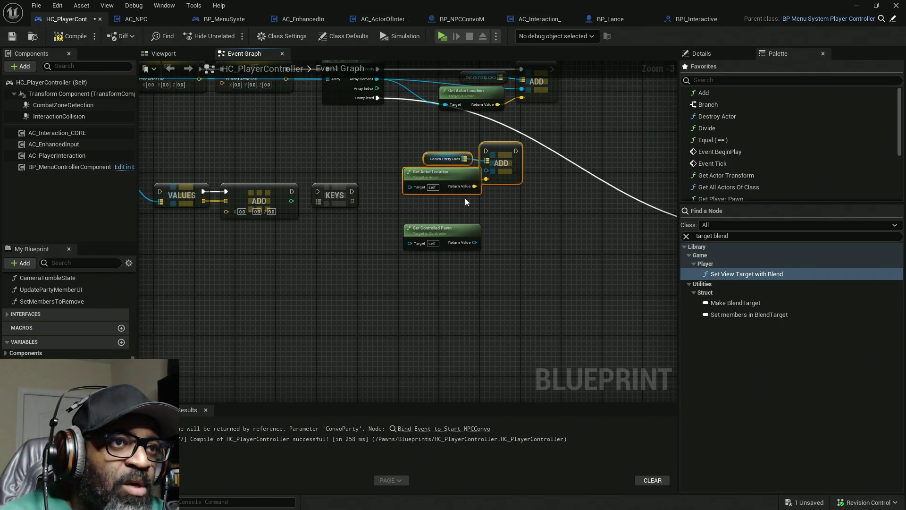
{"action": "mouse_move", "coordinate": [377, 98]}
{"action": "left_mouse_down"}
{"action": "mouse_move", "coordinate": [566, 157]}
{"action": "mouse_move", "coordinate": [514, 151]}
{"action": "mouse_move", "coordinate": [378, 98]}
{"action": "left_mouse_up"}
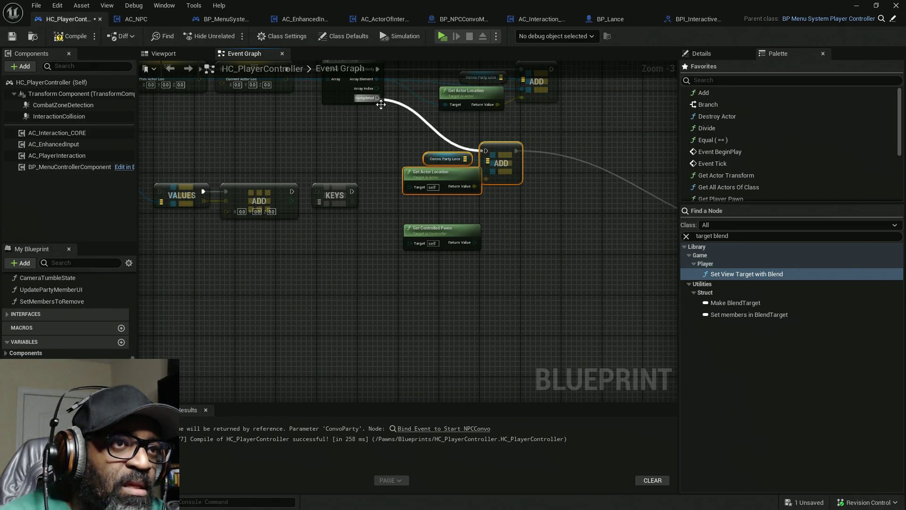
{"action": "left_click", "coordinate": [382, 186]}
{"action": "left_click_drag", "start_coordinate": [382, 185], "coordinate": [433, 177]}
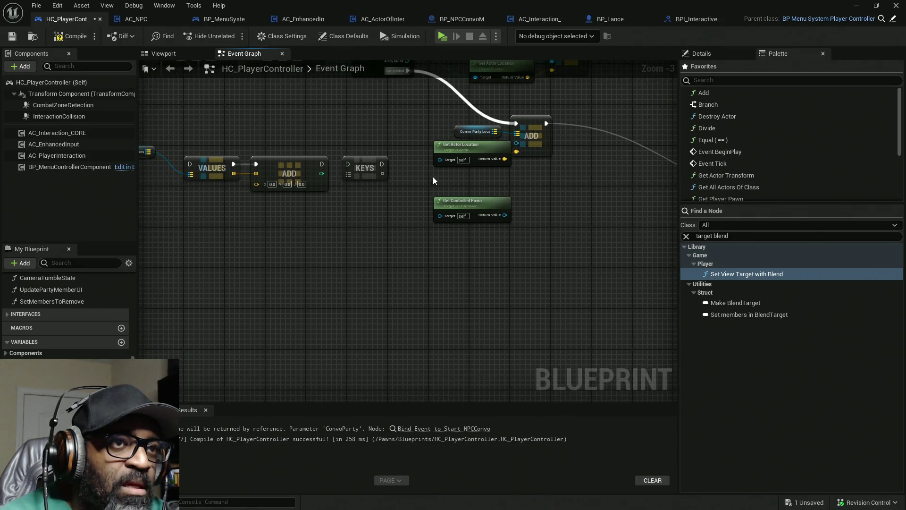
{"action": "left_click", "coordinate": [480, 163]}
{"action": "mouse_move", "coordinate": [484, 202]}
{"action": "left_mouse_down"}
{"action": "mouse_move", "coordinate": [414, 136]}
{"action": "mouse_move", "coordinate": [517, 143]}
{"action": "left_mouse_up"}
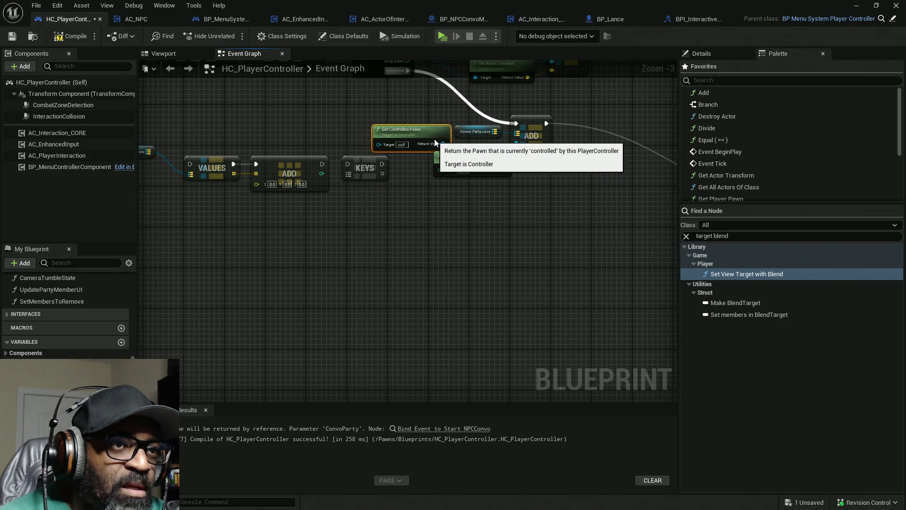
{"action": "mouse_move", "coordinate": [386, 158]}
{"action": "left_mouse_down"}
{"action": "mouse_move", "coordinate": [491, 158]}
{"action": "mouse_move", "coordinate": [466, 150]}
{"action": "left_mouse_up"}
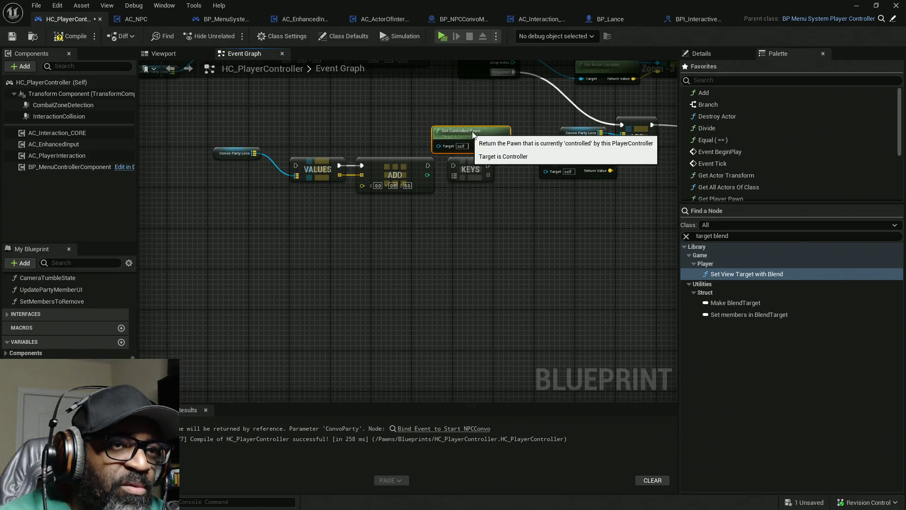
{"action": "left_click_drag", "start_coordinate": [524, 145], "coordinate": [546, 172]}
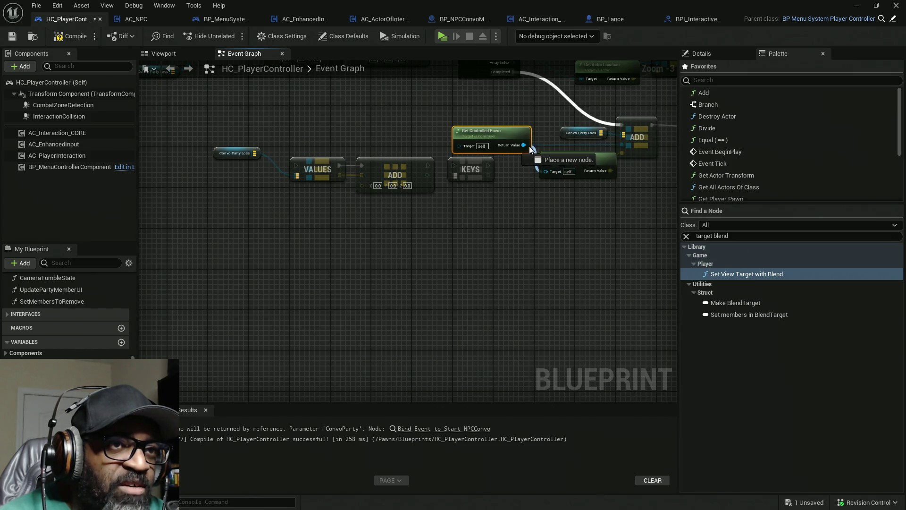
Delete the old VALUES, ADD and KEYS nodes and move the four new nodes lower.
{"action": "left_click_drag", "start_coordinate": [478, 226], "coordinate": [259, 169]}
{"action": "key", "text": "Delete"}
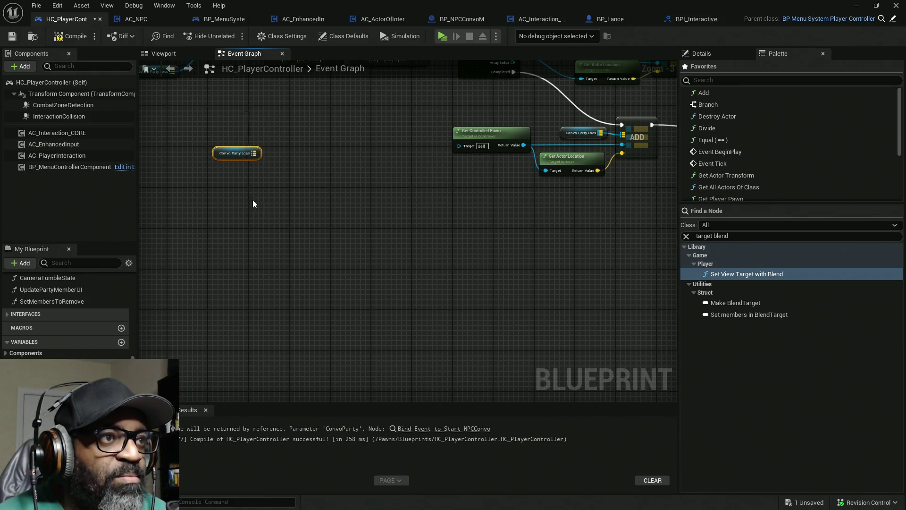
{"action": "left_click_drag", "start_coordinate": [470, 211], "coordinate": [245, 222]}
{"action": "scroll", "coordinate": [439, 171], "scroll_direction": "down", "scroll_amount": 3}
{"action": "left_click_drag", "start_coordinate": [439, 172], "coordinate": [469, 186]}
{"action": "scroll", "coordinate": [411, 184], "scroll_direction": "up", "scroll_amount": 3}
{"action": "left_click_drag", "start_coordinate": [411, 184], "coordinate": [419, 184]}
{"action": "left_click", "coordinate": [326, 153], "text": "ctrl"}
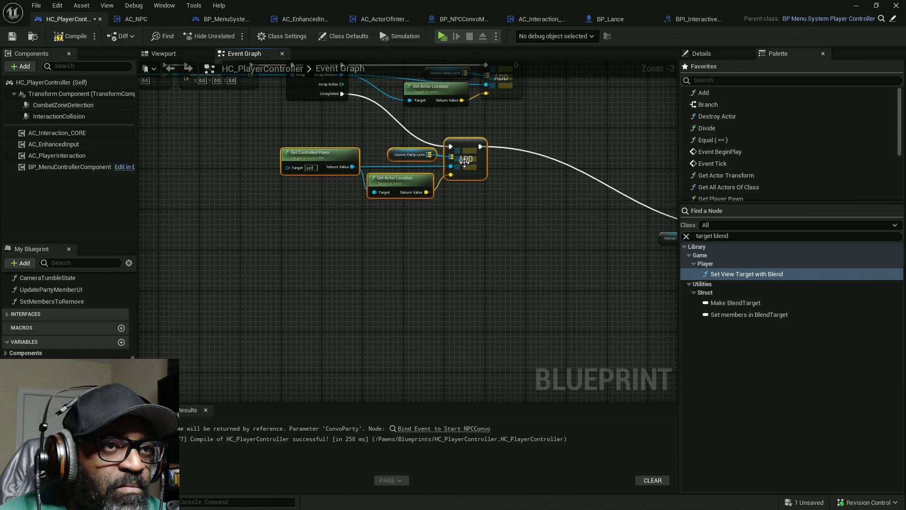
{"action": "left_click_drag", "start_coordinate": [326, 153], "coordinate": [320, 215]}
{"action": "scroll", "coordinate": [374, 152], "scroll_direction": "down", "scroll_amount": 5}
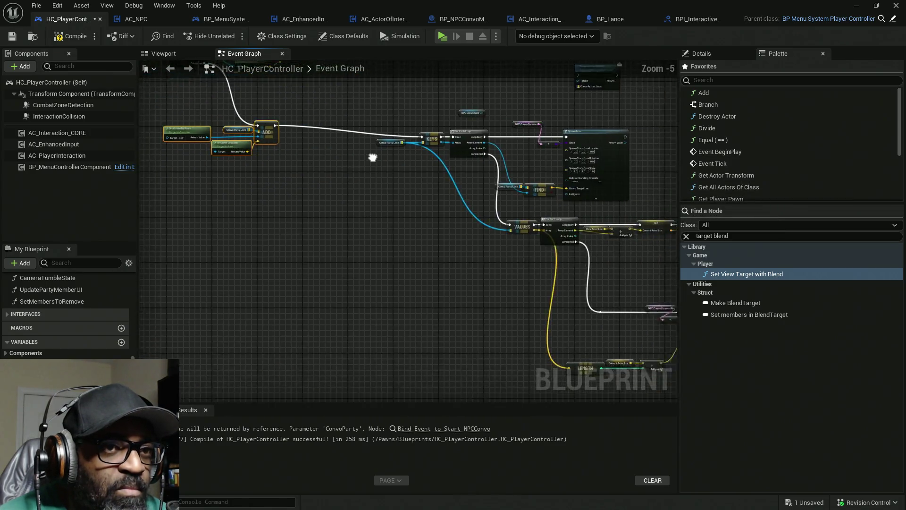
Delete the Conversation Started and NPC ConvoCam nodes, then compile and save the player controller.
{"action": "scroll", "coordinate": [441, 178], "scroll_direction": "up", "scroll_amount": 4}
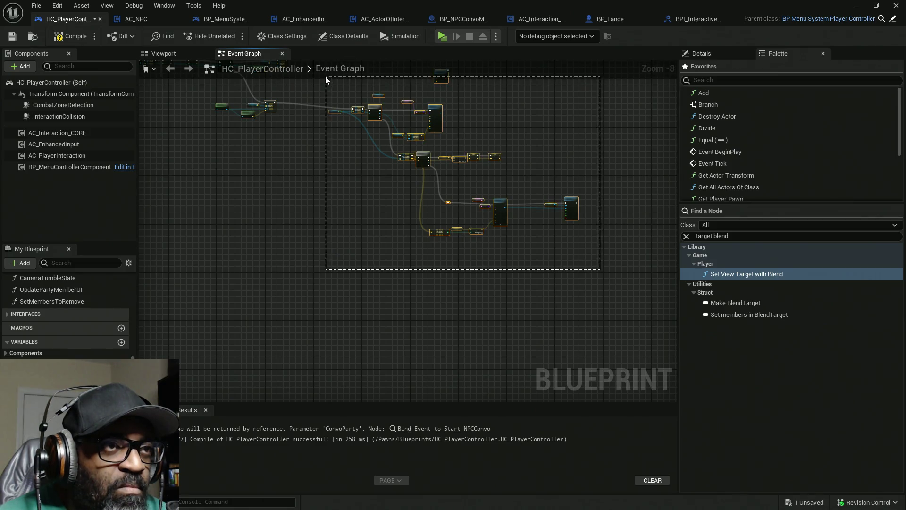
{"action": "left_click_drag", "start_coordinate": [537, 217], "coordinate": [415, 202]}
{"action": "left_click", "coordinate": [335, 251]}
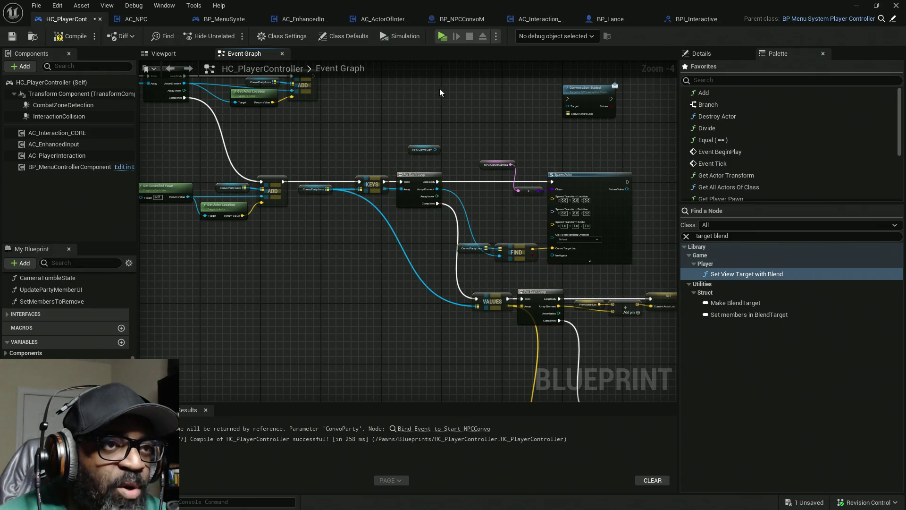
{"action": "left_click_drag", "start_coordinate": [457, 112], "coordinate": [412, 144]}
{"action": "left_click_drag", "start_coordinate": [575, 96], "coordinate": [351, 197]}
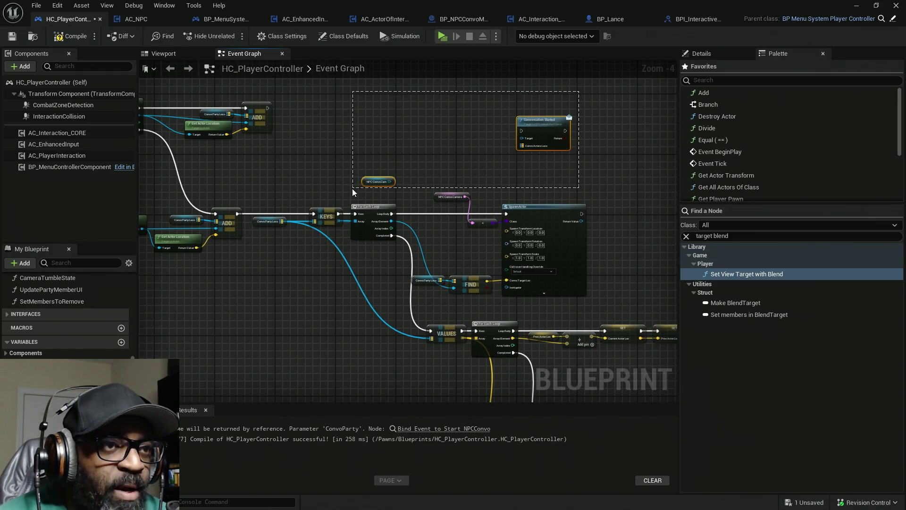
{"action": "key", "text": "Delete"}
{"action": "mouse_move", "coordinate": [321, 254]}
{"action": "left_mouse_down"}
{"action": "mouse_move", "coordinate": [354, 179]}
{"action": "mouse_move", "coordinate": [389, 145]}
{"action": "left_mouse_up"}
{"action": "scroll", "coordinate": [389, 145], "scroll_direction": "down", "scroll_amount": 1}
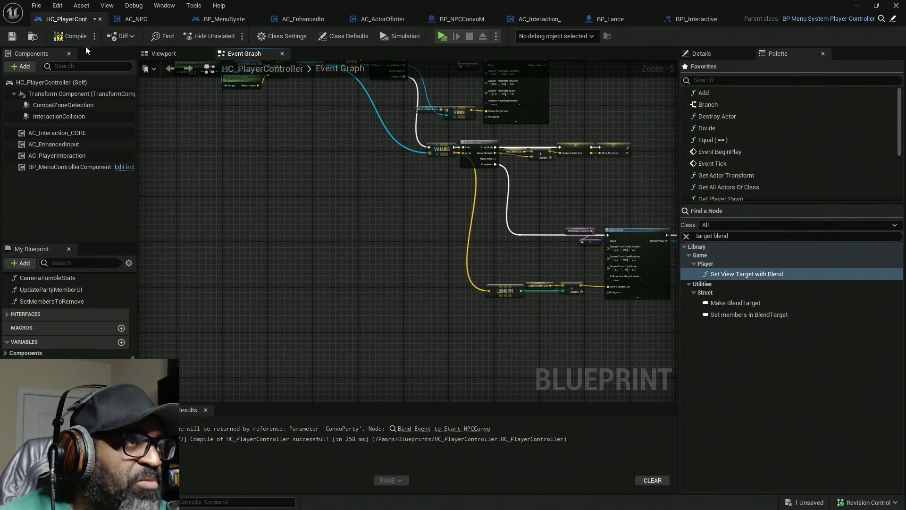
{"action": "left_click", "coordinate": [71, 36]}
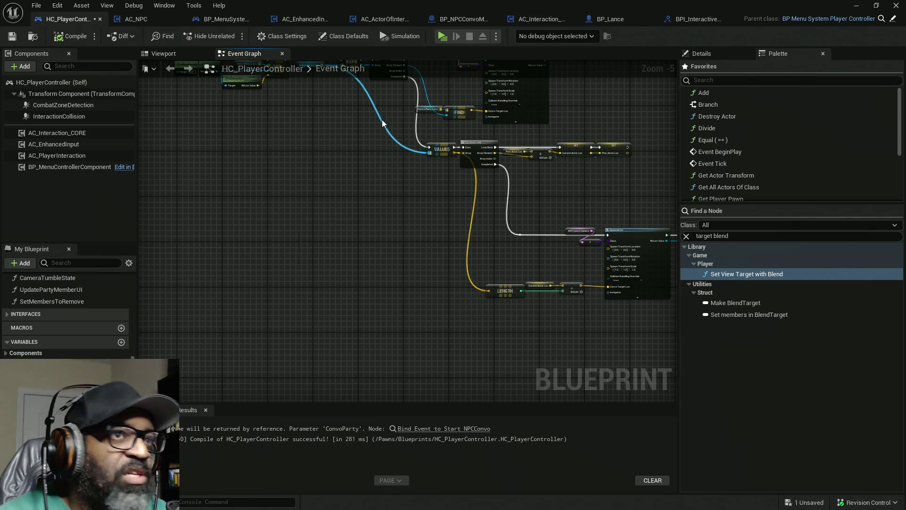
{"action": "key", "text": "ctrl+s"}
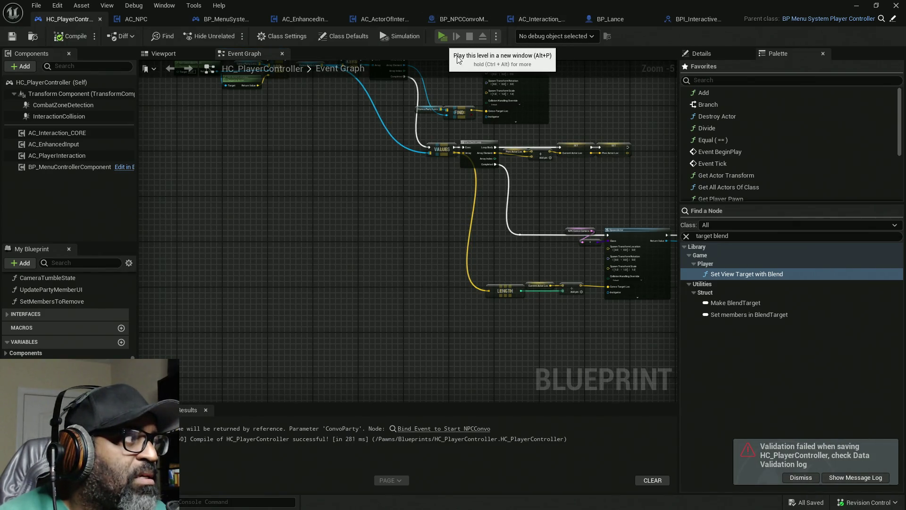
Play in a new window, walk to an NPC and press E to talk, then switch to the outliner.
{"action": "left_click", "coordinate": [443, 37]}
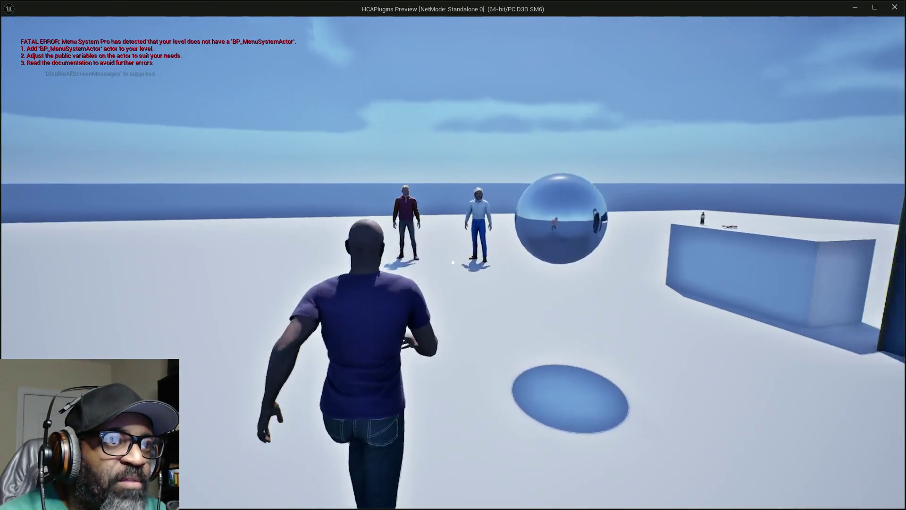
{"action": "key", "text": "w"}
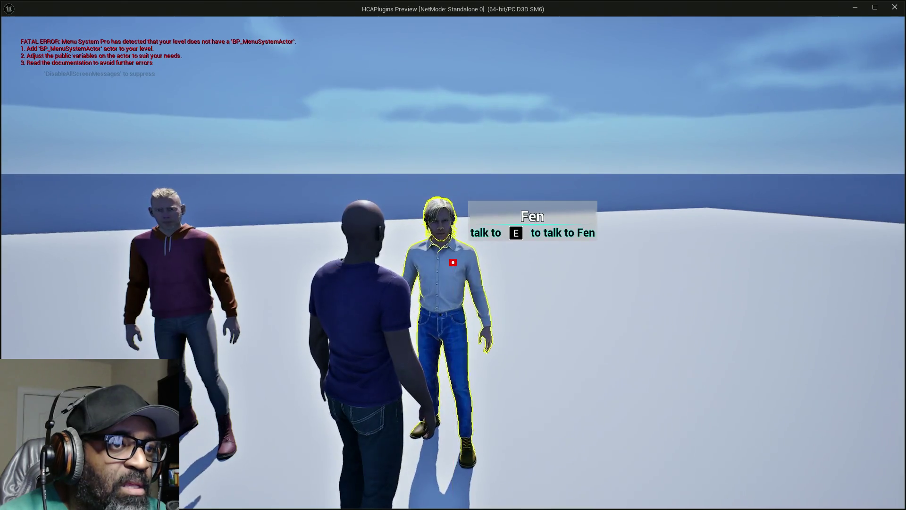
{"action": "key", "text": "e"}
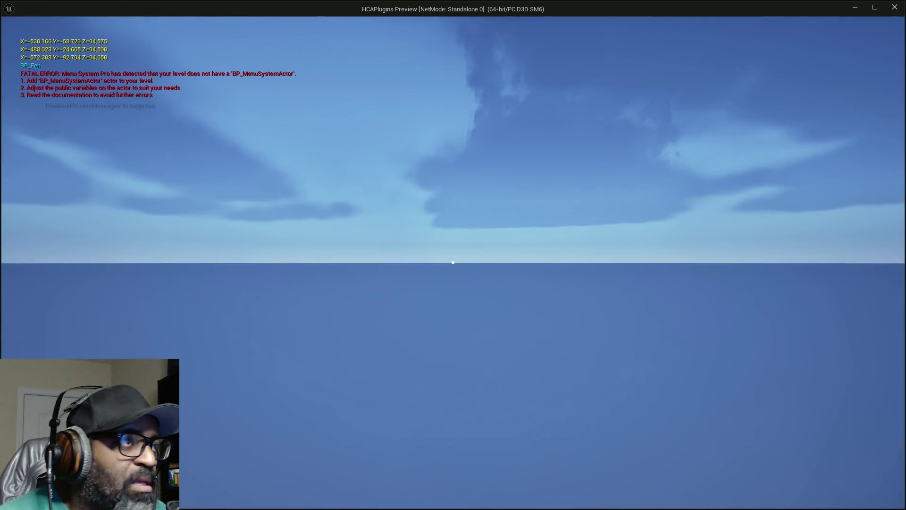
{"action": "key", "text": "alt+Tab"}
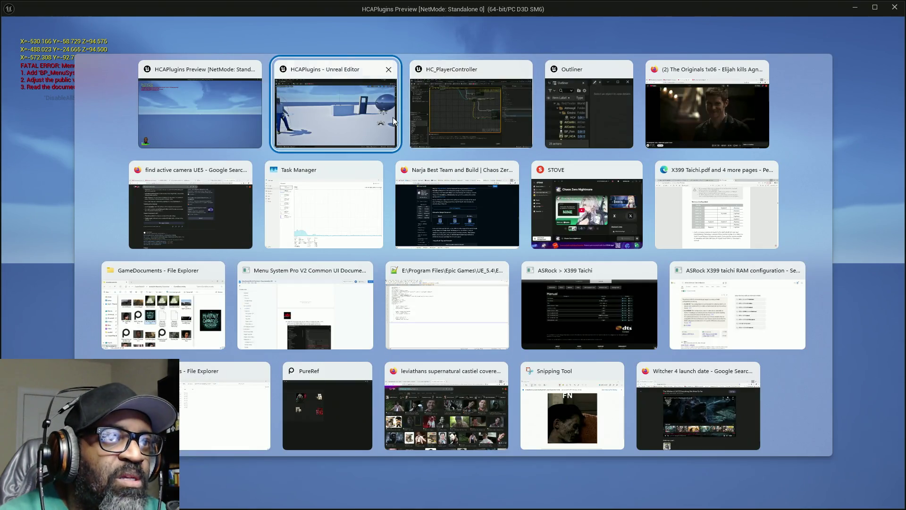
{"action": "left_click", "coordinate": [471, 109]}
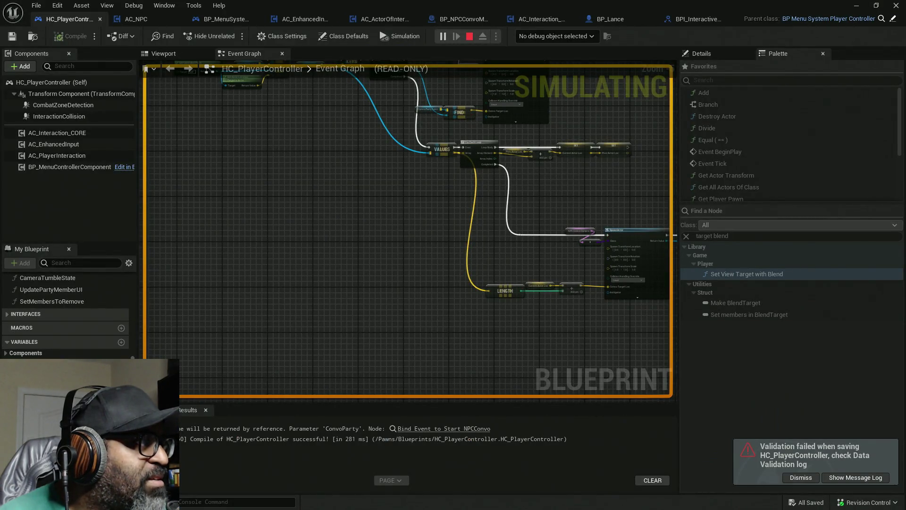
{"action": "key", "text": "alt+Tab"}
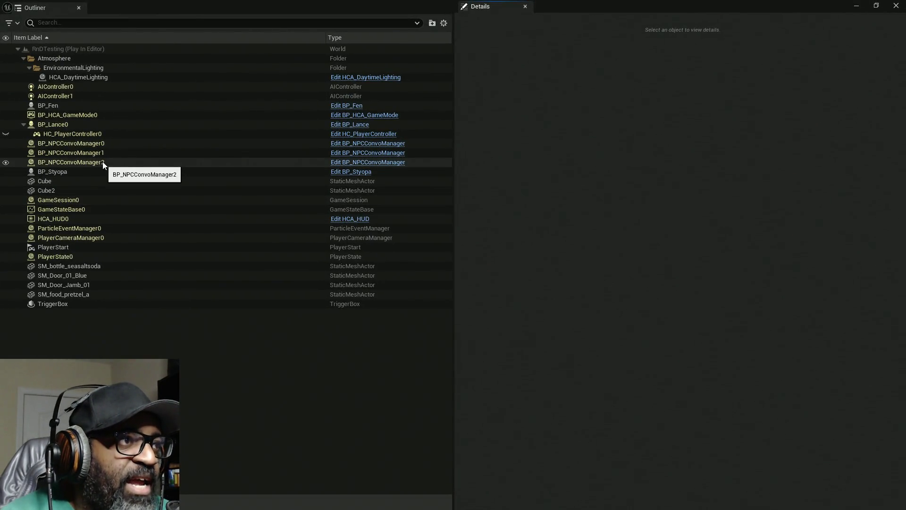
Compare BP_NPCConvoManager0, 1 and 2 in the Outliner, ending on BP_NPCConvoManager0.
{"action": "left_click", "coordinate": [94, 144]}
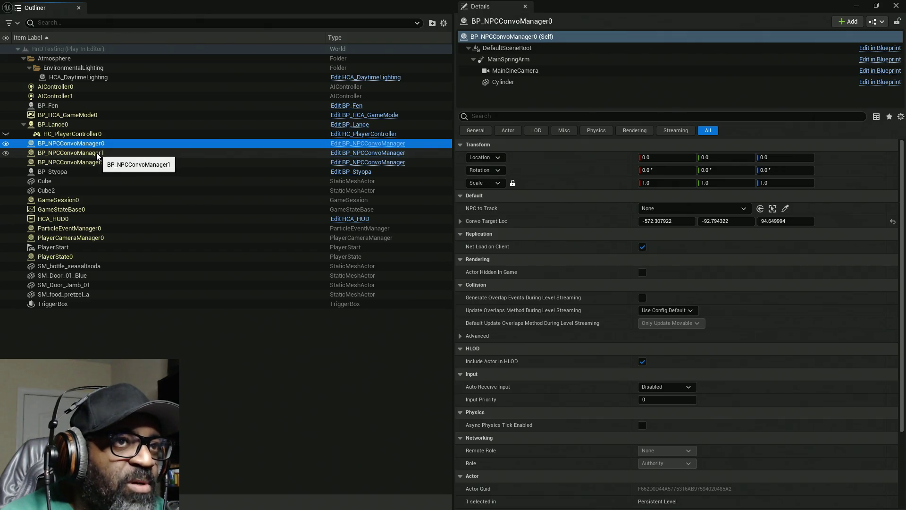
{"action": "left_click", "coordinate": [97, 155]}
{"action": "left_click", "coordinate": [100, 163]}
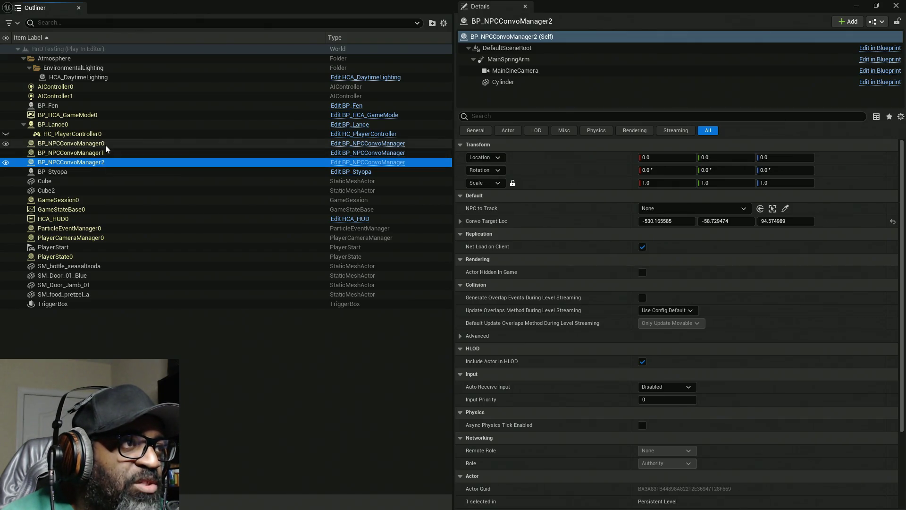
{"action": "left_click", "coordinate": [107, 145]}
Bring the running HCAPlugins Preview game window back to the front.
{"action": "key", "text": "alt+Tab"}
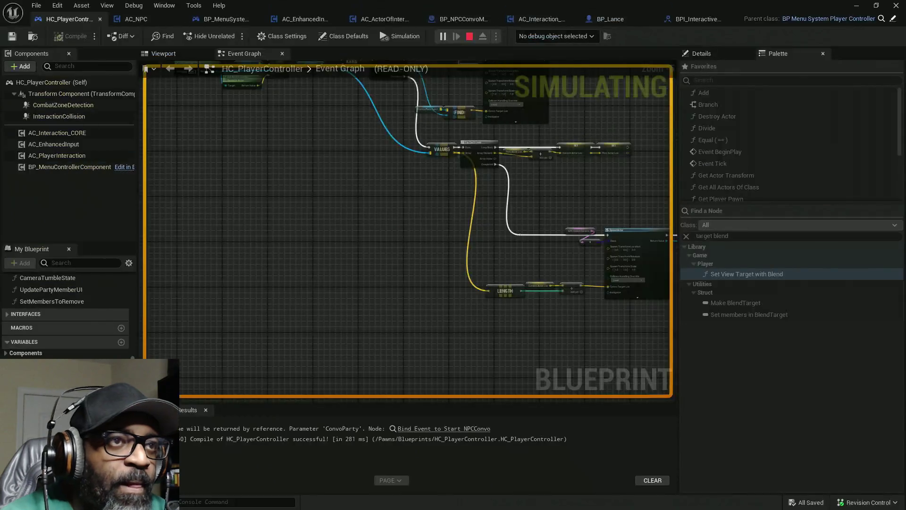
{"action": "key", "text": "alt+Tab"}
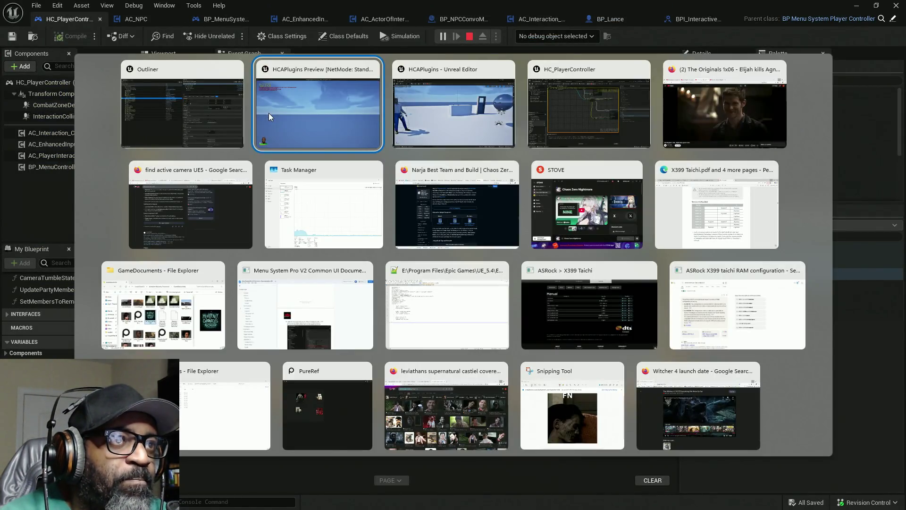
{"action": "left_click", "coordinate": [269, 113]}
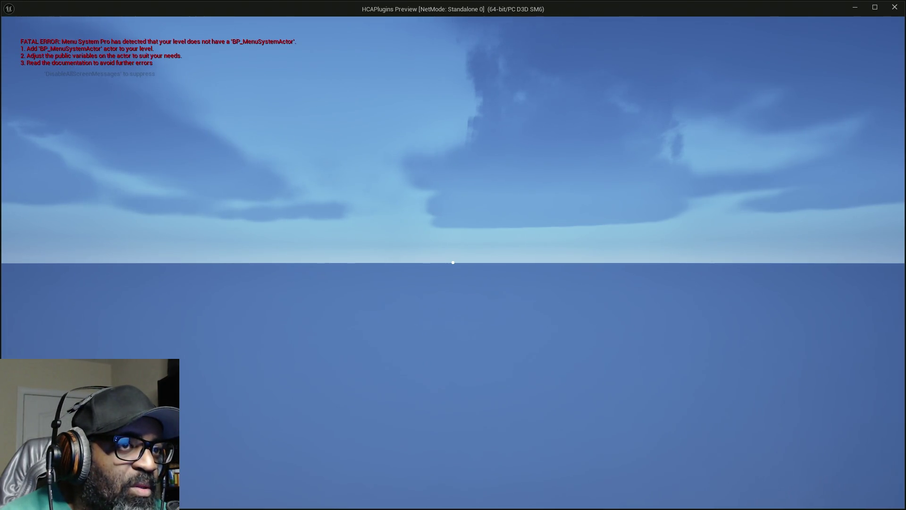
Fire once, then aim with right-click and fire five more shots in the game.
{"action": "left_click", "coordinate": [453, 190]}
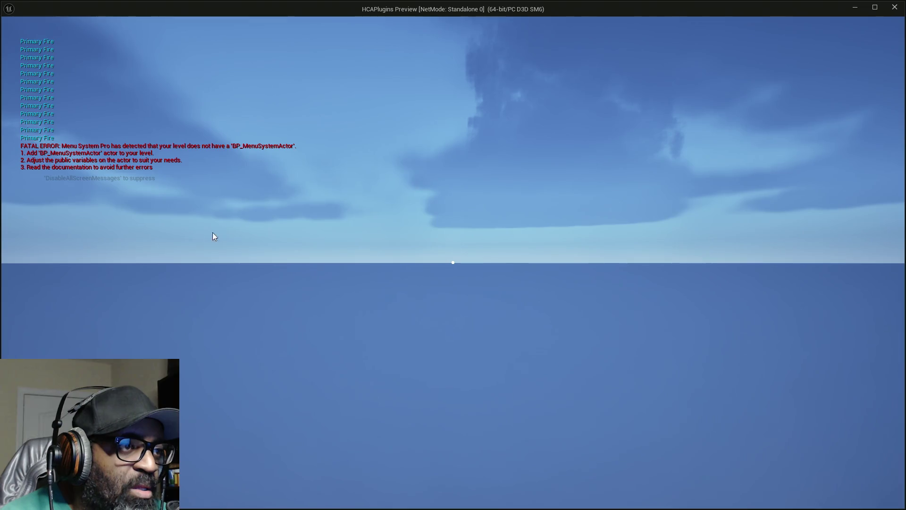
{"action": "right_click", "coordinate": [454, 262]}
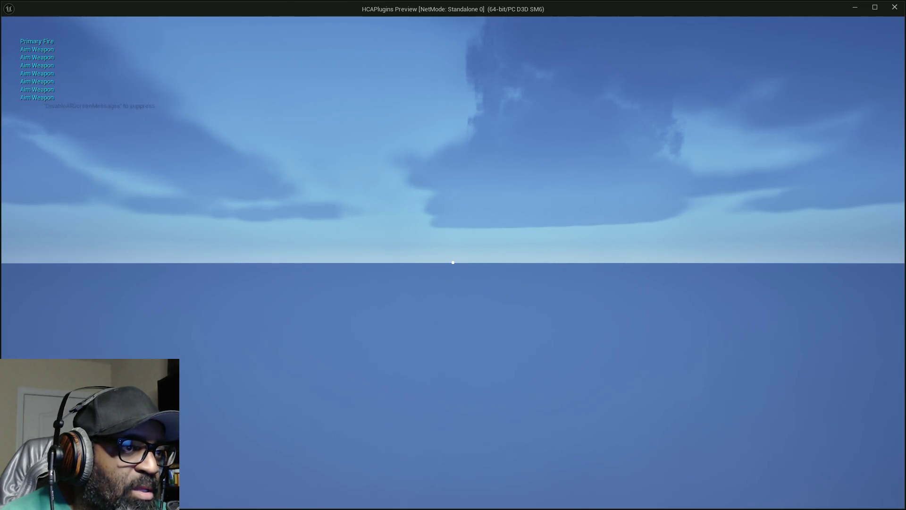
{"action": "left_click", "coordinate": [453, 262]}
{"action": "left_click", "coordinate": [453, 262]}
{"action": "left_click", "coordinate": [453, 262]}
{"action": "left_click", "coordinate": [453, 262]}
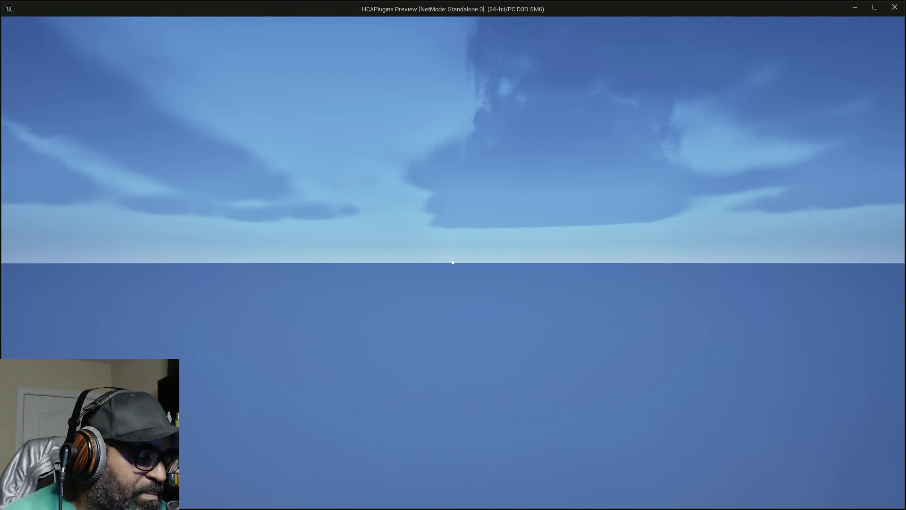
{"action": "left_click", "coordinate": [454, 262]}
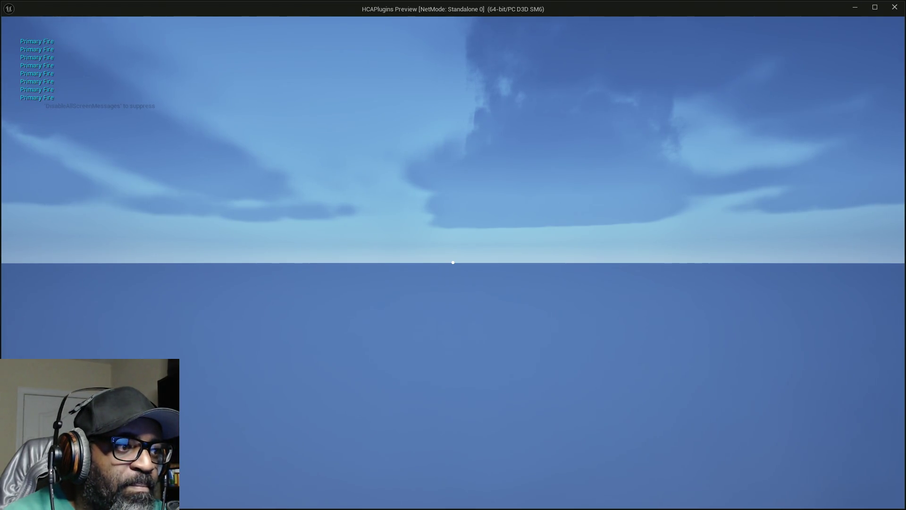
Cycle through the open windows, dismiss the switcher to stay in game, then reopen it.
{"action": "key", "text": "alt+Tab"}
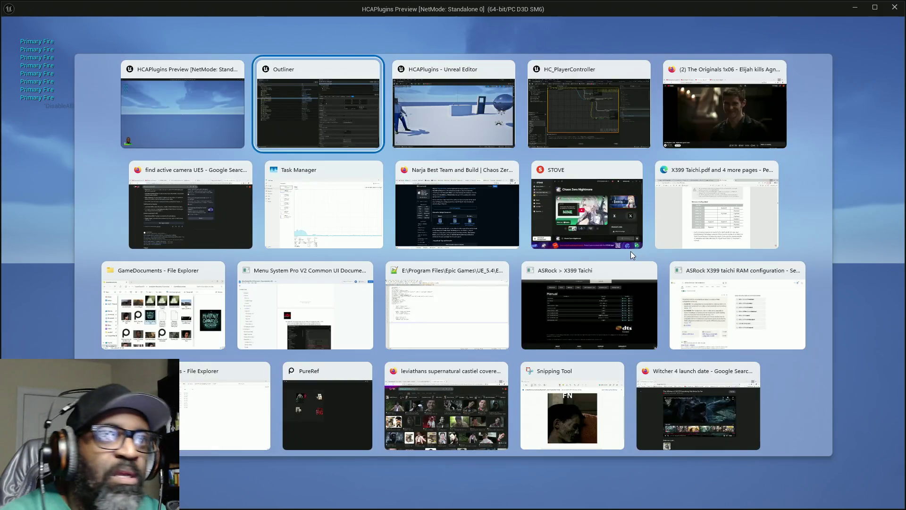
{"action": "key", "text": "alt+Tab"}
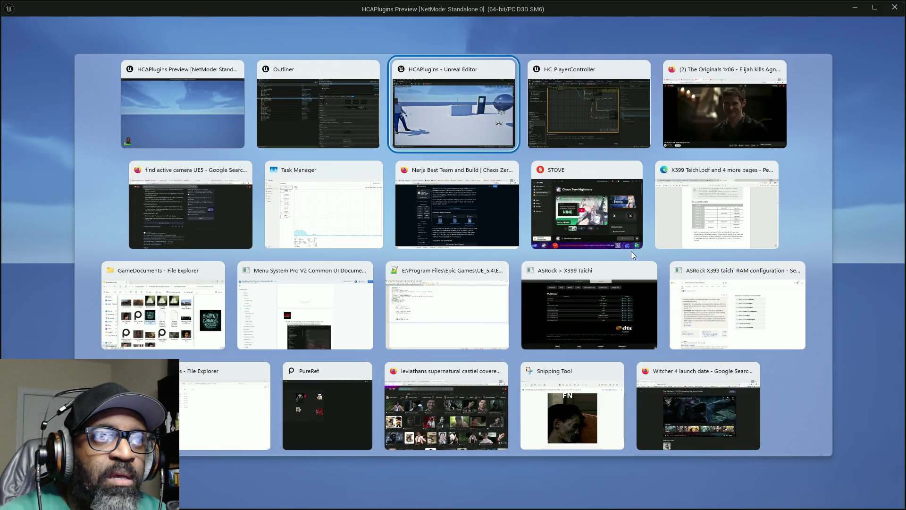
{"action": "key", "text": "alt+Tab"}
{"action": "key", "text": "alt+Tab"}
{"action": "key", "text": "alt+Tab"}
{"action": "key", "text": "Escape"}
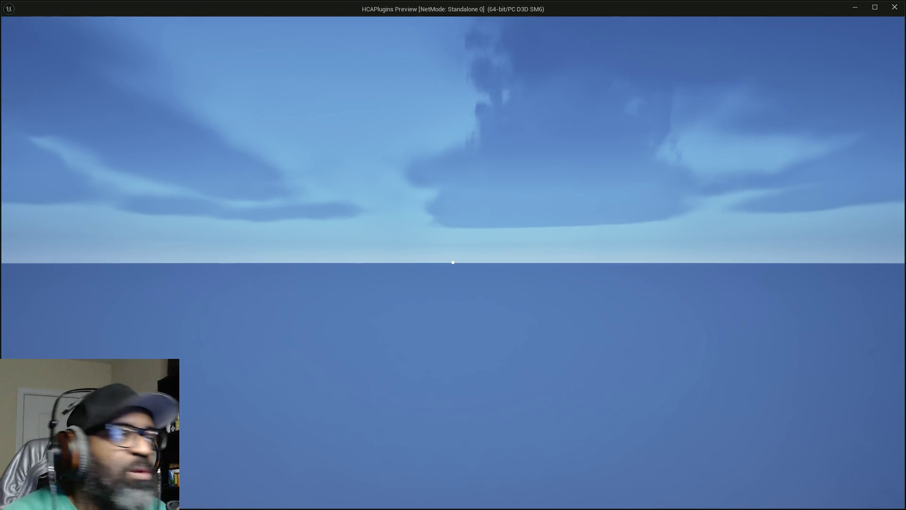
{"action": "key", "text": "alt+Tab"}
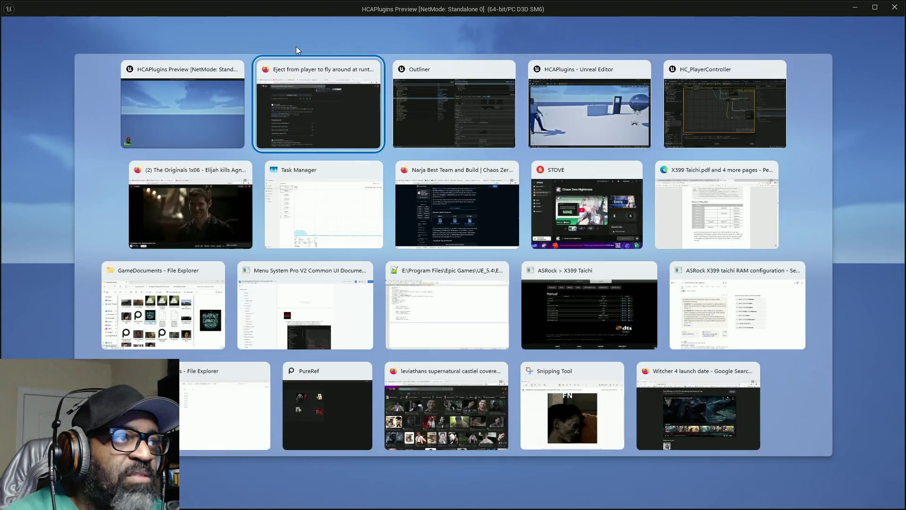
Choose HC_PlayerController0 (spawned) as the blueprint's debug object, then switch back to the game window.
{"action": "key", "text": "alt+Tab"}
{"action": "key", "text": "alt+Tab"}
{"action": "key", "text": "alt+Tab"}
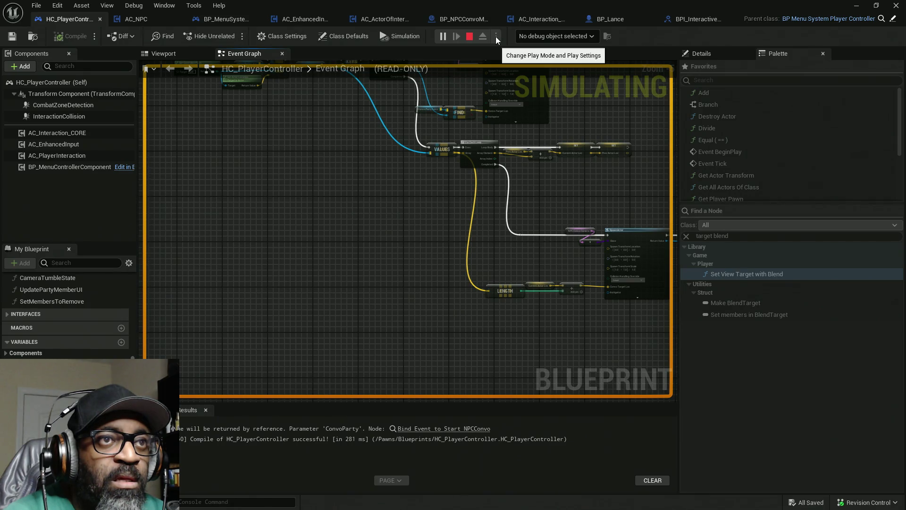
{"action": "left_click", "coordinate": [554, 36]}
{"action": "left_click", "coordinate": [541, 58]}
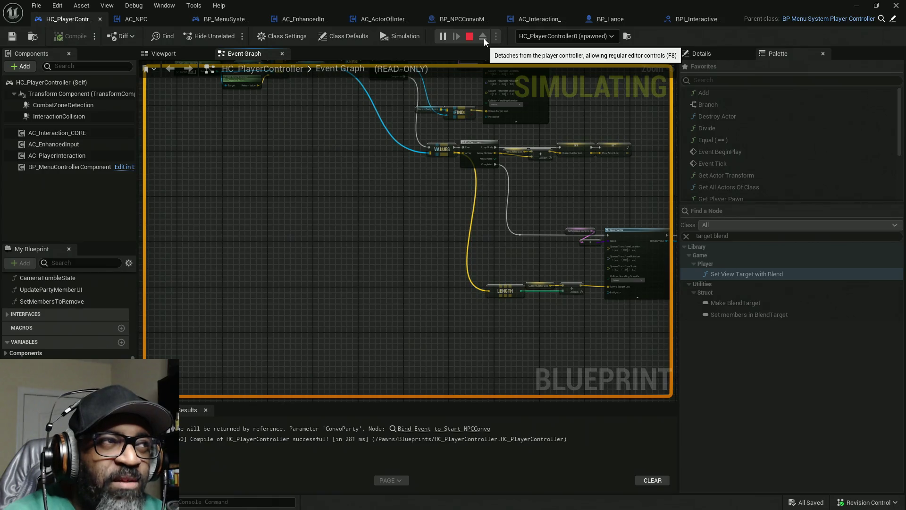
{"action": "mouse_move", "coordinate": [590, 6]}
{"action": "left_mouse_down"}
{"action": "mouse_move", "coordinate": [276, 55]}
{"action": "mouse_move", "coordinate": [154, 65]}
{"action": "mouse_move", "coordinate": [145, 90]}
{"action": "mouse_move", "coordinate": [500, 7]}
{"action": "mouse_move", "coordinate": [543, 6]}
{"action": "left_mouse_up"}
{"action": "key", "text": "alt+Tab"}
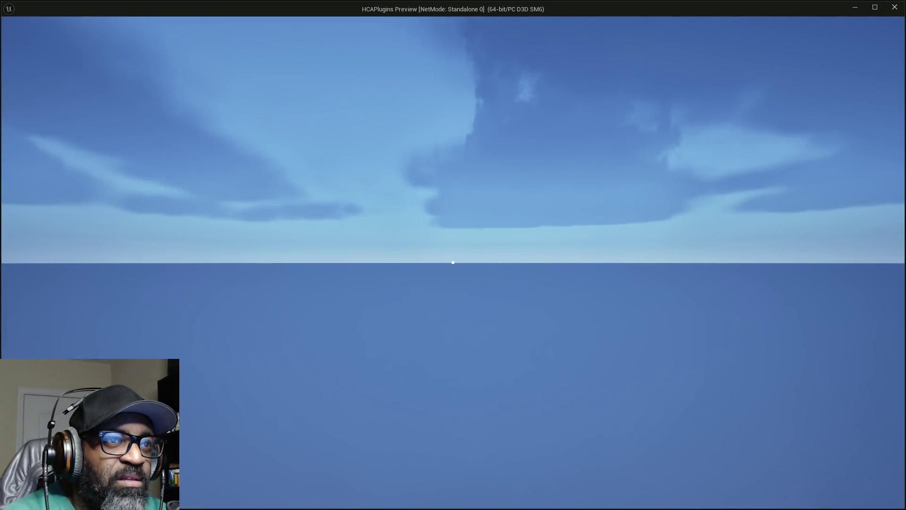
Aim and fire in game, then show BP_NPCConvoManager0's MainCineCamera location in the Outliner details.
{"action": "right_click", "coordinate": [453, 262]}
{"action": "left_click", "coordinate": [453, 262]}
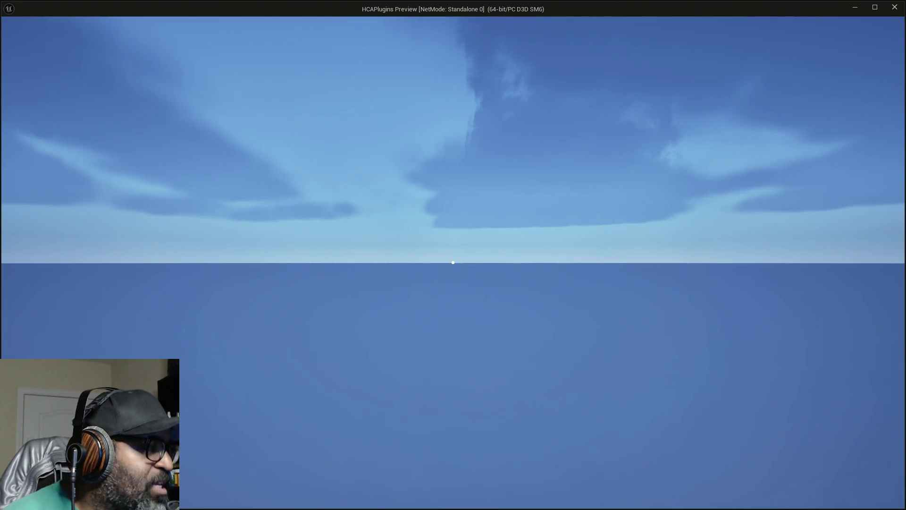
{"action": "key", "text": "alt+Tab"}
{"action": "key", "text": "alt+Tab"}
{"action": "key", "text": "alt+Tab"}
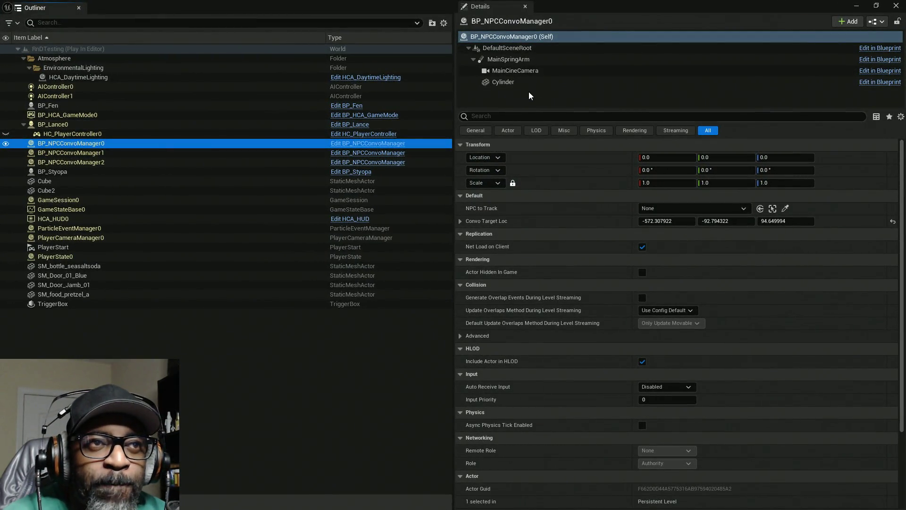
{"action": "left_click", "coordinate": [516, 71]}
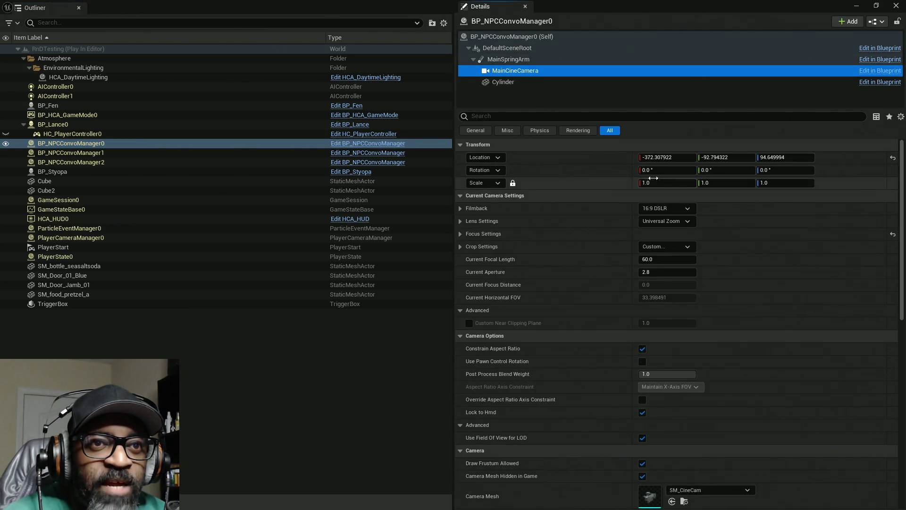
{"action": "left_click", "coordinate": [105, 153]}
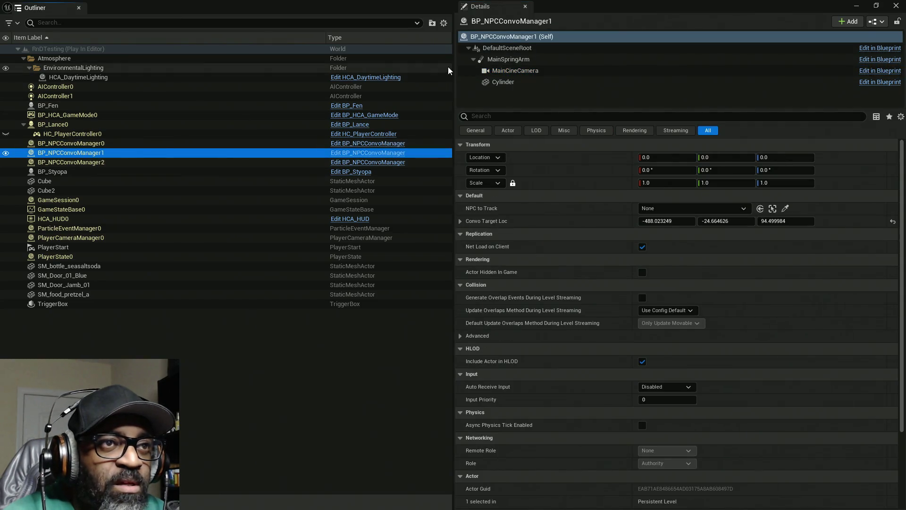
{"action": "left_click", "coordinate": [516, 71]}
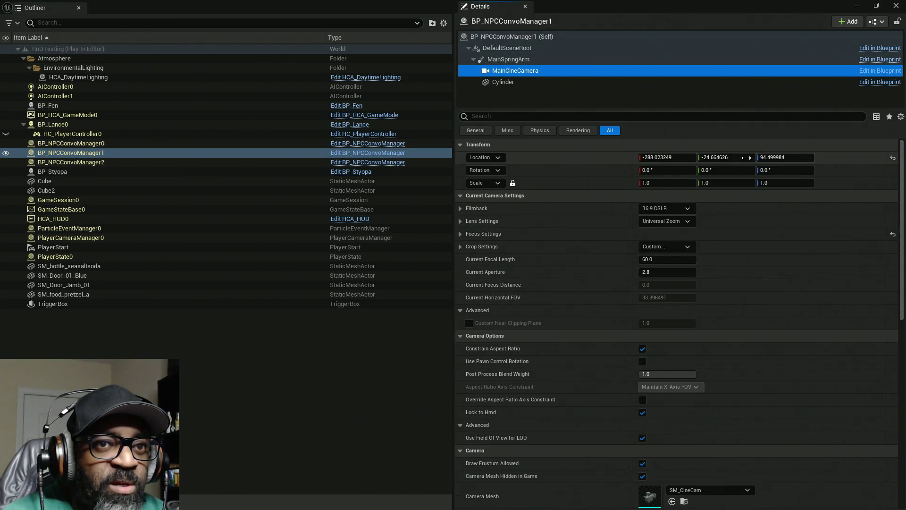
{"action": "left_click", "coordinate": [107, 162]}
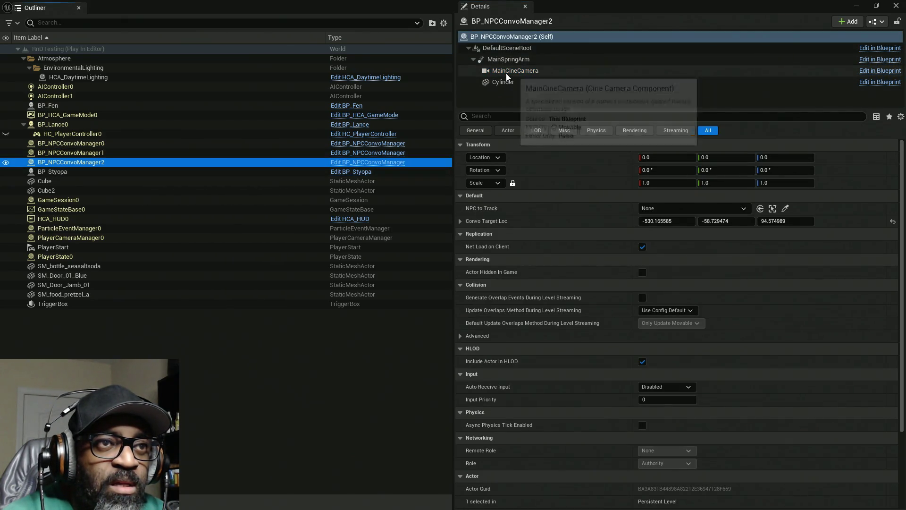
{"action": "left_click", "coordinate": [506, 71]}
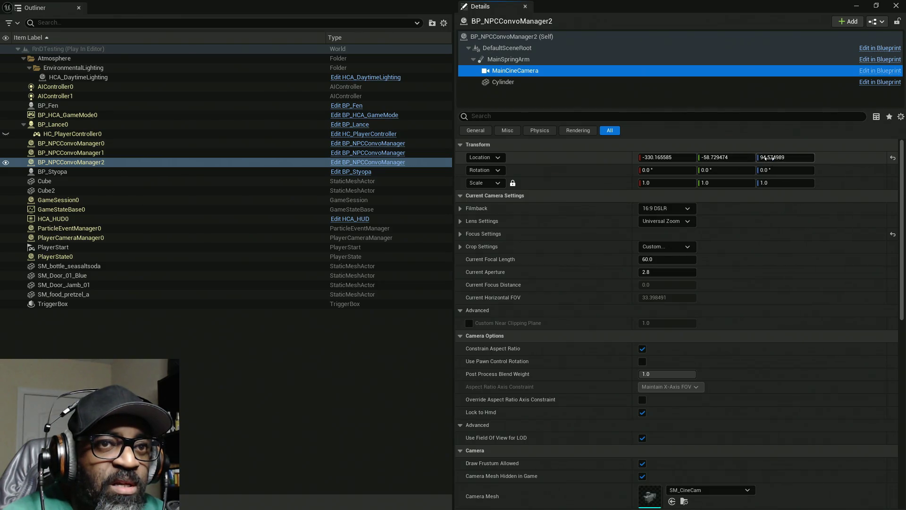
{"action": "left_click", "coordinate": [93, 143]}
{"action": "left_click", "coordinate": [515, 70]}
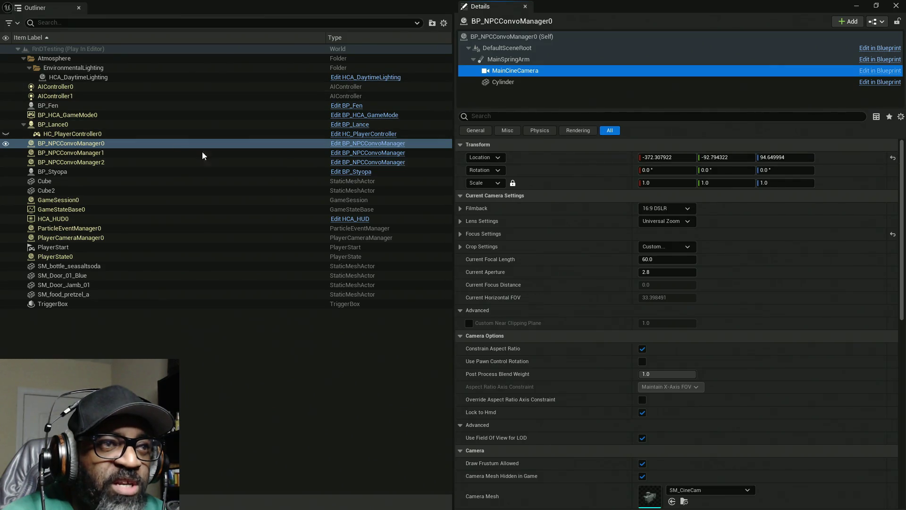
{"action": "left_click", "coordinate": [101, 155]}
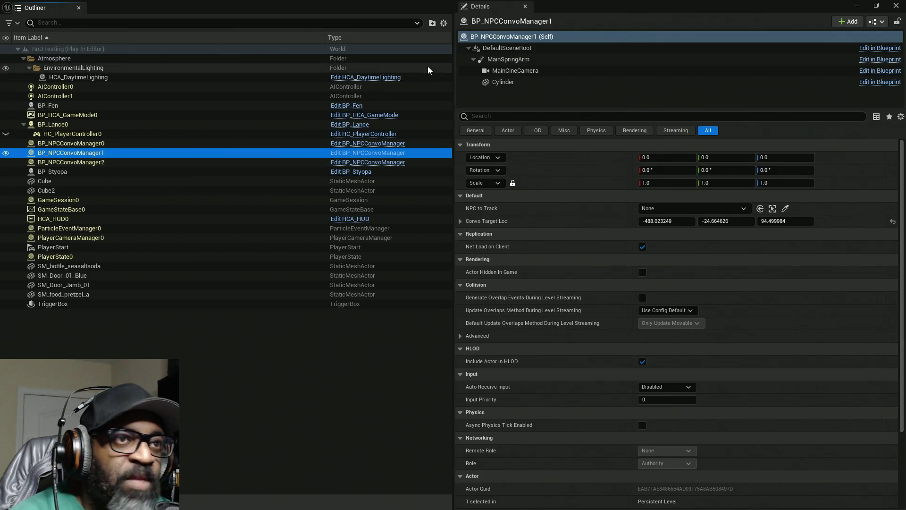
Copy BP_NPCConvoManager2's MainCineCamera X location value and return to the HC_PlayerController blueprint.
{"action": "left_click", "coordinate": [514, 70]}
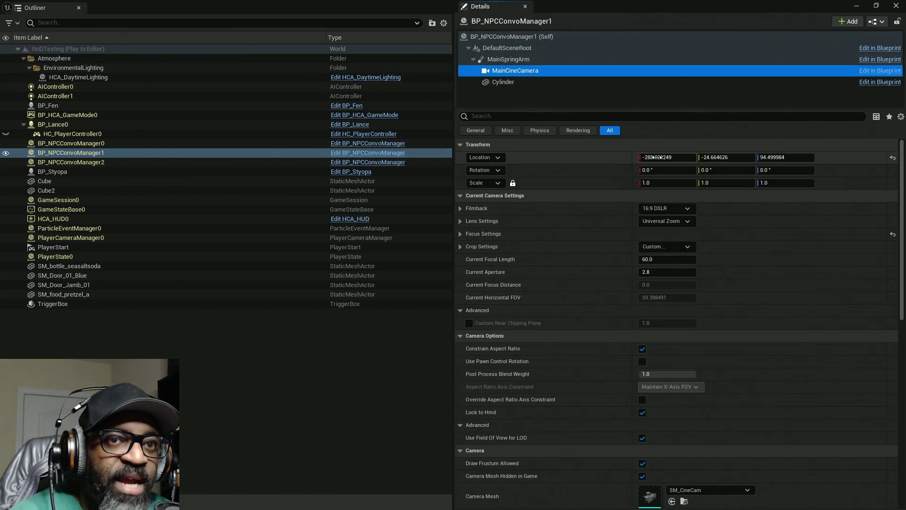
{"action": "left_click", "coordinate": [80, 162]}
{"action": "left_click", "coordinate": [488, 72]}
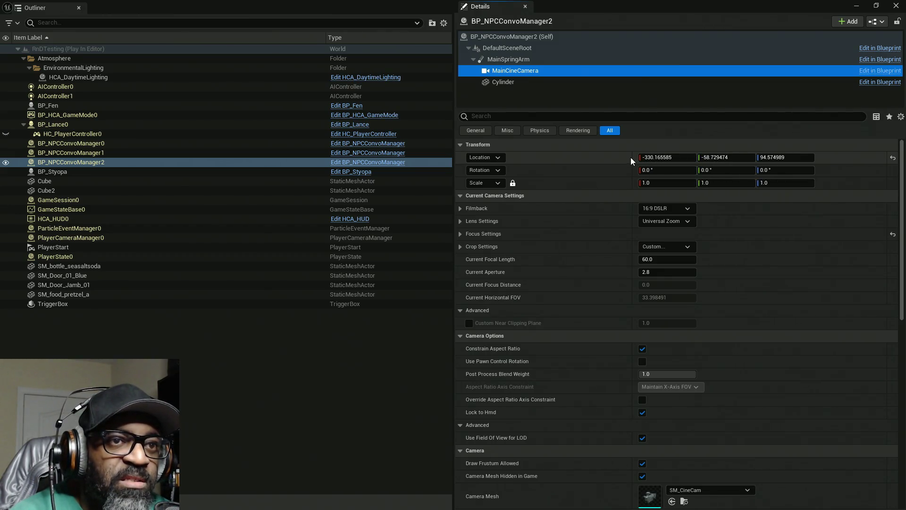
{"action": "right_click", "coordinate": [633, 157]}
{"action": "left_click", "coordinate": [659, 176]}
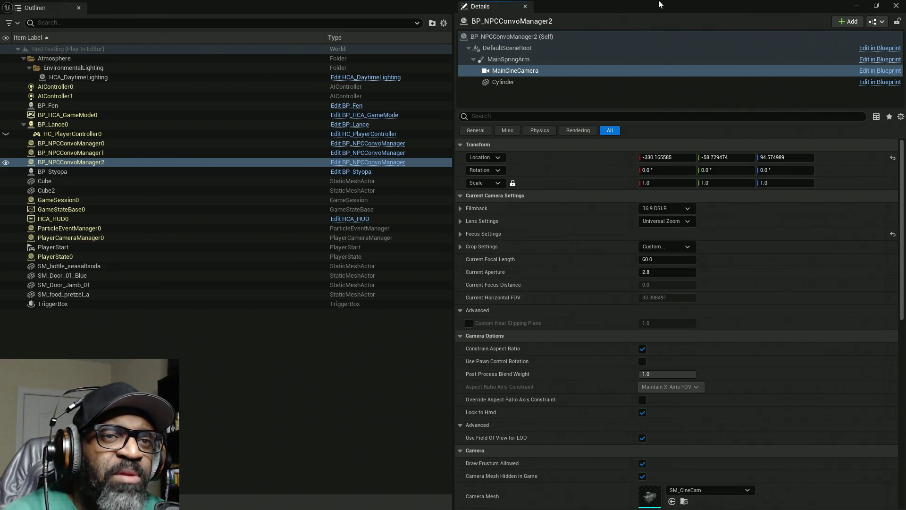
{"action": "left_click", "coordinate": [857, 6]}
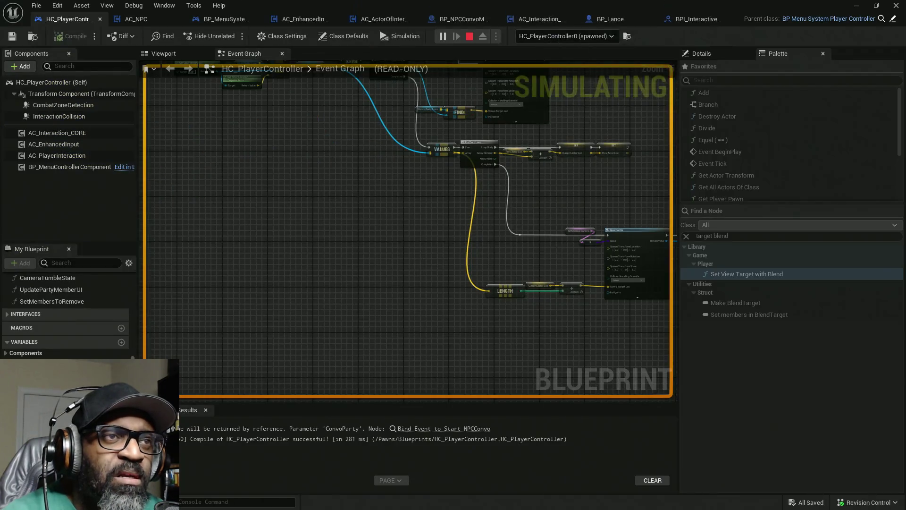
Stop the simulation and drop a Quick Add cube into the RnDTesting level.
{"action": "key", "text": "Escape"}
{"action": "double_click", "coordinate": [615, 4]}
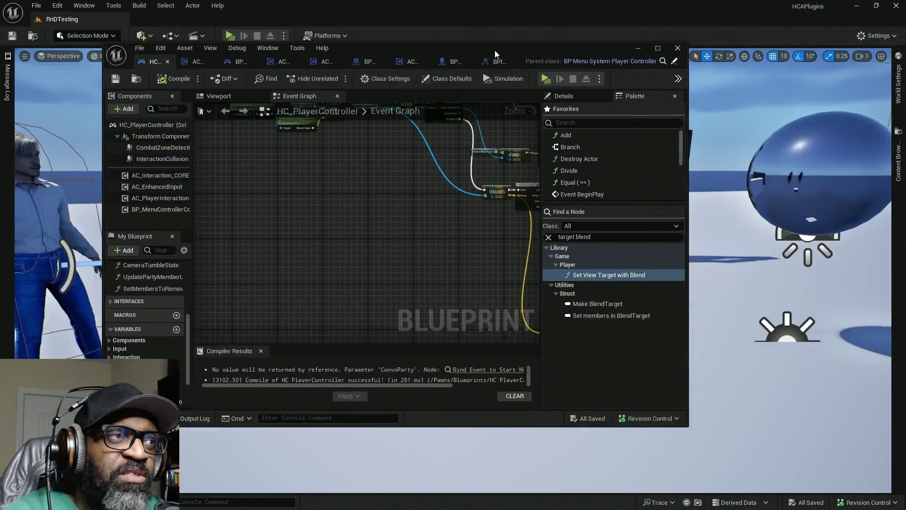
{"action": "left_click", "coordinate": [163, 36]}
{"action": "left_click", "coordinate": [143, 36]}
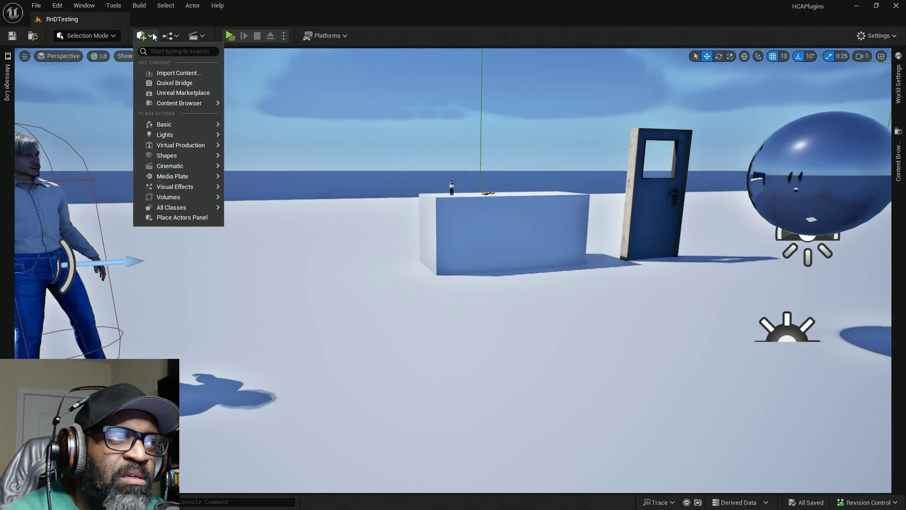
{"action": "mouse_move", "coordinate": [186, 163]}
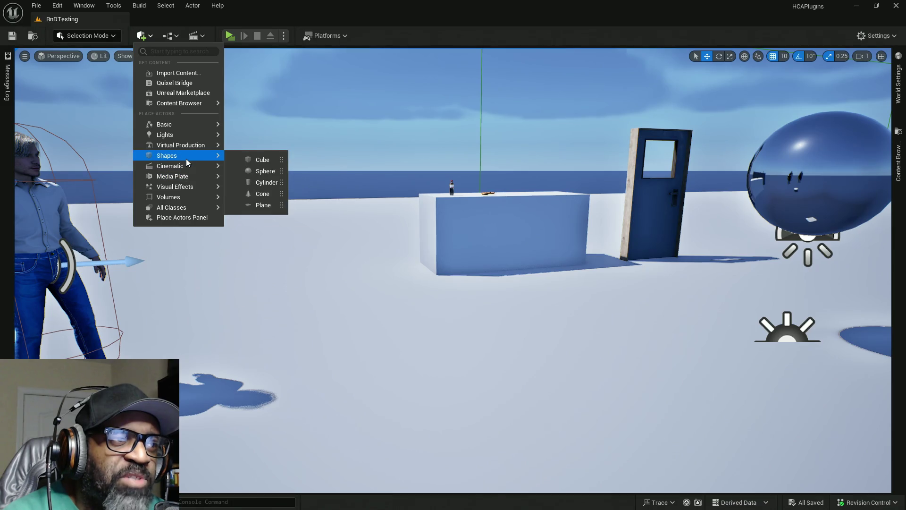
{"action": "mouse_move", "coordinate": [257, 158]}
{"action": "left_mouse_down"}
{"action": "mouse_move", "coordinate": [372, 344]}
{"action": "mouse_move", "coordinate": [368, 276]}
{"action": "left_mouse_up"}
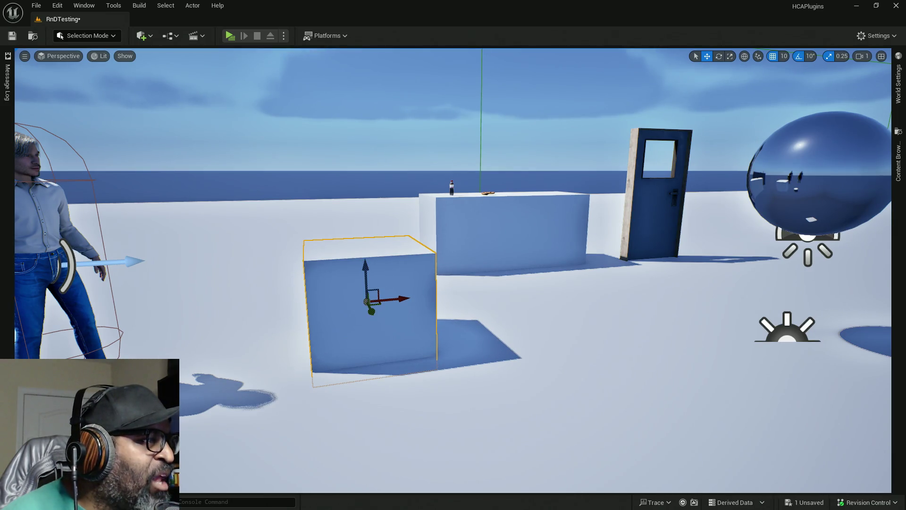
Focus the cube and move it along Y to sit beside the white-shirted NPC.
{"action": "left_click_drag", "start_coordinate": [371, 298], "coordinate": [420, 239]}
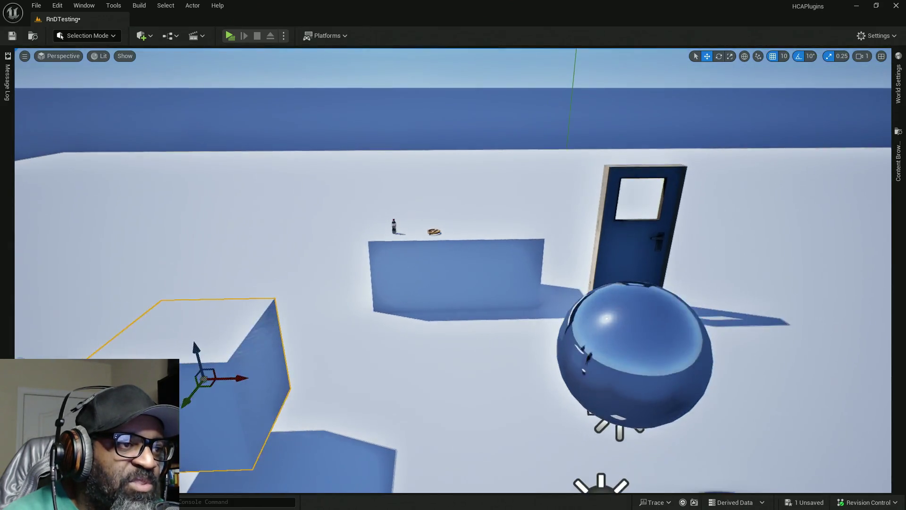
{"action": "mouse_move", "coordinate": [437, 335]}
{"action": "left_mouse_down"}
{"action": "mouse_move", "coordinate": [529, 330]}
{"action": "mouse_move", "coordinate": [547, 307]}
{"action": "mouse_move", "coordinate": [590, 303]}
{"action": "mouse_move", "coordinate": [599, 288]}
{"action": "left_mouse_up"}
{"action": "key", "text": "f"}
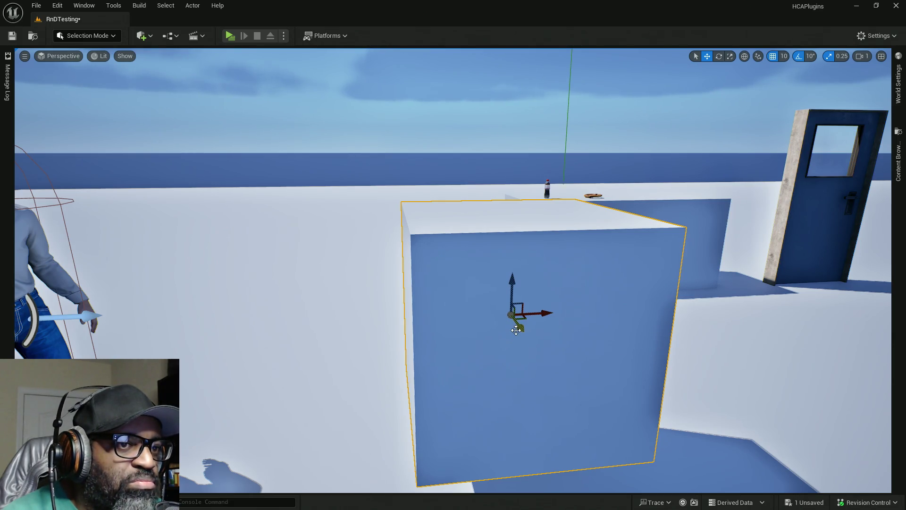
{"action": "left_click_drag", "start_coordinate": [520, 330], "coordinate": [523, 356]}
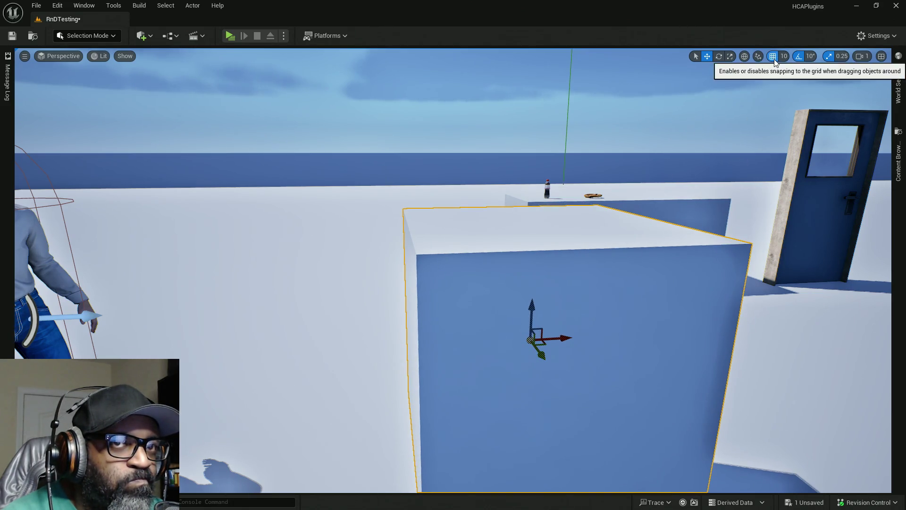
{"action": "mouse_move", "coordinate": [541, 358]}
{"action": "left_mouse_down"}
{"action": "mouse_move", "coordinate": [552, 338]}
{"action": "mouse_move", "coordinate": [24, 319]}
{"action": "mouse_move", "coordinate": [41, 322]}
{"action": "left_mouse_up"}
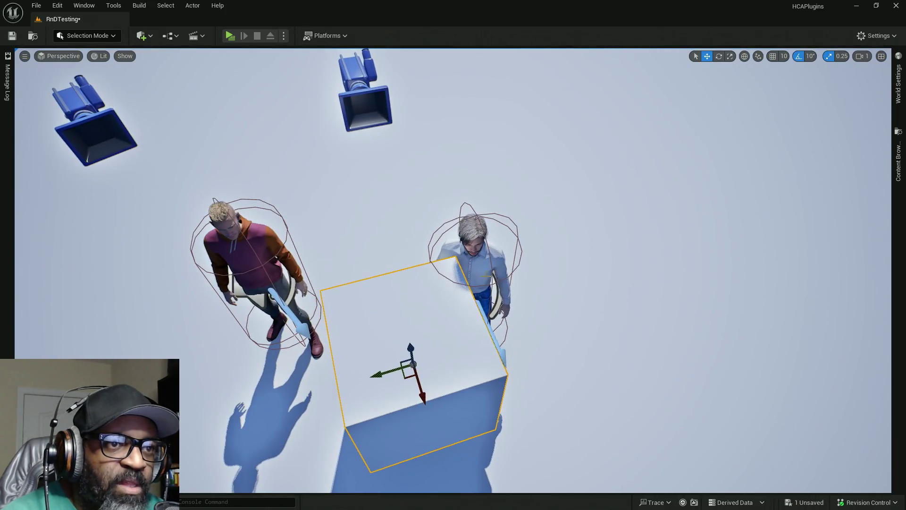
Move the cube onto the grey-haired NPC and save the RnDTesting level.
{"action": "mouse_move", "coordinate": [410, 376]}
{"action": "left_mouse_down"}
{"action": "mouse_move", "coordinate": [446, 321]}
{"action": "mouse_move", "coordinate": [464, 312]}
{"action": "mouse_move", "coordinate": [467, 289]}
{"action": "left_mouse_up"}
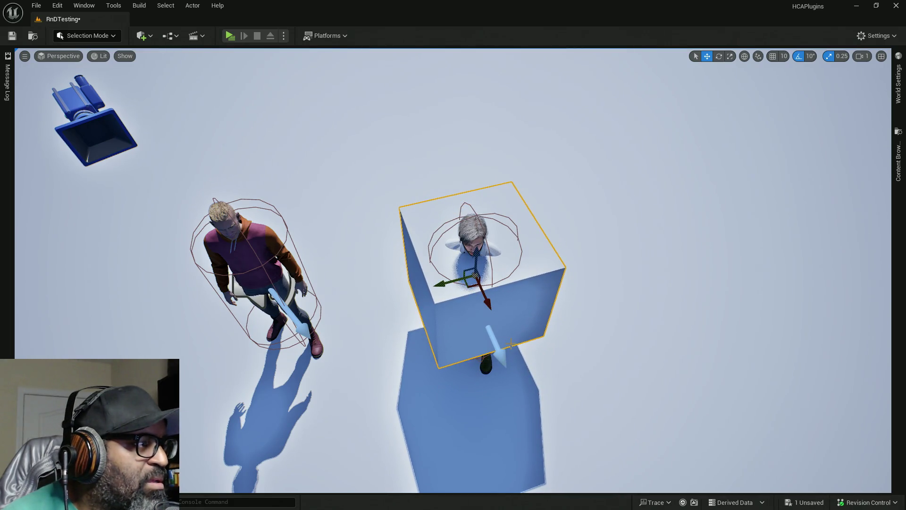
{"action": "left_click_drag", "start_coordinate": [522, 349], "coordinate": [439, 353]}
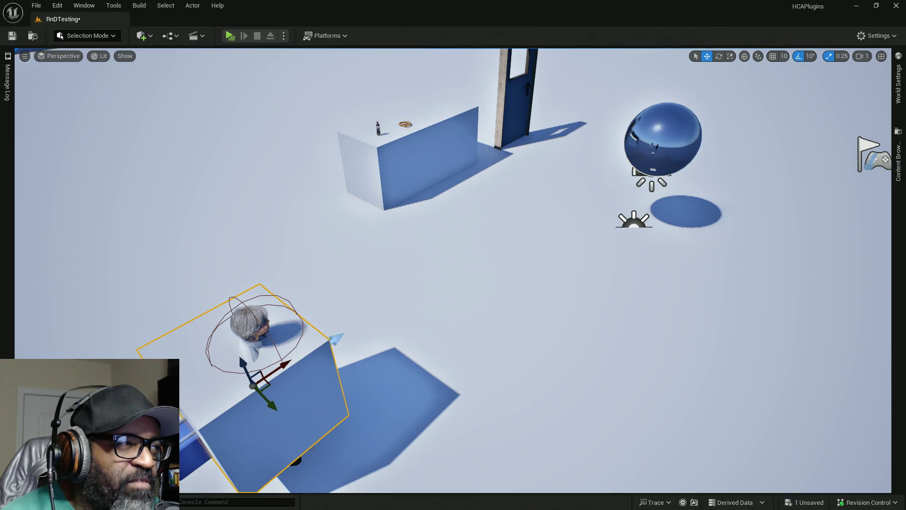
{"action": "left_click_drag", "start_coordinate": [439, 353], "coordinate": [437, 353]}
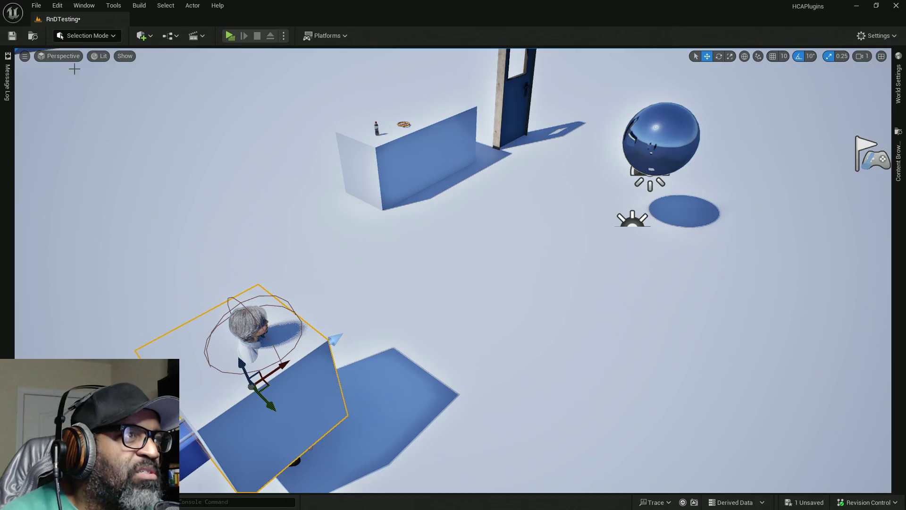
{"action": "key", "text": "ctrl+s"}
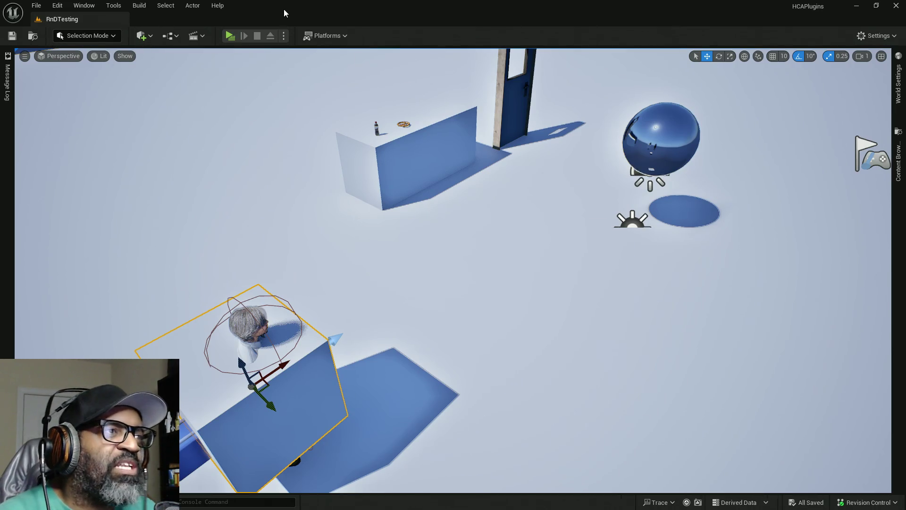
{"action": "key", "text": "alt+Tab"}
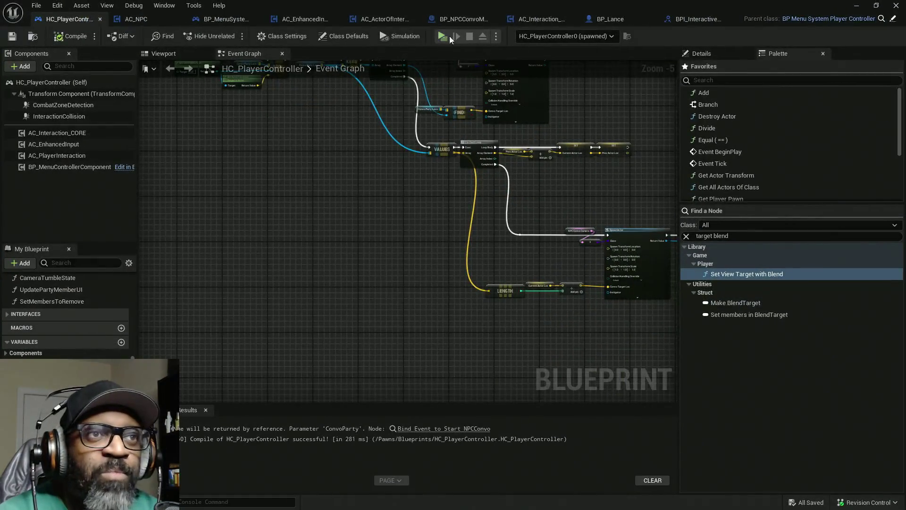
{"action": "left_click", "coordinate": [477, 18]}
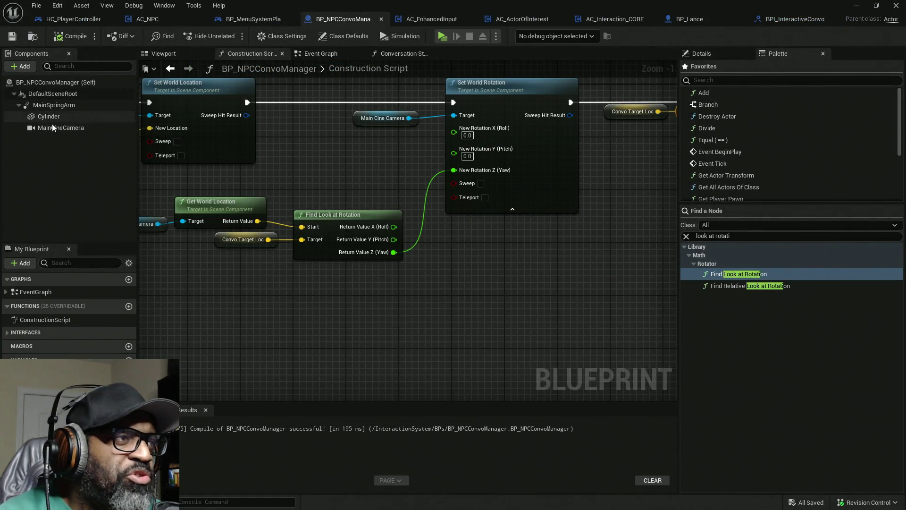
{"action": "left_click", "coordinate": [60, 128]}
{"action": "left_click", "coordinate": [717, 55]}
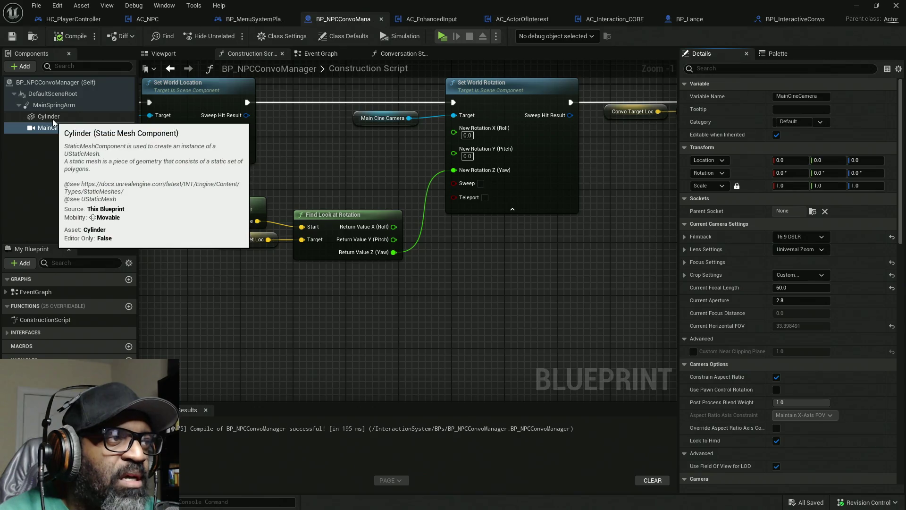
{"action": "left_click", "coordinate": [53, 105]}
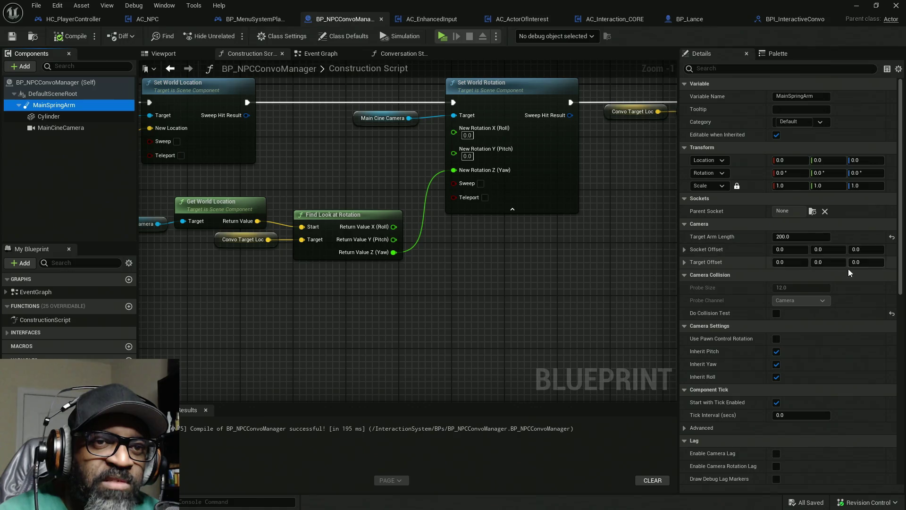
{"action": "left_click", "coordinate": [64, 127]}
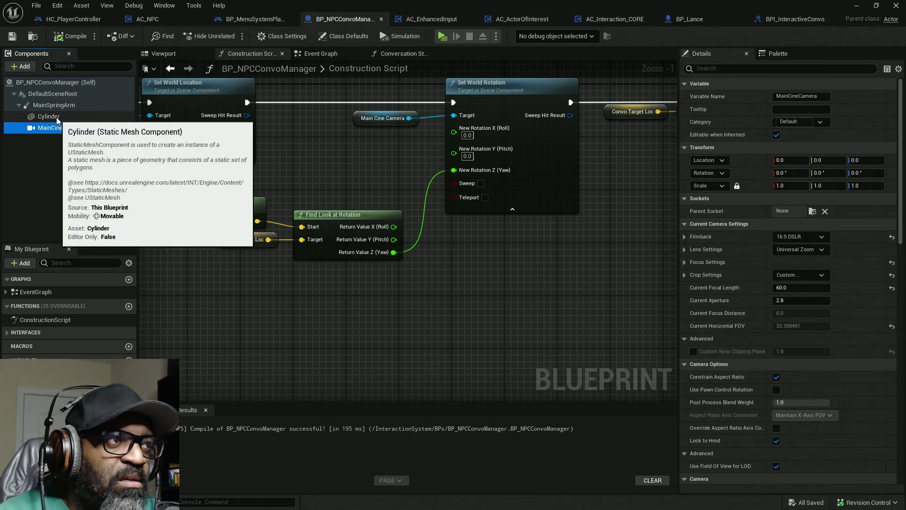
{"action": "left_click", "coordinate": [55, 117]}
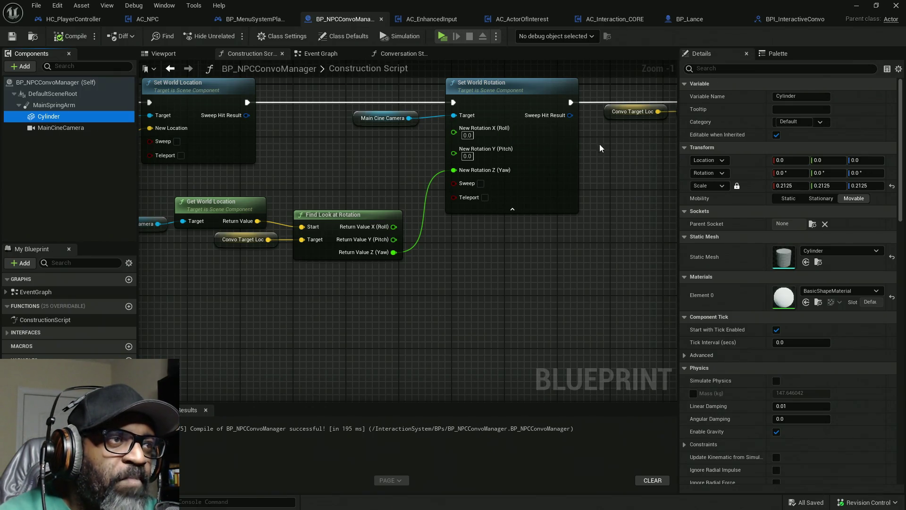
{"action": "scroll", "coordinate": [415, 137], "scroll_direction": "down", "scroll_amount": 7}
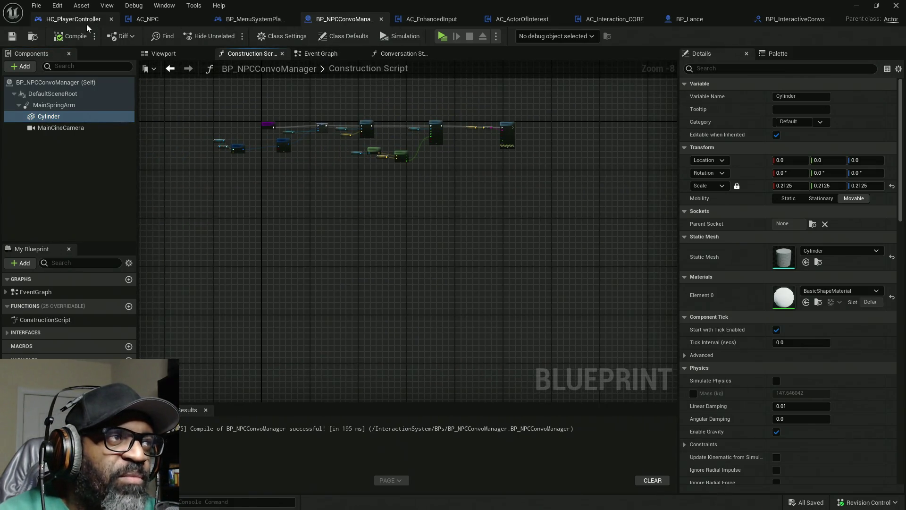
{"action": "left_click", "coordinate": [73, 19]}
{"action": "scroll", "coordinate": [474, 224], "scroll_direction": "up", "scroll_amount": 5}
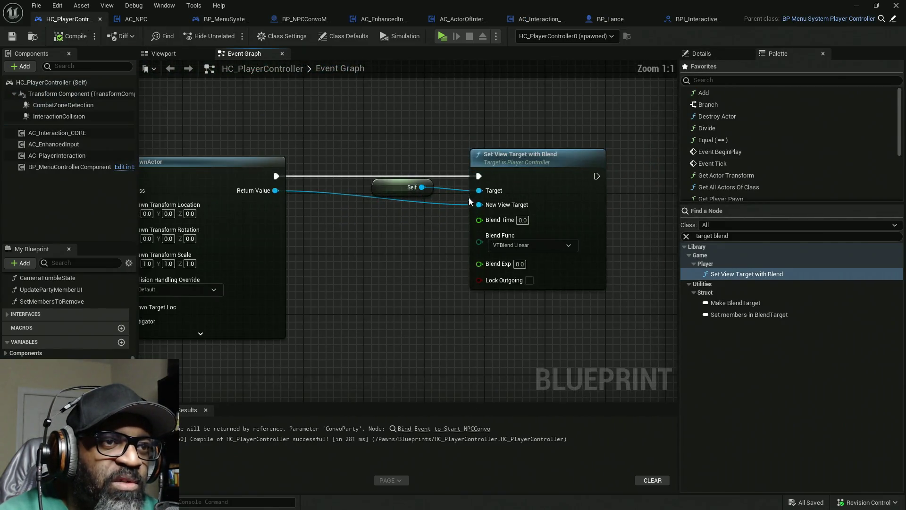
Compile and save HC_PlayerController, then start a play-test of the level.
{"action": "left_click", "coordinate": [70, 36]}
{"action": "key", "text": "ctrl+s"}
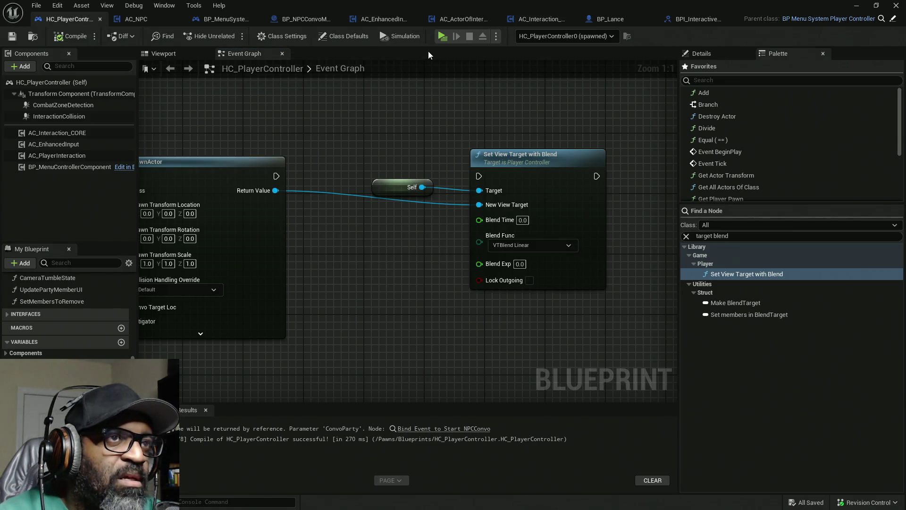
{"action": "left_click", "coordinate": [443, 37]}
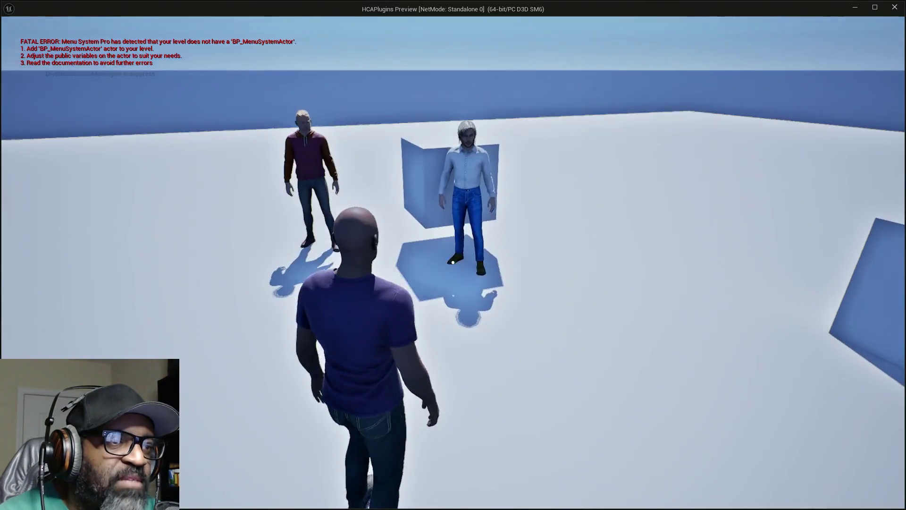
Stop playing, drag the blue panel away from the NPC, and play again.
{"action": "key", "text": "shift+F1"}
{"action": "key", "text": "alt+Tab"}
{"action": "key", "text": "Escape"}
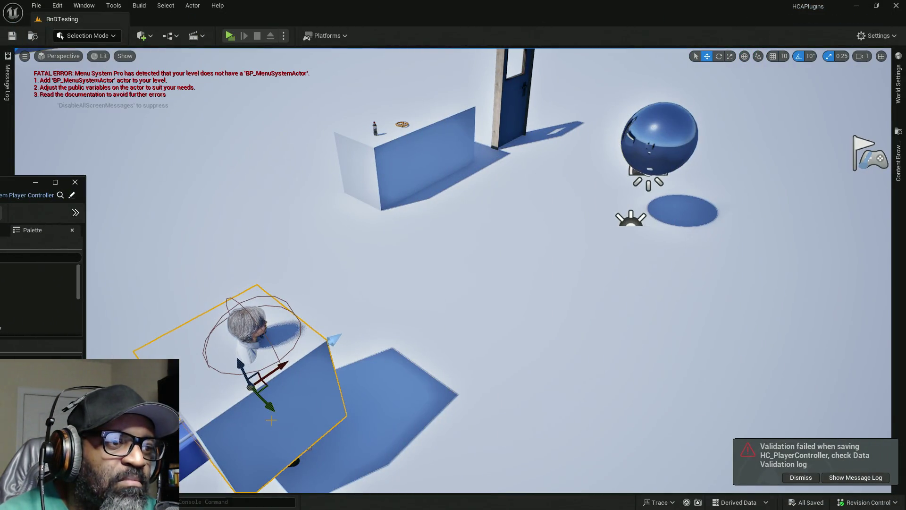
{"action": "mouse_move", "coordinate": [250, 387]}
{"action": "left_mouse_down"}
{"action": "mouse_move", "coordinate": [91, 232]}
{"action": "mouse_move", "coordinate": [36, 154]}
{"action": "left_mouse_up"}
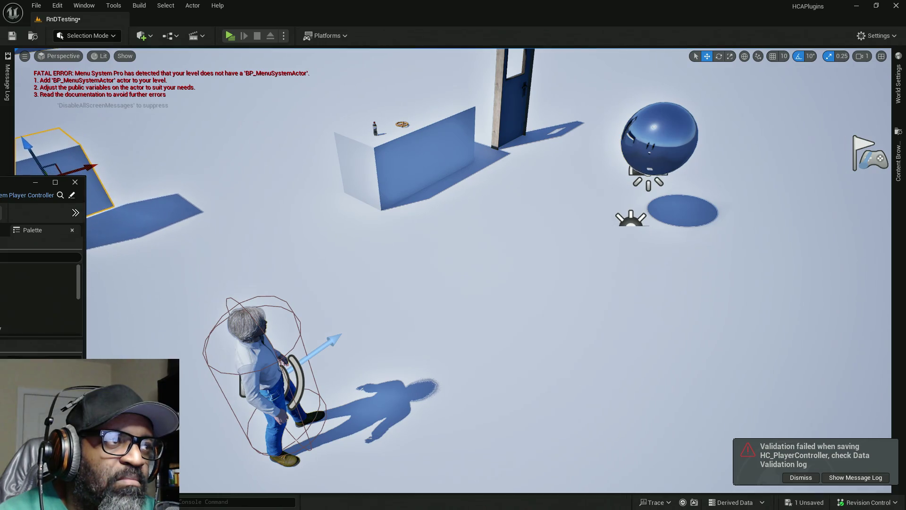
{"action": "left_click", "coordinate": [230, 37]}
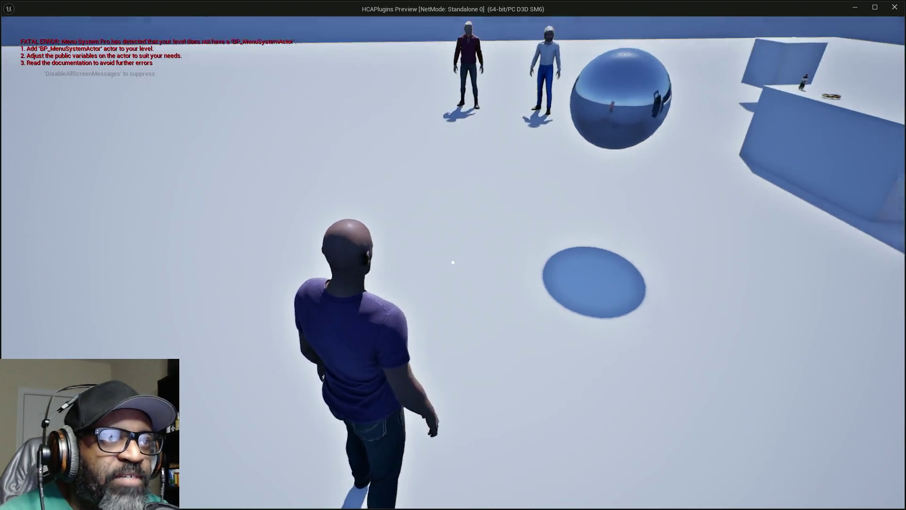
Walk the player up to Fen and press E to bring up the talk prompt.
{"action": "key", "text": "w"}
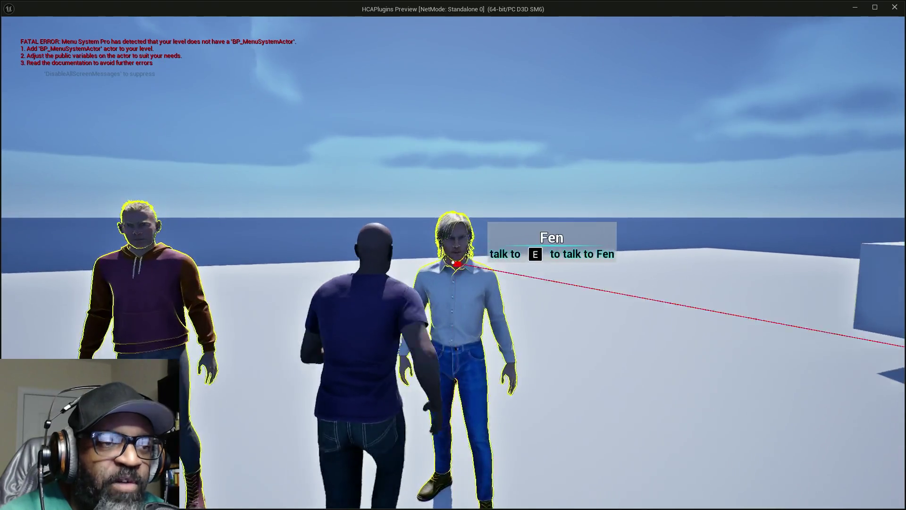
{"action": "key", "text": "s"}
{"action": "key", "text": "w"}
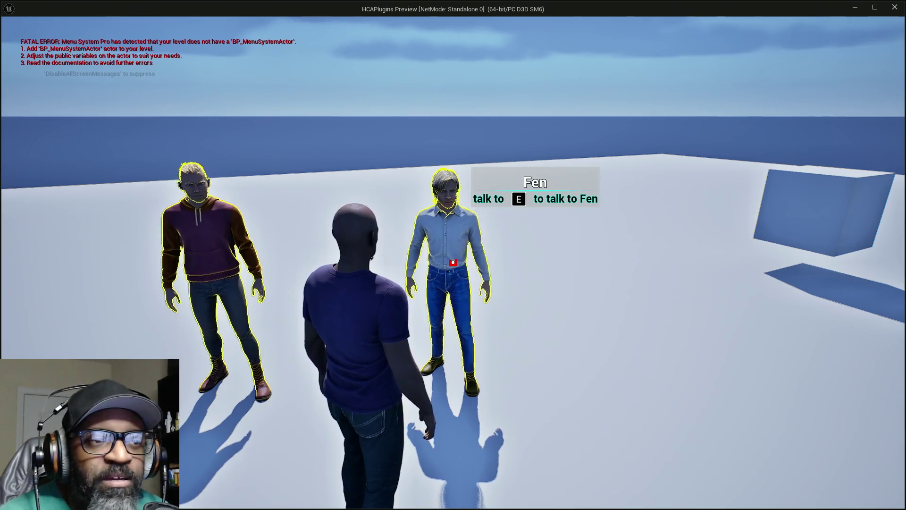
{"action": "key", "text": "e"}
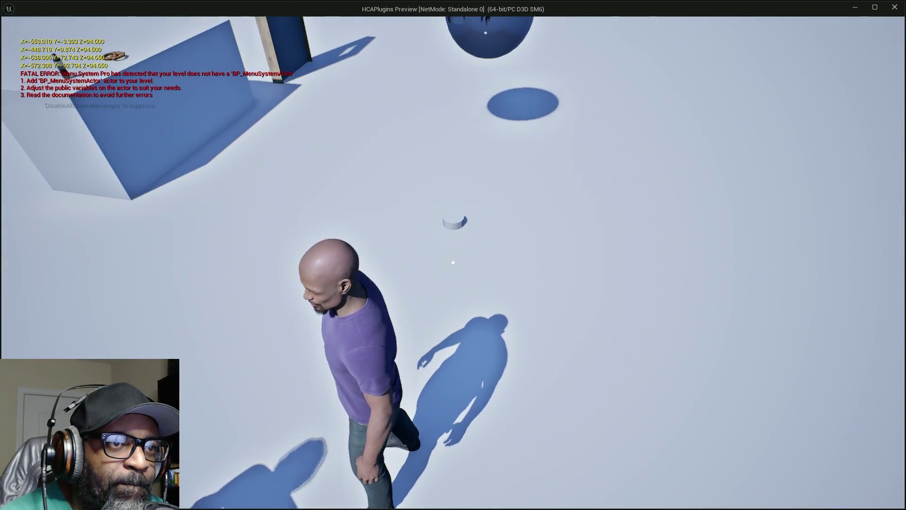
End the play session and maximise the HC_PlayerController blueprint editor.
{"action": "key", "text": "e"}
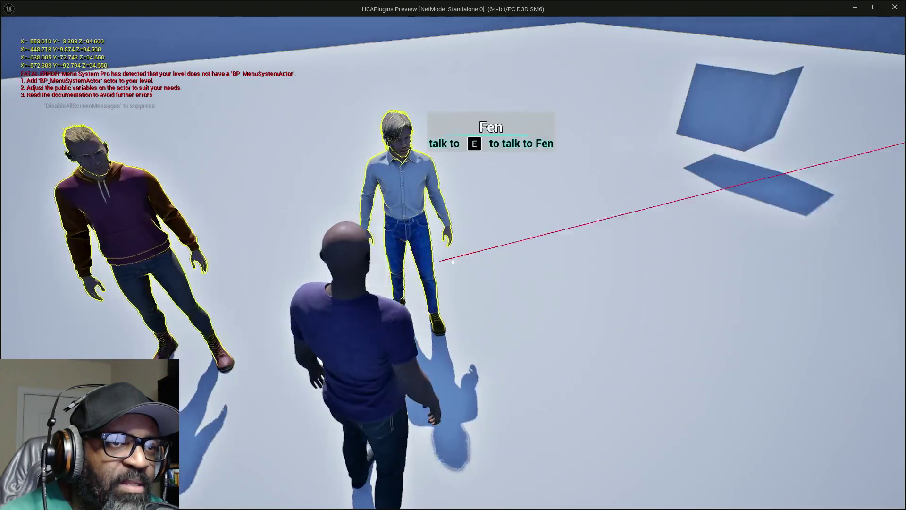
{"action": "key", "text": "Escape"}
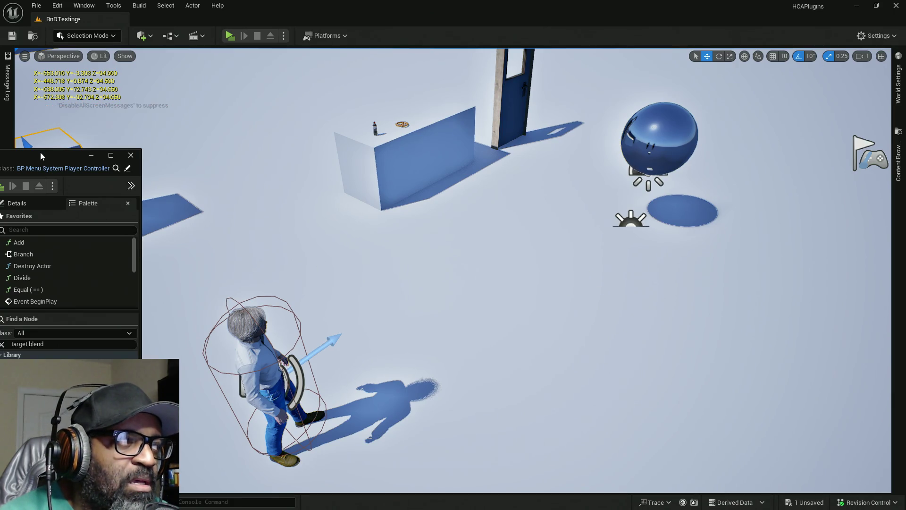
{"action": "left_click_drag", "start_coordinate": [41, 152], "coordinate": [475, 3]}
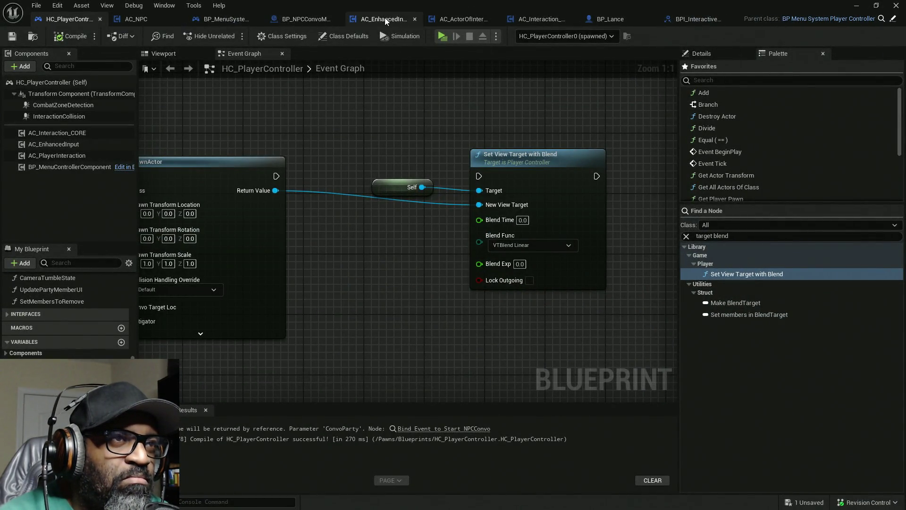
Open BP_NPCConvoManager's viewport and inspect the MainSpringArm and MainCineCamera components.
{"action": "left_click", "coordinate": [296, 22]}
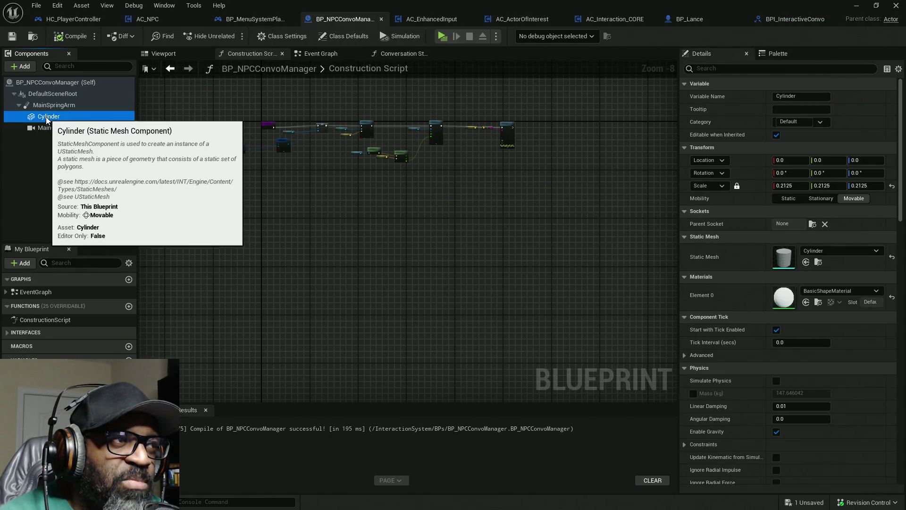
{"action": "left_click", "coordinate": [172, 53]}
{"action": "left_click_drag", "start_coordinate": [373, 304], "coordinate": [342, 298]}
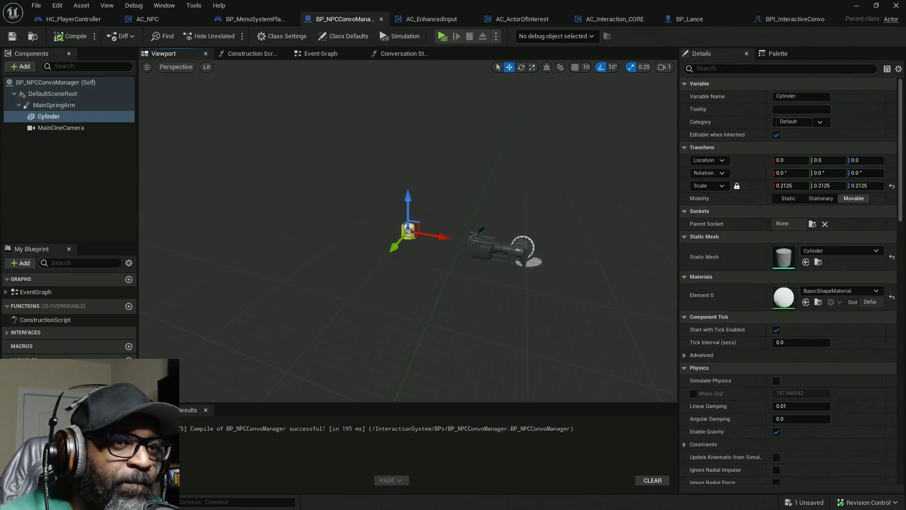
{"action": "left_click", "coordinate": [71, 105]}
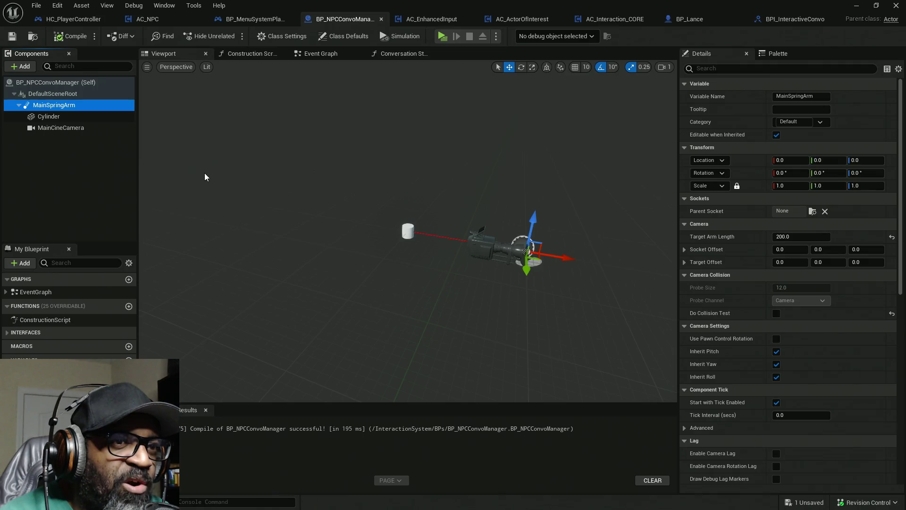
{"action": "left_click", "coordinate": [55, 128]}
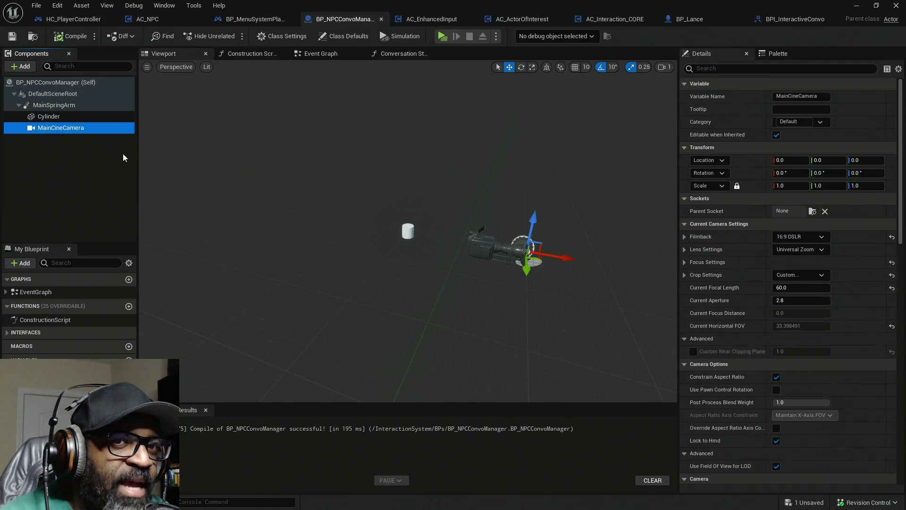
{"action": "left_click_drag", "start_coordinate": [514, 317], "coordinate": [513, 308]}
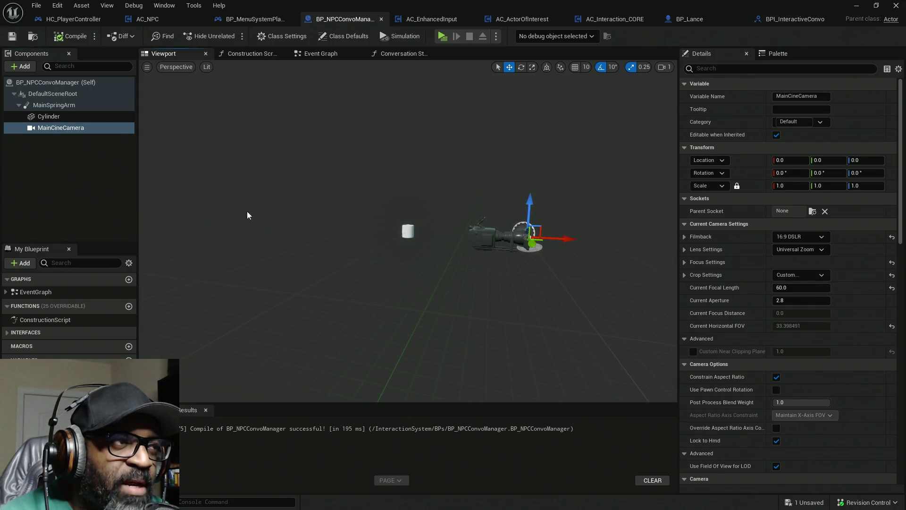
Attach MainCineCamera to the spring arm's SpringEndpoint parent socket.
{"action": "left_click", "coordinate": [18, 105]}
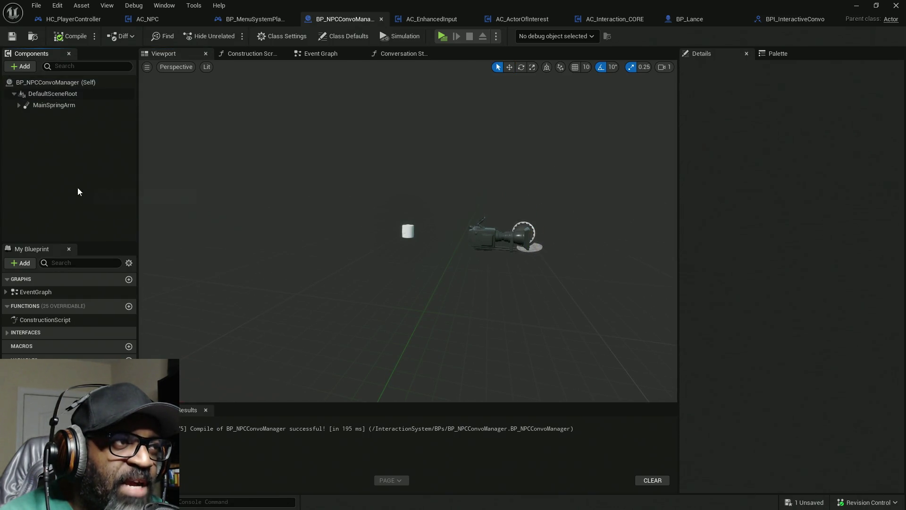
{"action": "left_click", "coordinate": [18, 105]}
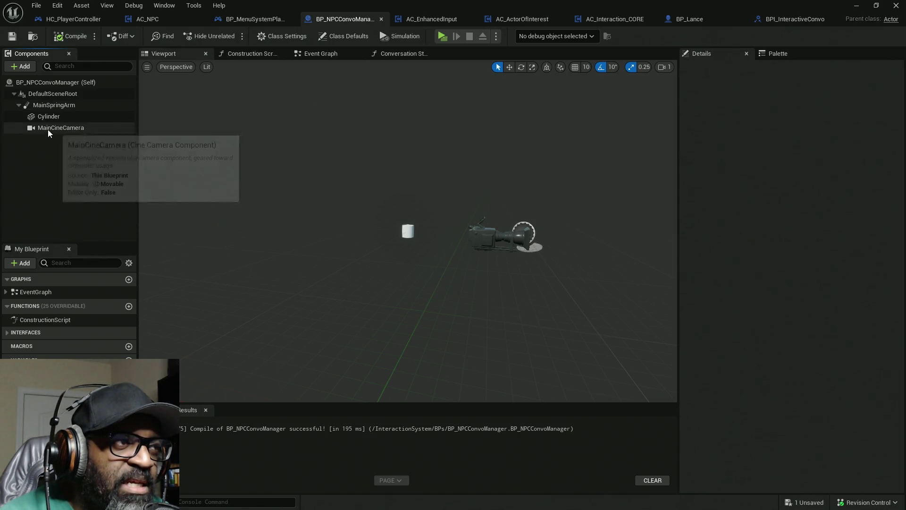
{"action": "left_click", "coordinate": [48, 128]}
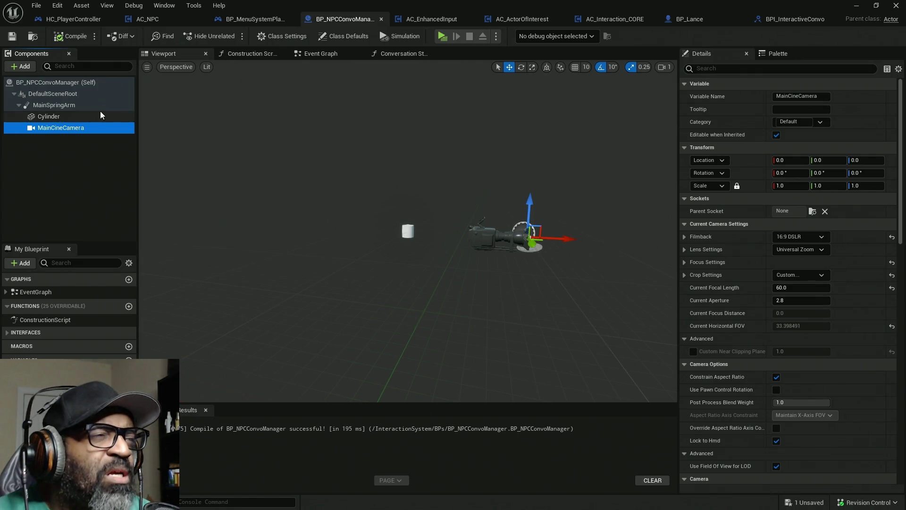
{"action": "left_click", "coordinate": [78, 106]}
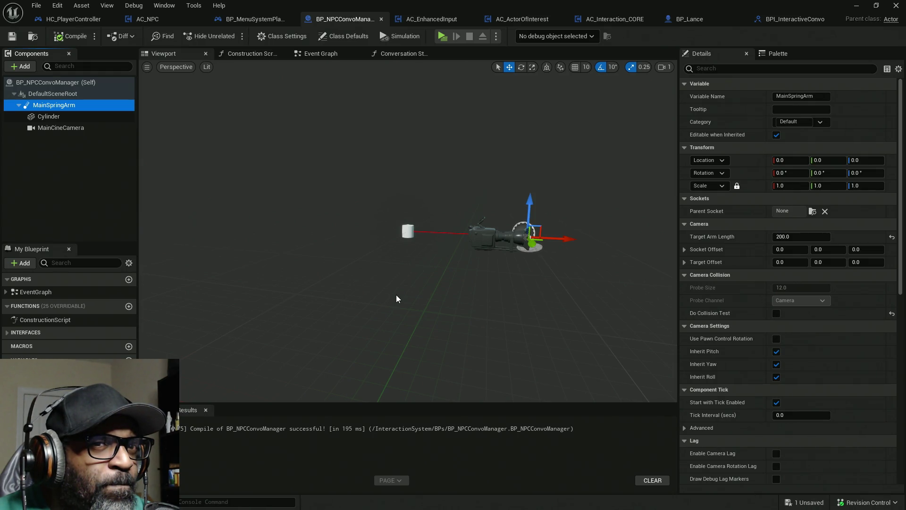
{"action": "left_click", "coordinate": [61, 128]}
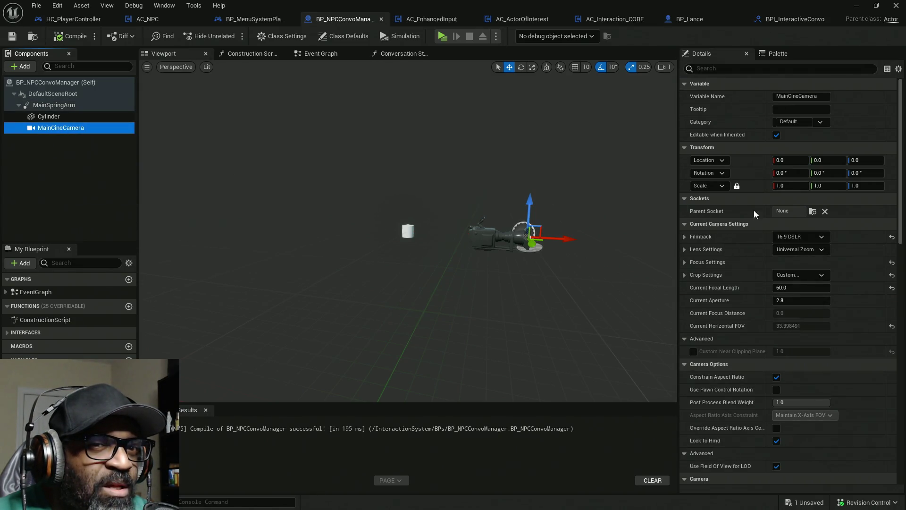
{"action": "left_click", "coordinate": [812, 211]}
{"action": "left_click", "coordinate": [803, 245]}
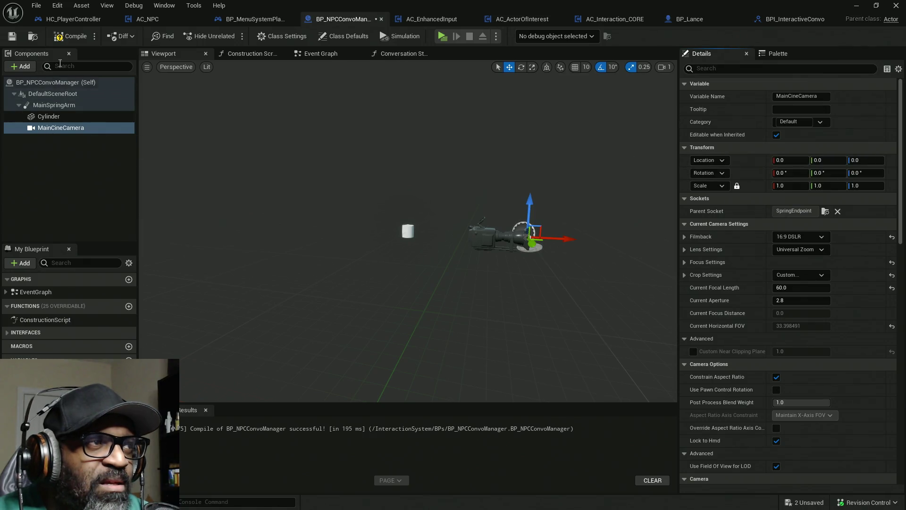
Compile BP_NPCConvoManager and check the Cylinder and MainSpringArm components.
{"action": "left_click", "coordinate": [66, 38]}
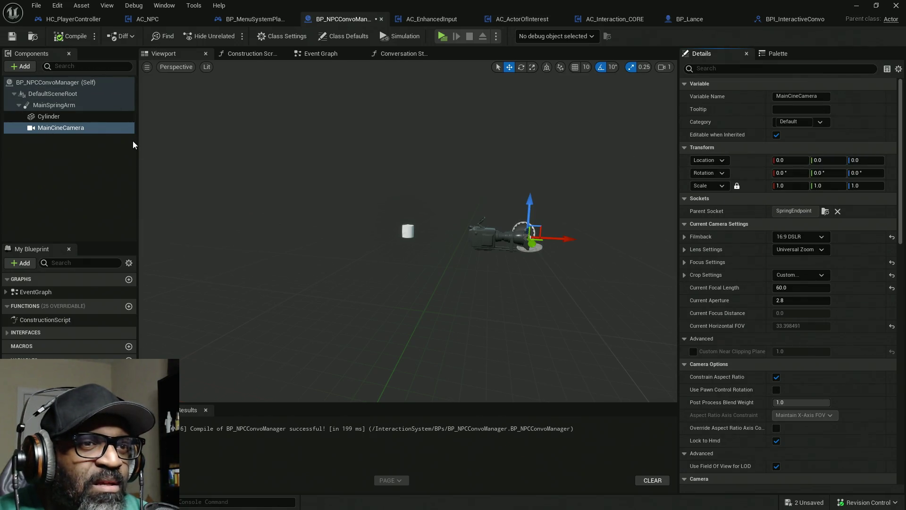
{"action": "left_click", "coordinate": [50, 116]}
{"action": "left_click", "coordinate": [52, 106]}
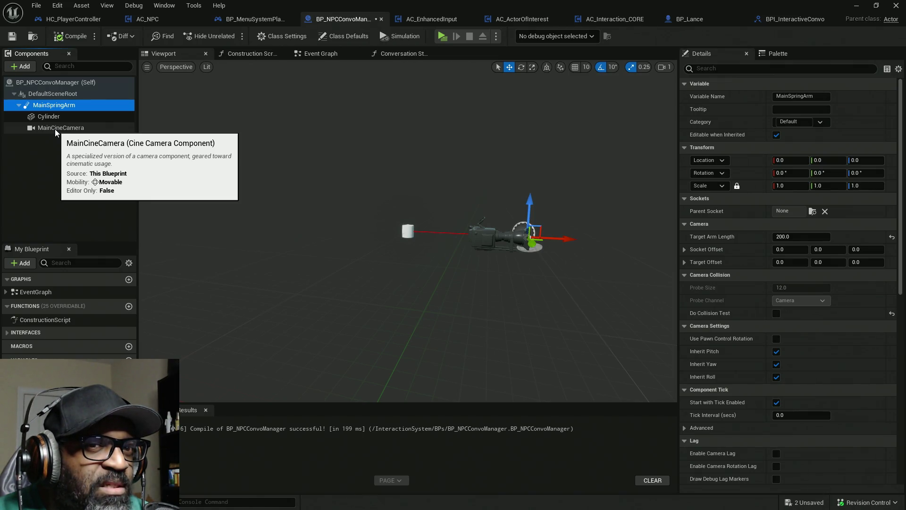
Reset MainCineCamera's location to zero after nudging it along X.
{"action": "left_click", "coordinate": [55, 129]}
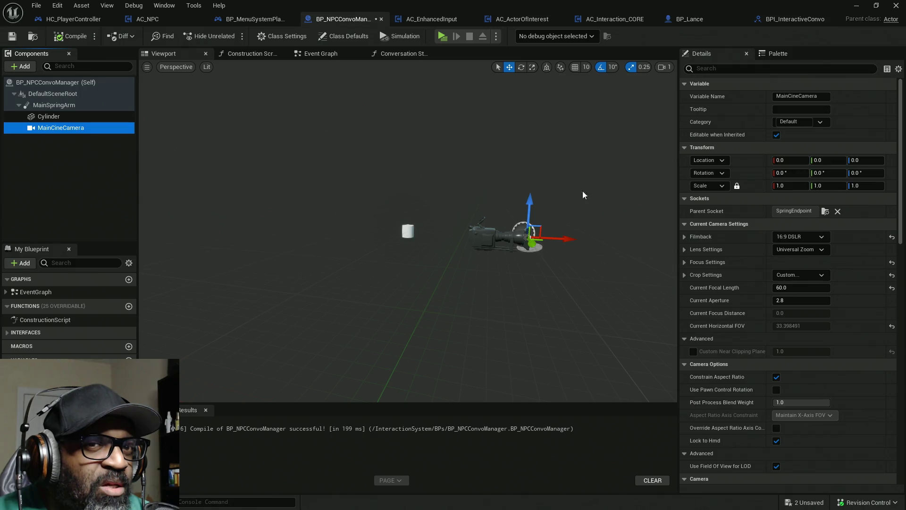
{"action": "left_click_drag", "start_coordinate": [796, 161], "coordinate": [818, 160]}
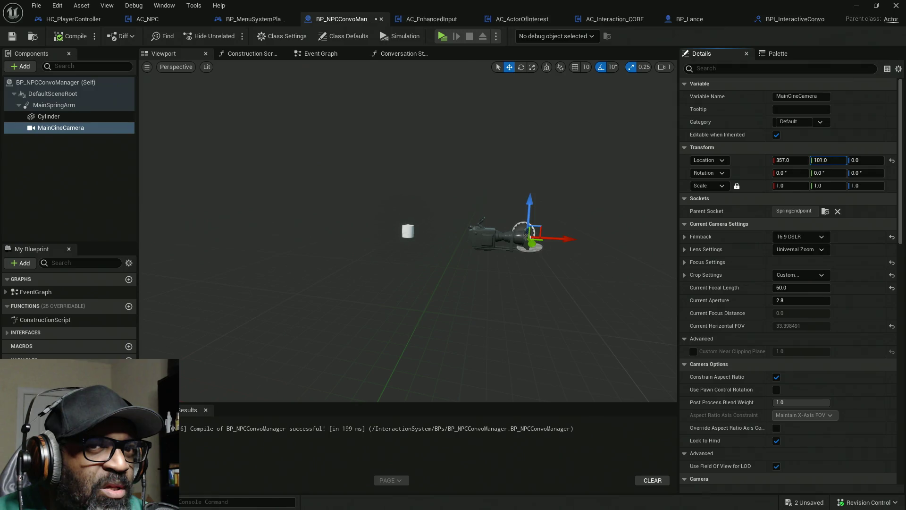
{"action": "left_click", "coordinate": [892, 160]}
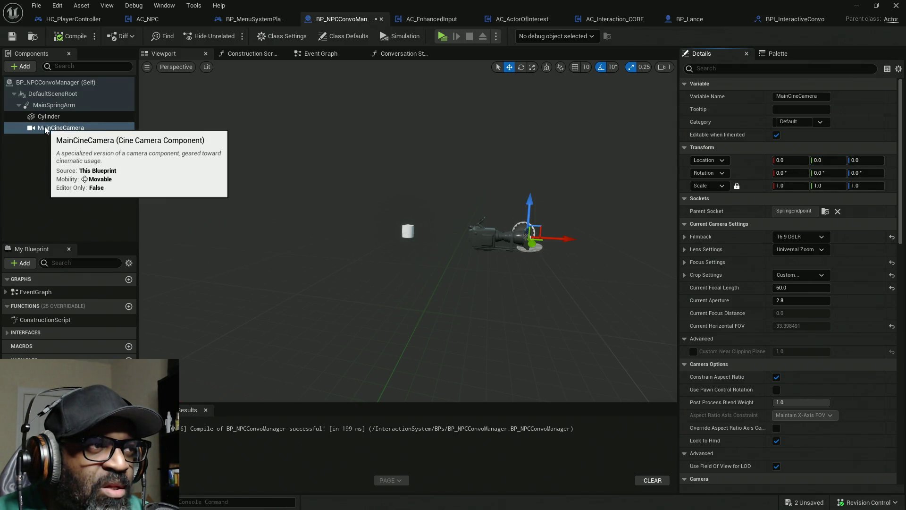
{"action": "left_click", "coordinate": [43, 105]}
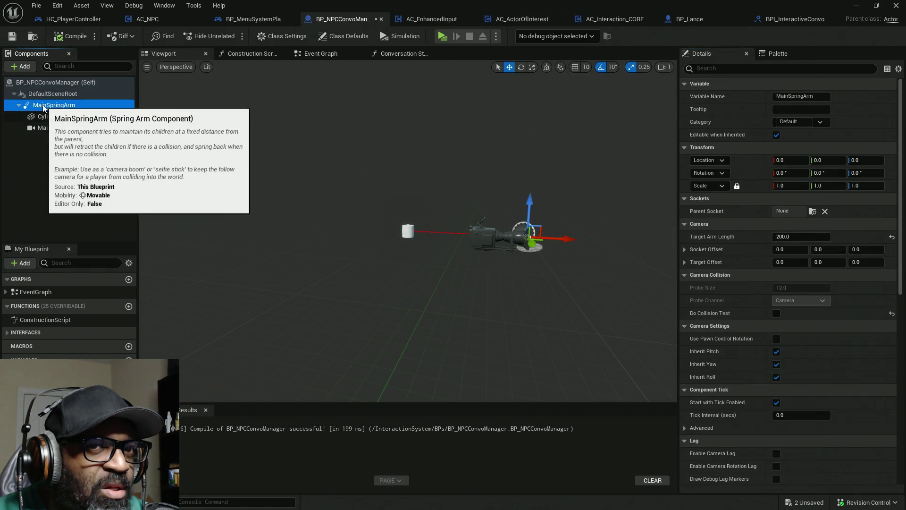
{"action": "left_click", "coordinate": [44, 117]}
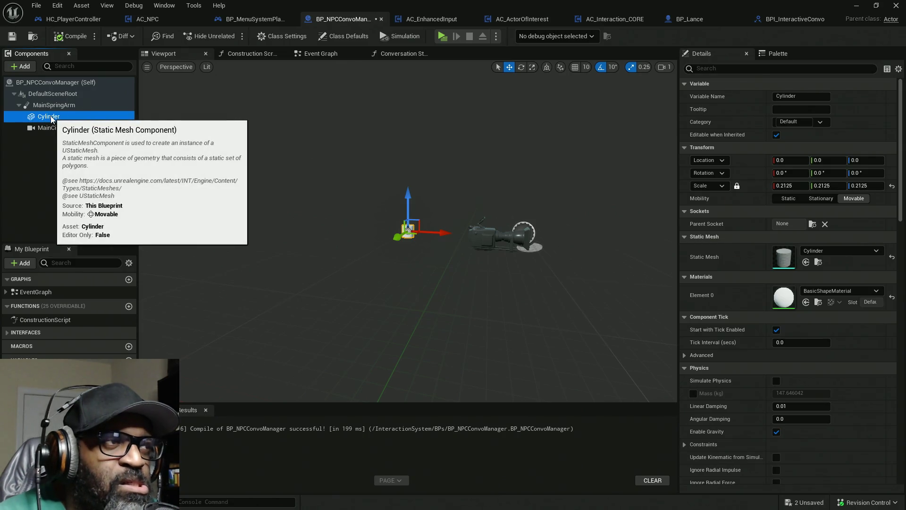
Parent the Cylinder under MainCineCamera and set Can Character Step Up On to No.
{"action": "left_click_drag", "start_coordinate": [51, 118], "coordinate": [56, 127]}
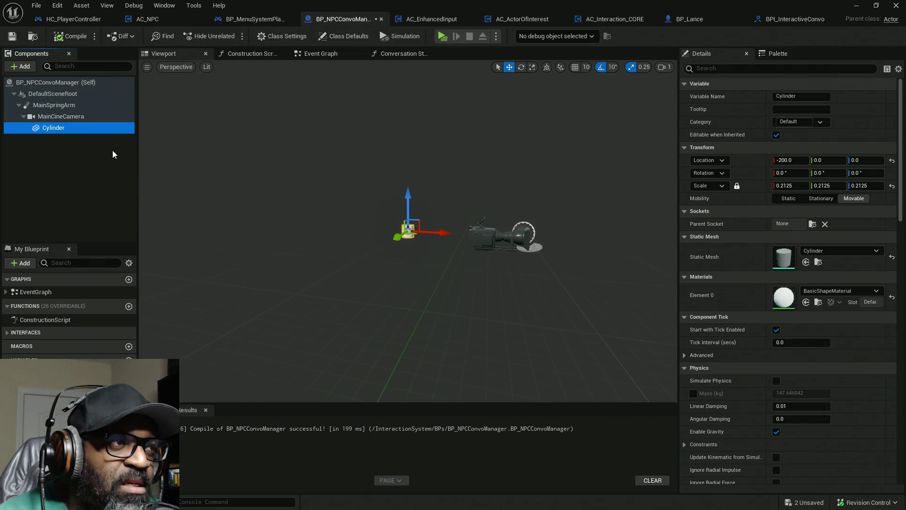
{"action": "scroll", "coordinate": [755, 320], "scroll_direction": "down", "scroll_amount": 8}
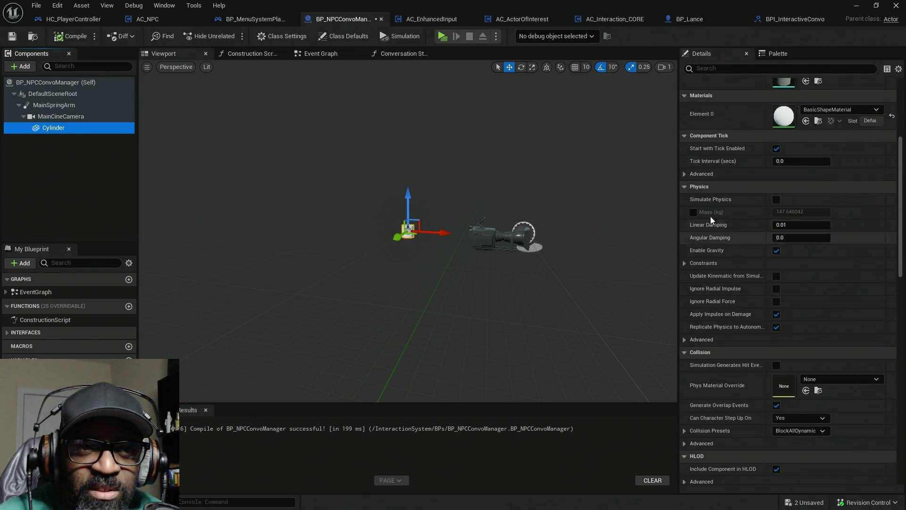
{"action": "left_click", "coordinate": [690, 187]}
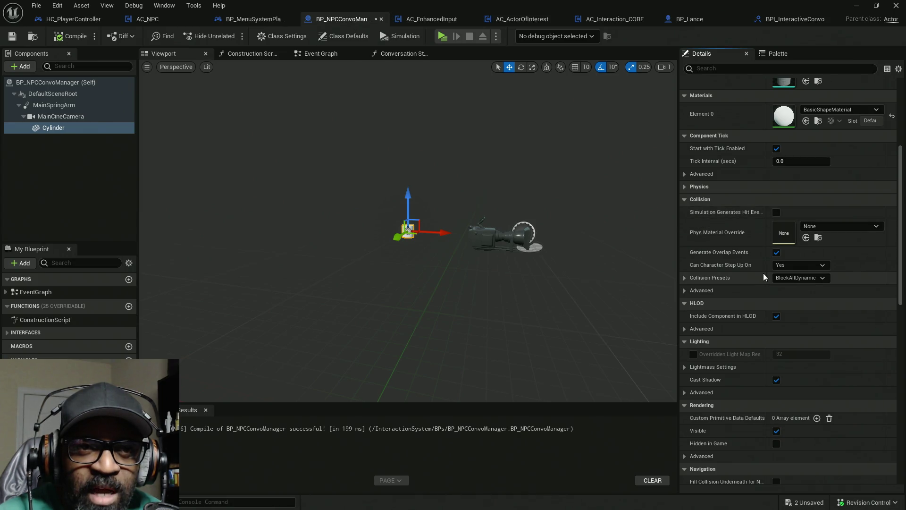
{"action": "left_click", "coordinate": [800, 265]}
{"action": "left_click", "coordinate": [786, 275]}
Set the Cylinder's collision preset to Custom with No Collision, then compile and save.
{"action": "left_click", "coordinate": [802, 277]}
{"action": "left_click", "coordinate": [796, 296]}
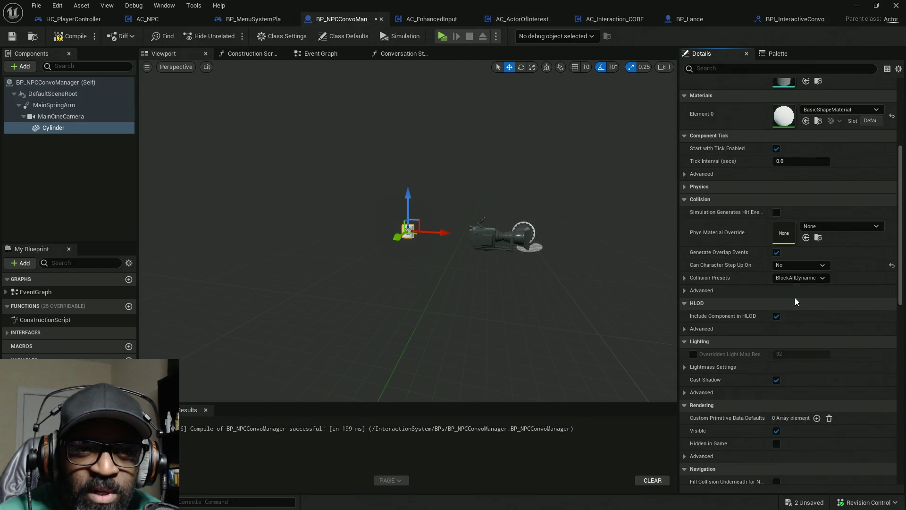
{"action": "left_click", "coordinate": [795, 298]}
{"action": "left_click", "coordinate": [752, 307]}
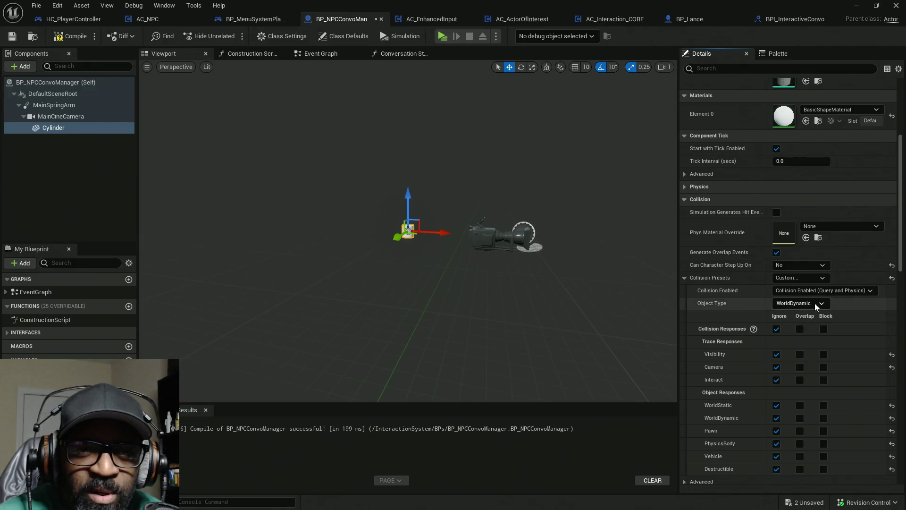
{"action": "left_click", "coordinate": [837, 291]}
{"action": "left_click", "coordinate": [788, 301]}
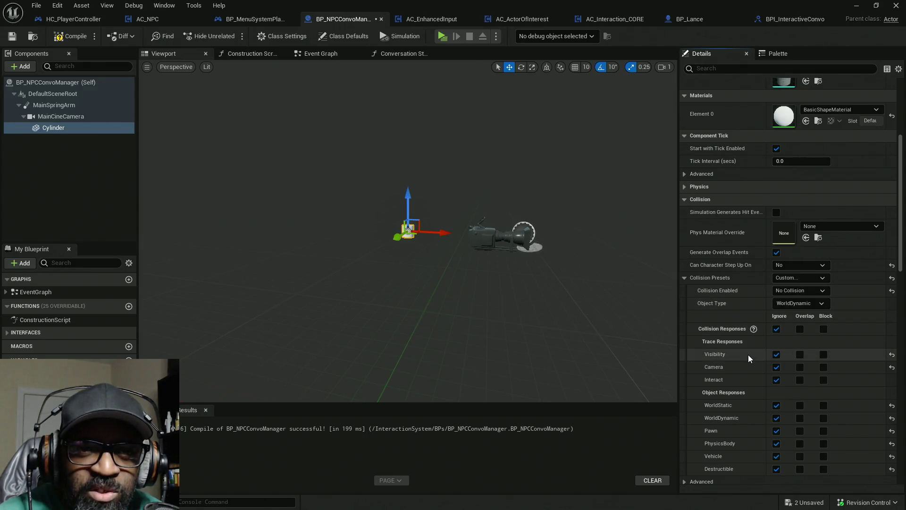
{"action": "left_click", "coordinate": [72, 33]}
{"action": "key", "text": "ctrl+s"}
{"action": "left_click", "coordinate": [51, 115]}
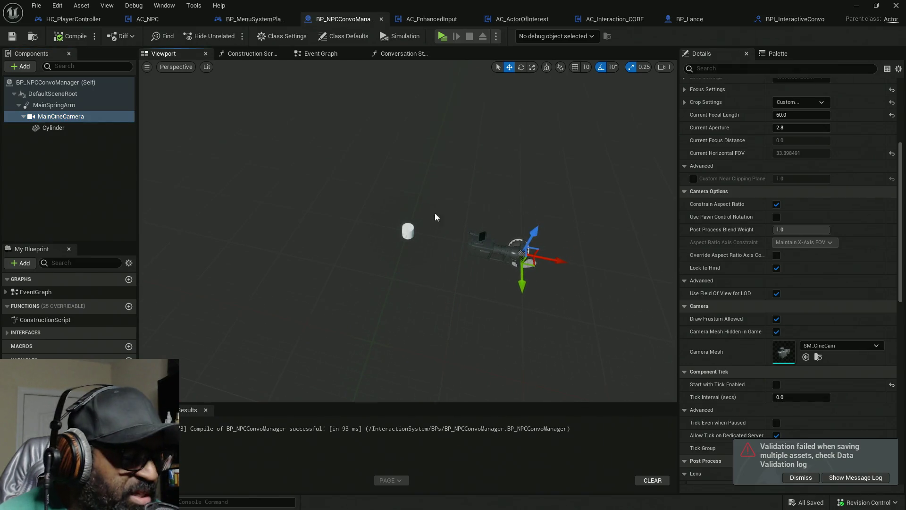
Frame MainCineCamera in the viewport and dismiss the save validation warning.
{"action": "key", "text": "f"}
{"action": "scroll", "coordinate": [504, 231], "scroll_direction": "down", "scroll_amount": 5}
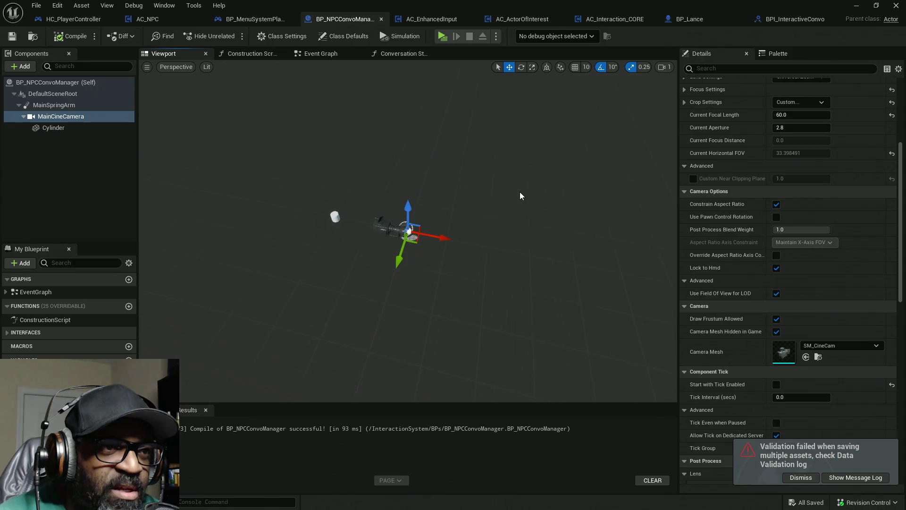
{"action": "scroll", "coordinate": [520, 192], "scroll_direction": "up", "scroll_amount": 1}
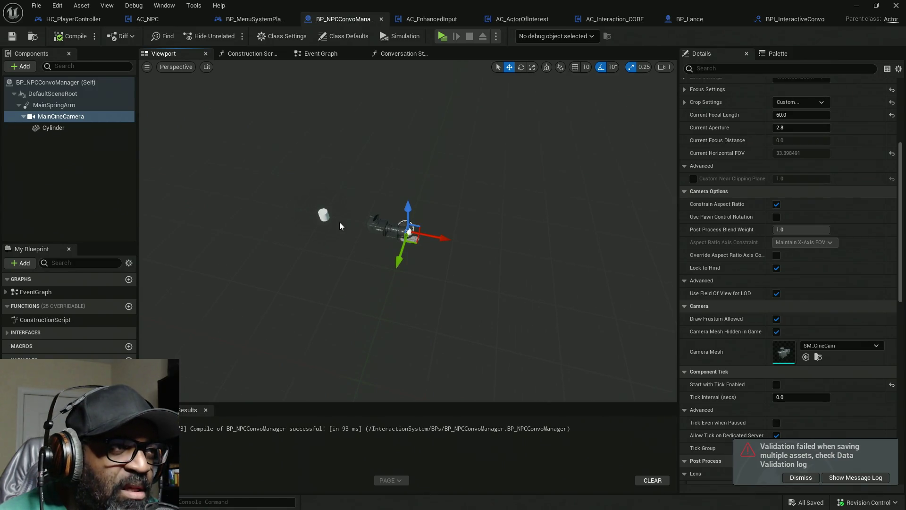
{"action": "left_click", "coordinate": [439, 238]}
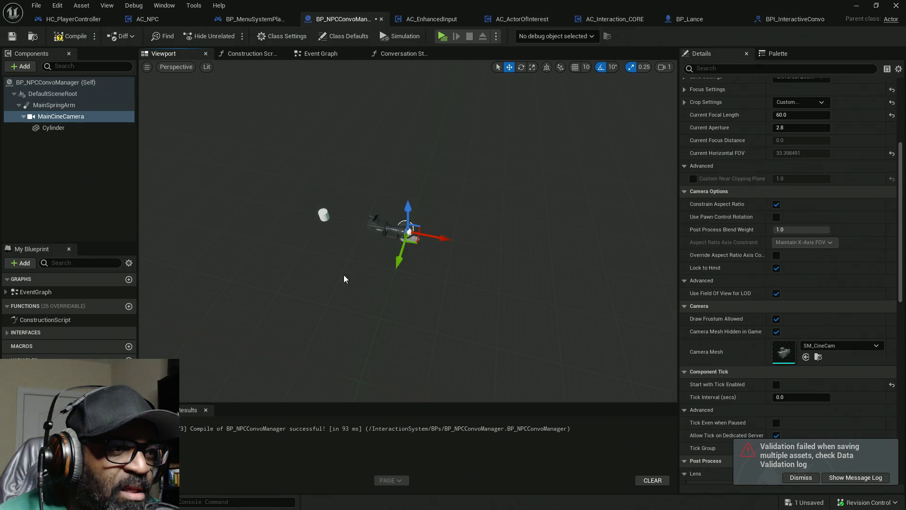
{"action": "left_click", "coordinate": [800, 478]}
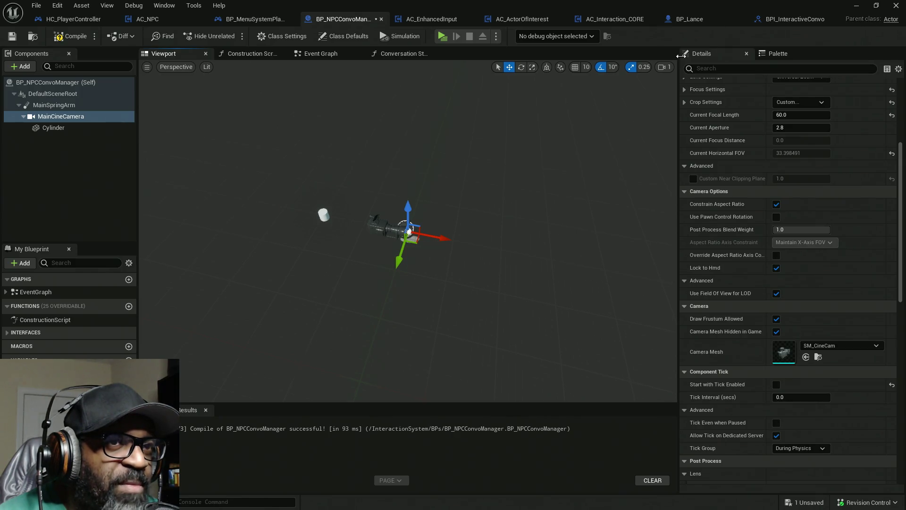
{"action": "left_click_drag", "start_coordinate": [430, 205], "coordinate": [435, 191]}
{"action": "scroll", "coordinate": [760, 210], "scroll_direction": "up", "scroll_amount": 5}
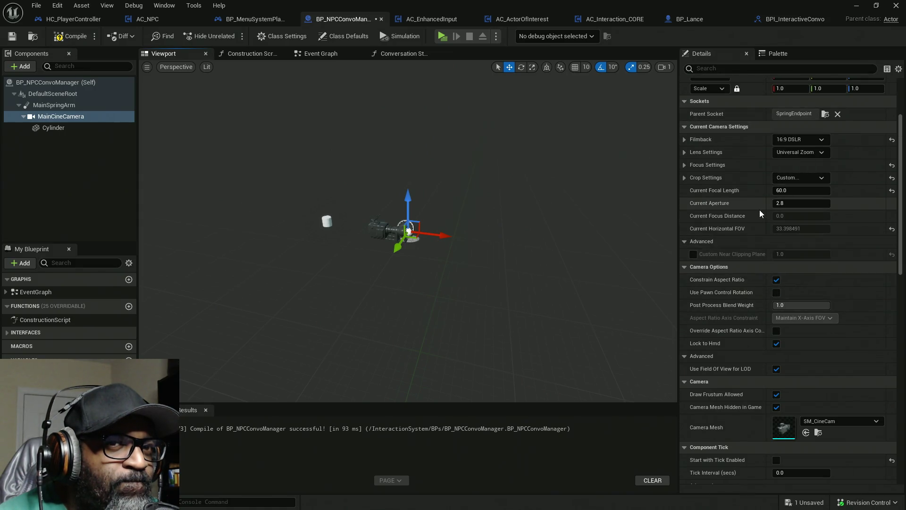
{"action": "scroll", "coordinate": [760, 210], "scroll_direction": "up", "scroll_amount": 3}
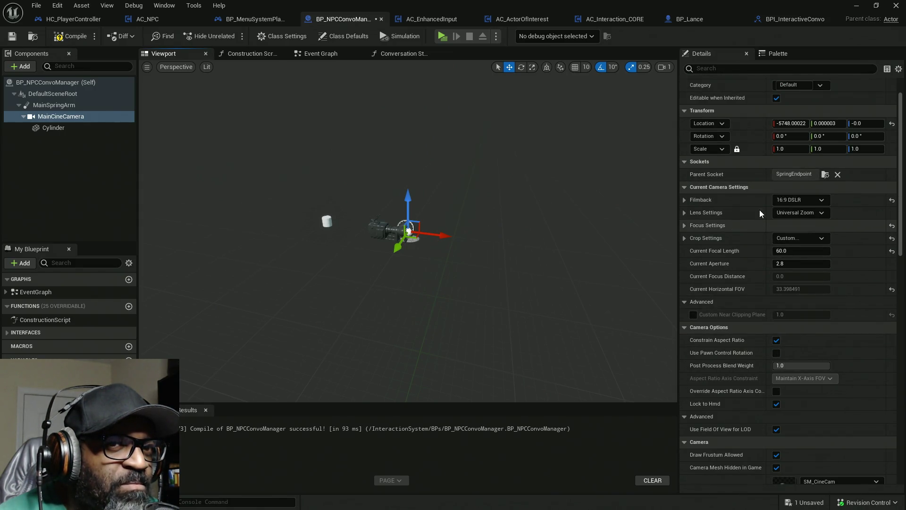
Reset MainCineCamera's location to 0, 0, 0, then save and compile BP_NPCConvoManager.
{"action": "left_click", "coordinate": [892, 154]}
{"action": "key", "text": "ctrl+s"}
{"action": "key", "text": "F7"}
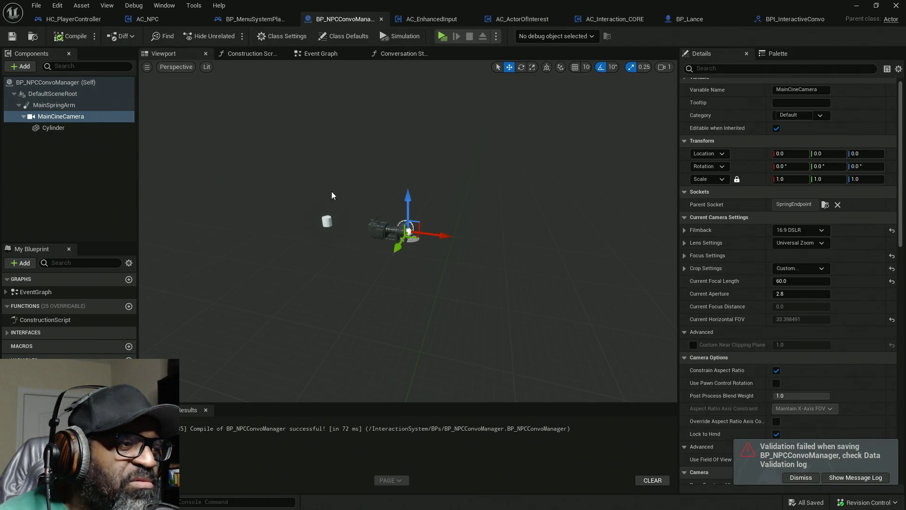
{"action": "left_click", "coordinate": [251, 54]}
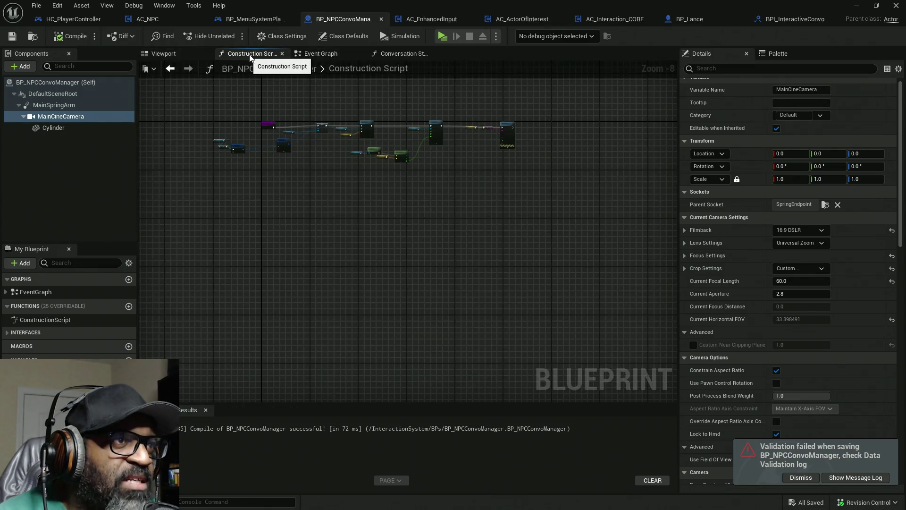
Zoom and pan the Construction Script to the Make CameraTrackingFocusSettings nodes.
{"action": "scroll", "coordinate": [368, 204], "scroll_direction": "up", "scroll_amount": 8}
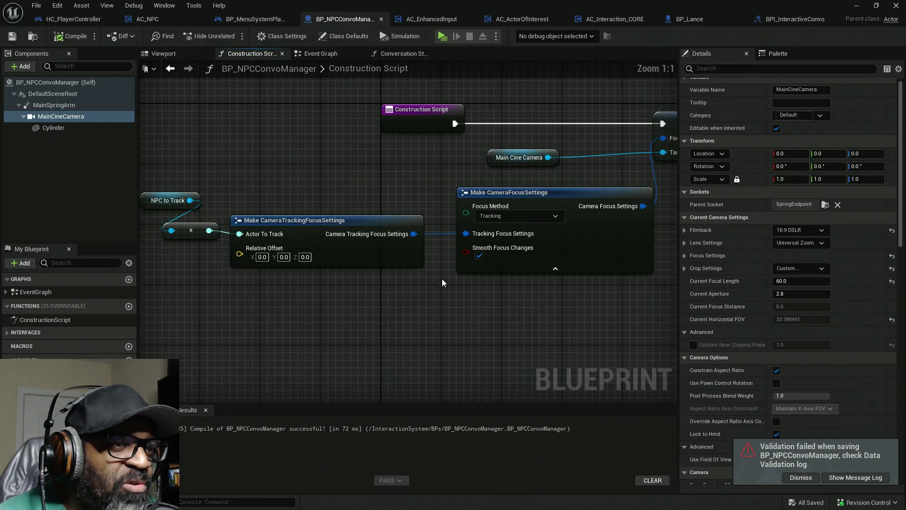
{"action": "mouse_move", "coordinate": [250, 282]}
{"action": "left_mouse_down"}
{"action": "mouse_move", "coordinate": [347, 279]}
{"action": "mouse_move", "coordinate": [355, 262]}
{"action": "left_mouse_up"}
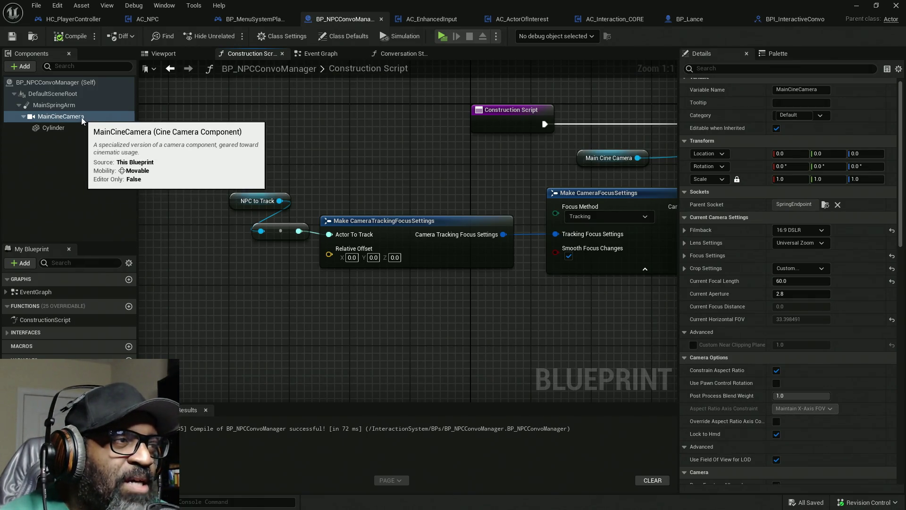
Check that the cine camera's parent socket on the spring arm is SpringEndpoint.
{"action": "left_click", "coordinate": [69, 104]}
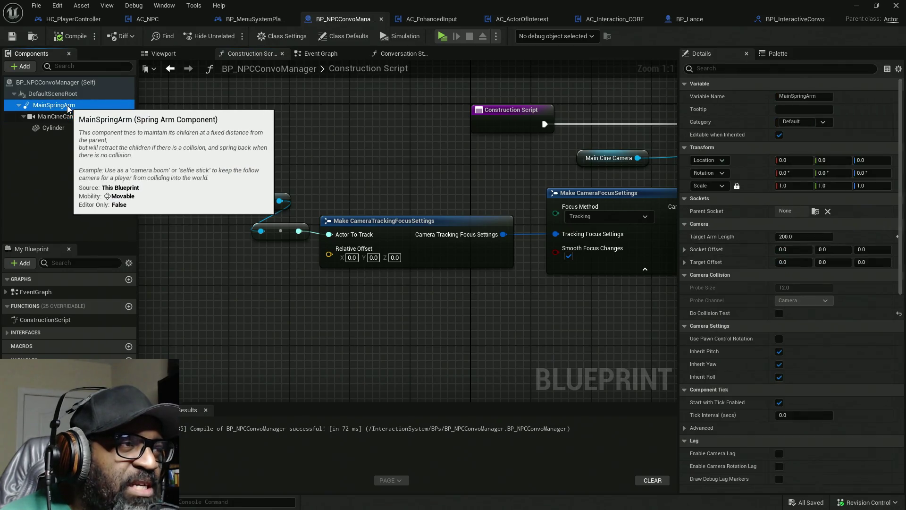
{"action": "left_click", "coordinate": [66, 117]}
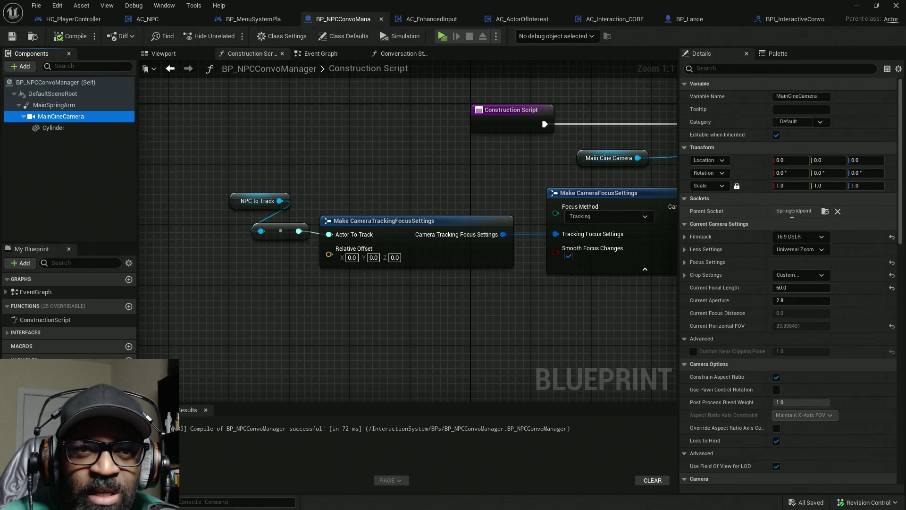
{"action": "right_click", "coordinate": [793, 214]}
{"action": "right_click", "coordinate": [778, 214]}
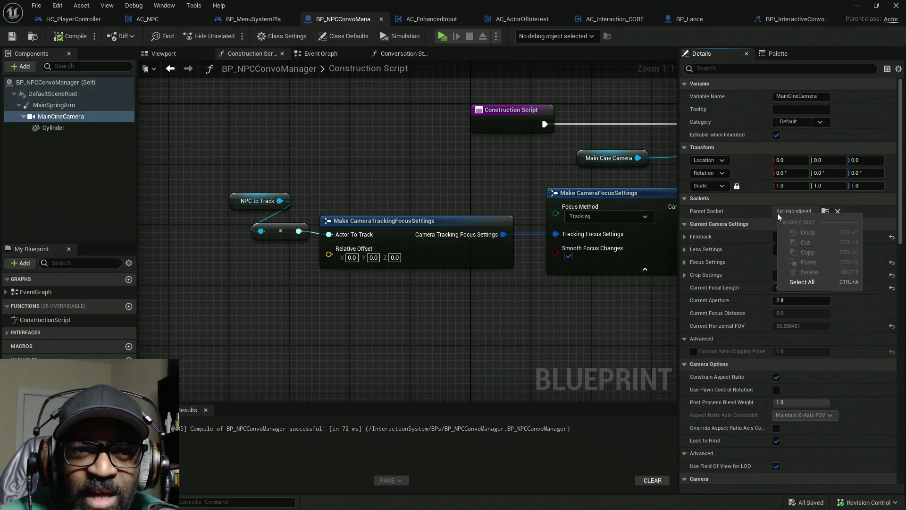
{"action": "left_click", "coordinate": [803, 283]}
{"action": "right_click", "coordinate": [792, 213]}
{"action": "left_click", "coordinate": [820, 253]}
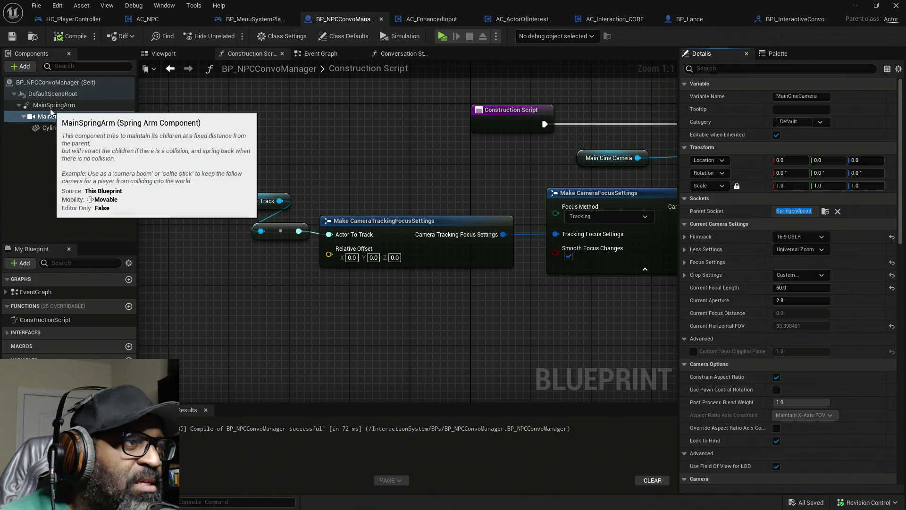
Wire a MainSpringArm Get Socket Offset node into Relative Offset and recompile.
{"action": "mouse_move", "coordinate": [52, 108]}
{"action": "left_mouse_down"}
{"action": "mouse_move", "coordinate": [192, 192]}
{"action": "mouse_move", "coordinate": [185, 290]}
{"action": "left_mouse_up"}
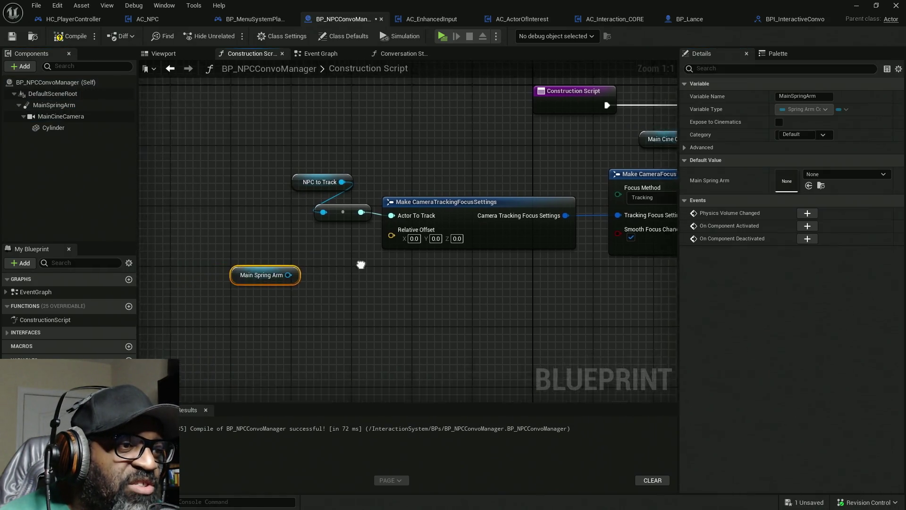
{"action": "mouse_move", "coordinate": [363, 258]}
{"action": "left_mouse_down"}
{"action": "mouse_move", "coordinate": [212, 258]}
{"action": "mouse_move", "coordinate": [288, 259]}
{"action": "left_mouse_up"}
{"action": "type", "text": "get"}
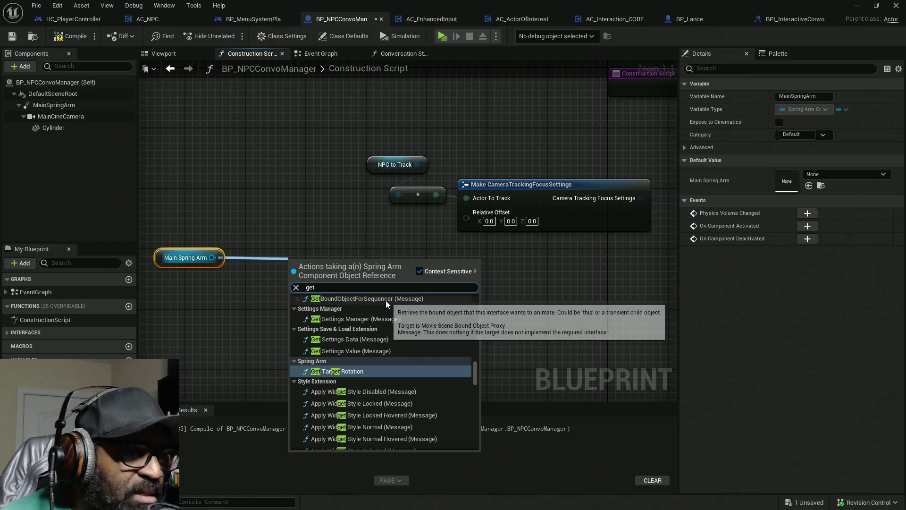
{"action": "type", "text": " so"}
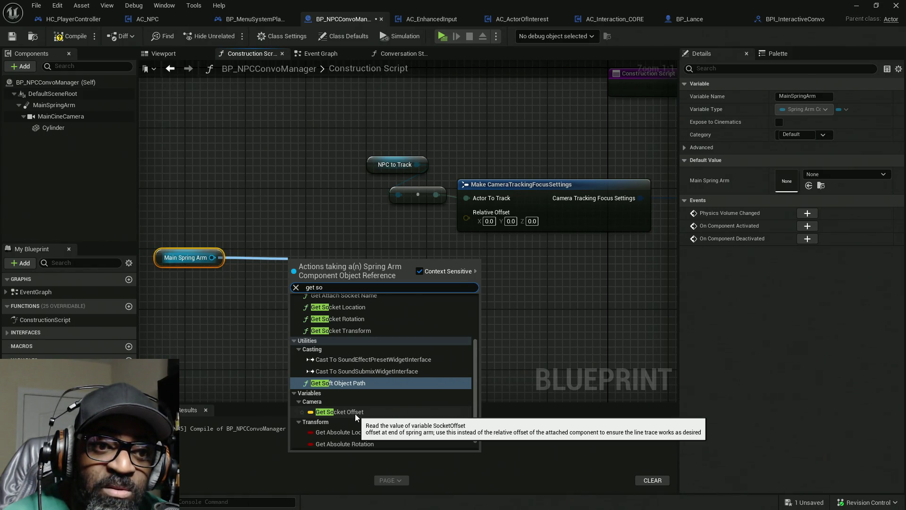
{"action": "left_click", "coordinate": [355, 413]}
{"action": "left_click_drag", "start_coordinate": [381, 267], "coordinate": [480, 217]}
{"action": "left_click", "coordinate": [70, 37]}
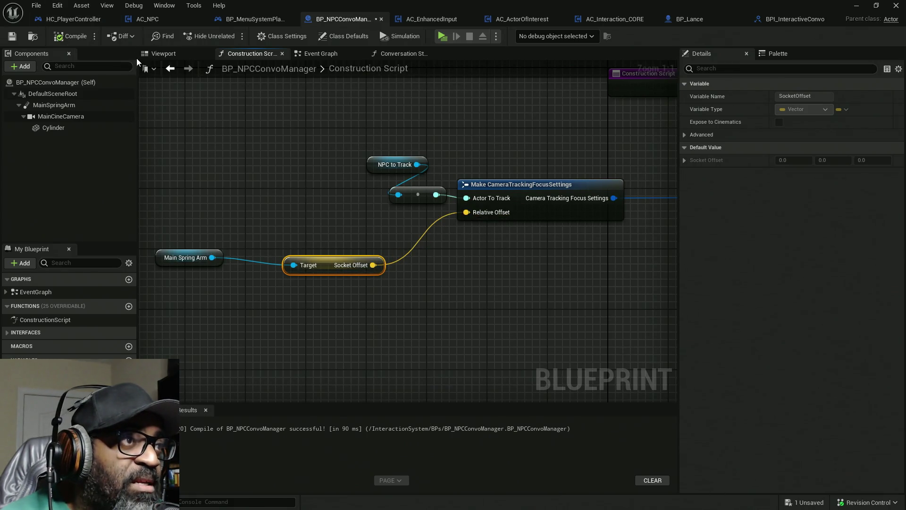
{"action": "left_click", "coordinate": [186, 54]}
{"action": "left_click", "coordinate": [388, 221]}
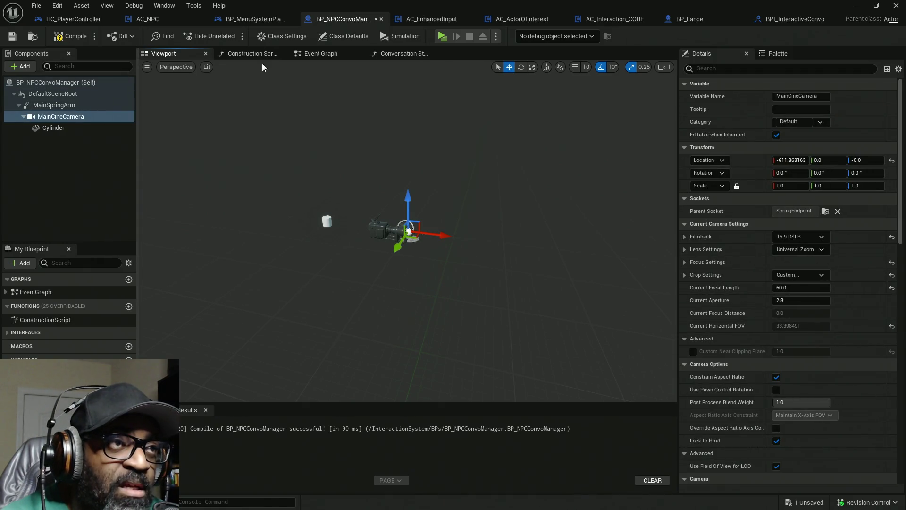
Recompile, then reset MainCineCamera's location to 0, 0, 0 in the Viewport.
{"action": "left_click", "coordinate": [249, 53]}
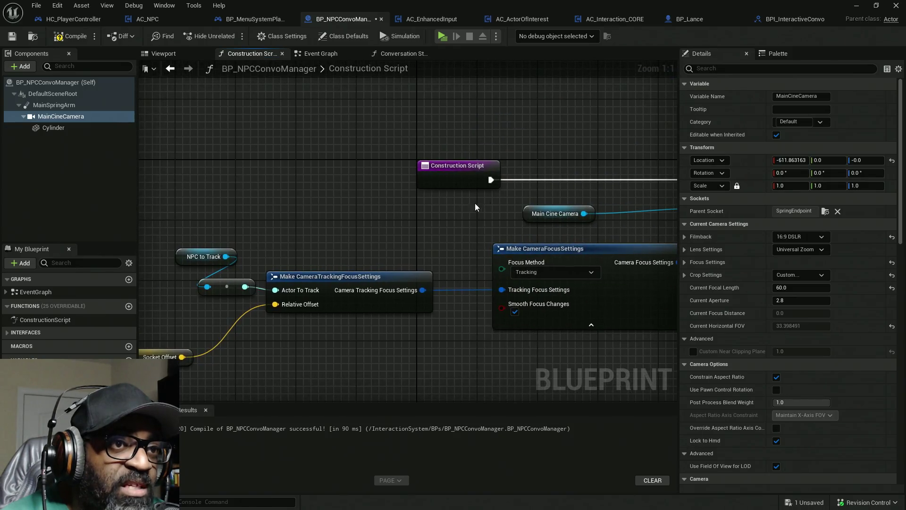
{"action": "left_click", "coordinate": [70, 35]}
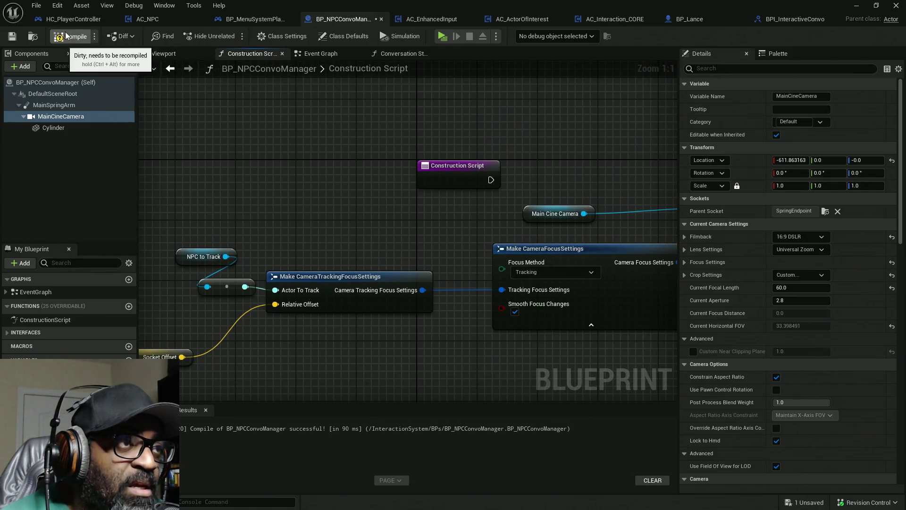
{"action": "left_click", "coordinate": [173, 57]}
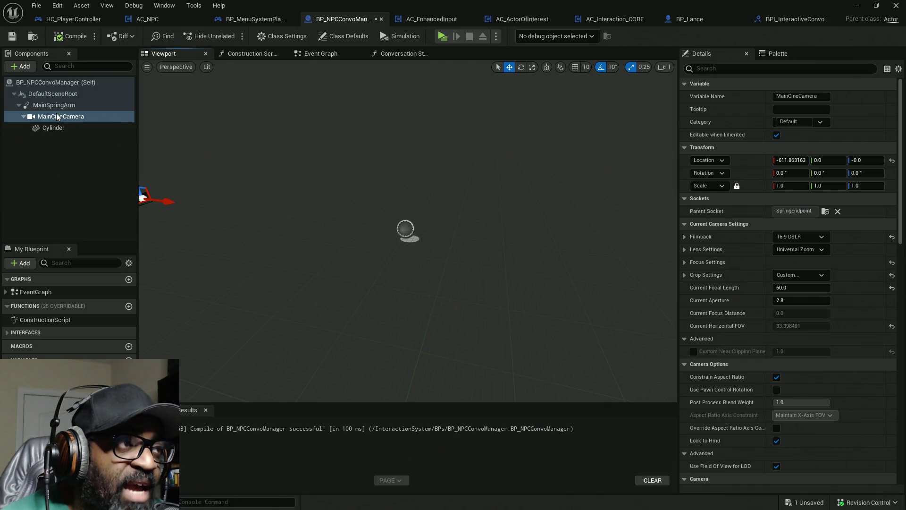
{"action": "left_click", "coordinate": [892, 161]}
Inspect the Make CameraTrackingFocusSettings node's Tracking Focus pin options, then compile and save.
{"action": "left_click", "coordinate": [258, 55]}
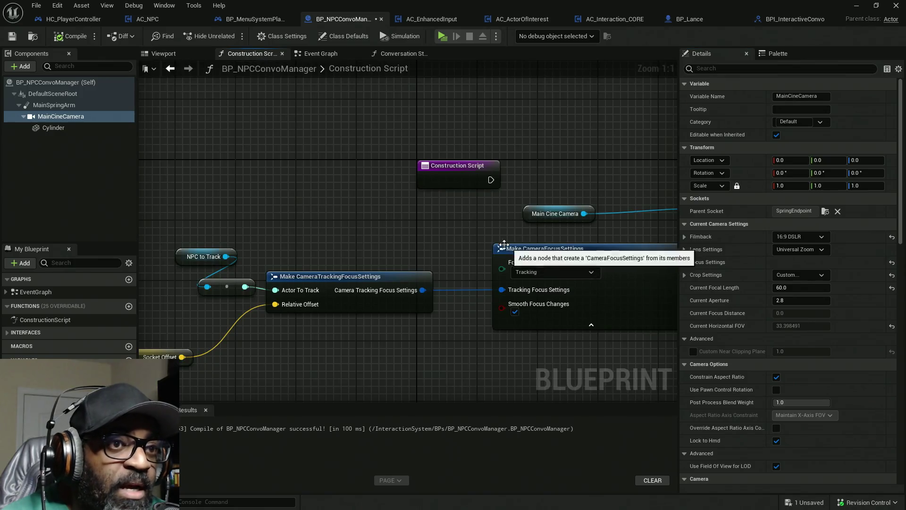
{"action": "left_click_drag", "start_coordinate": [544, 321], "coordinate": [404, 292]}
{"action": "left_click_drag", "start_coordinate": [281, 231], "coordinate": [252, 228]}
{"action": "mouse_move", "coordinate": [479, 151]}
{"action": "left_mouse_down"}
{"action": "mouse_move", "coordinate": [380, 176]}
{"action": "mouse_move", "coordinate": [404, 189]}
{"action": "left_mouse_up"}
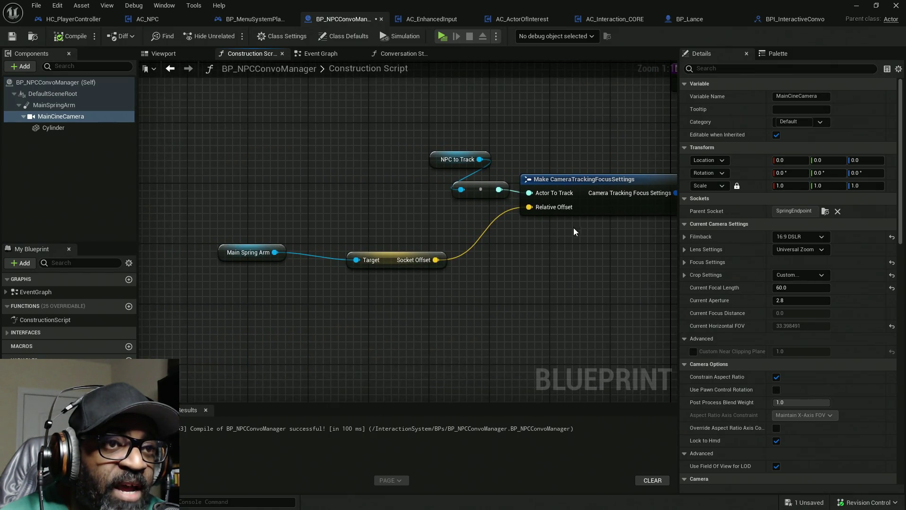
{"action": "mouse_move", "coordinate": [555, 212]}
{"action": "left_mouse_down"}
{"action": "mouse_move", "coordinate": [456, 208]}
{"action": "mouse_move", "coordinate": [482, 208]}
{"action": "left_mouse_up"}
{"action": "left_click", "coordinate": [477, 184]}
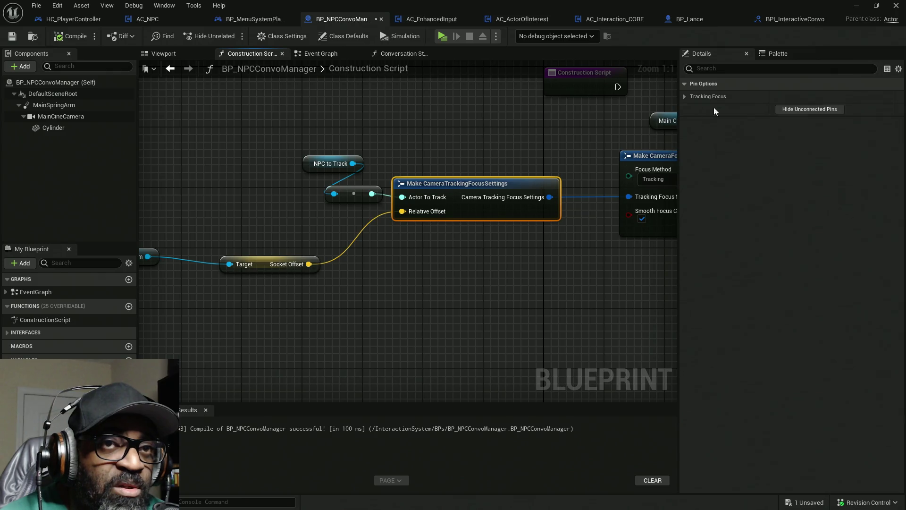
{"action": "left_click", "coordinate": [685, 97]}
{"action": "left_click", "coordinate": [685, 97]}
{"action": "key", "text": "ctrl+s"}
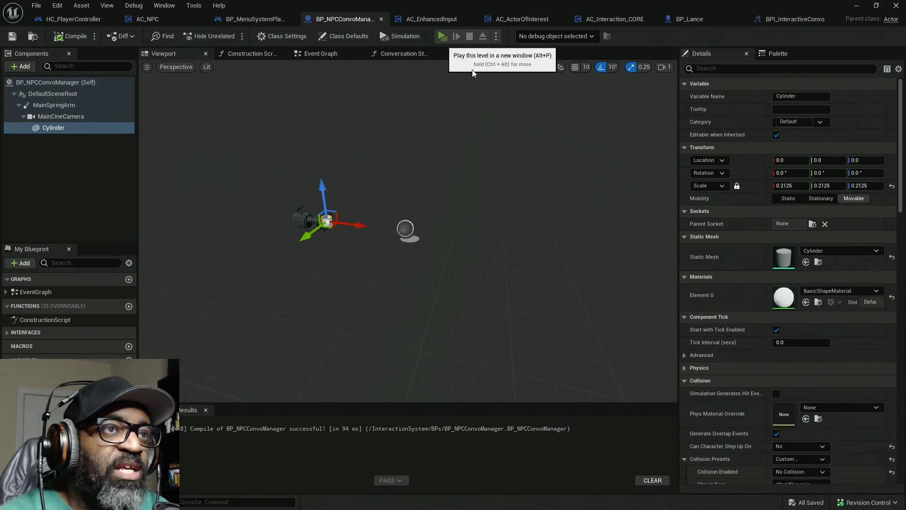
Play the level, walk up to Fen and talk to him, then return to the editor.
{"action": "left_click", "coordinate": [443, 37]}
{"action": "key", "text": "w"}
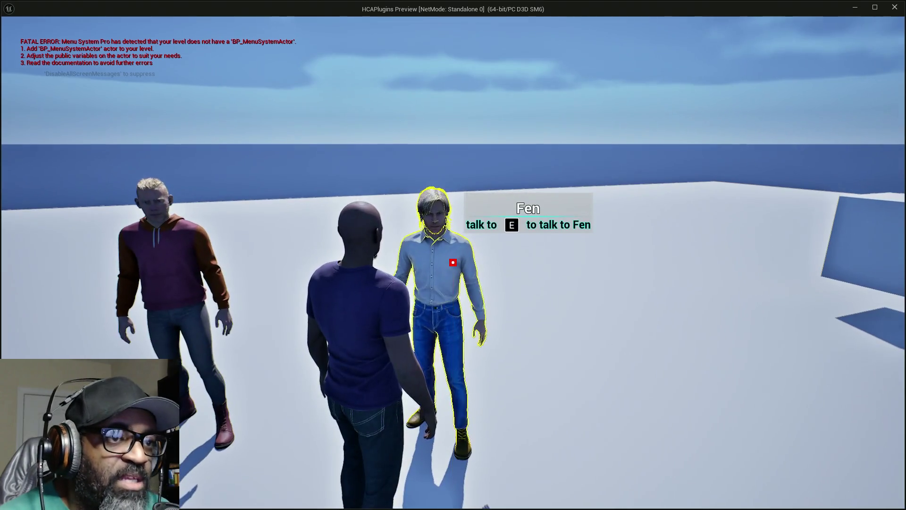
{"action": "key", "text": "c"}
{"action": "key", "text": "c"}
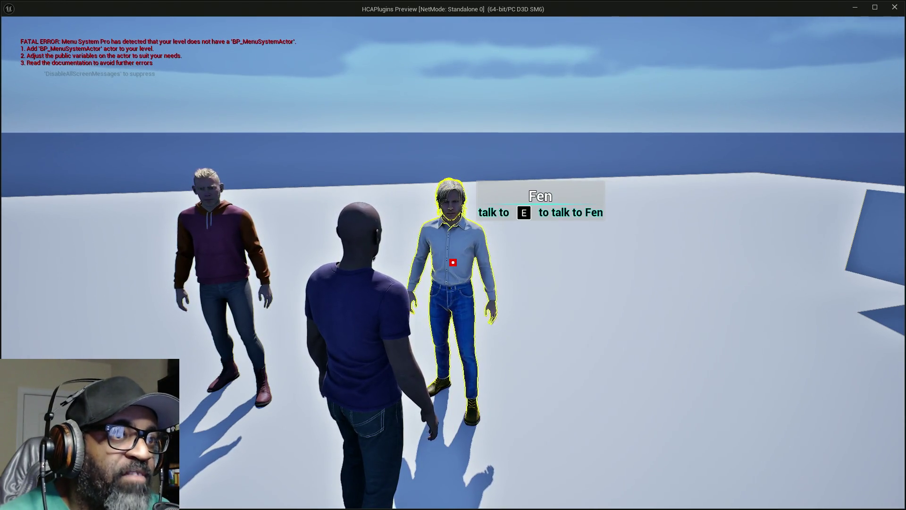
{"action": "key", "text": "e"}
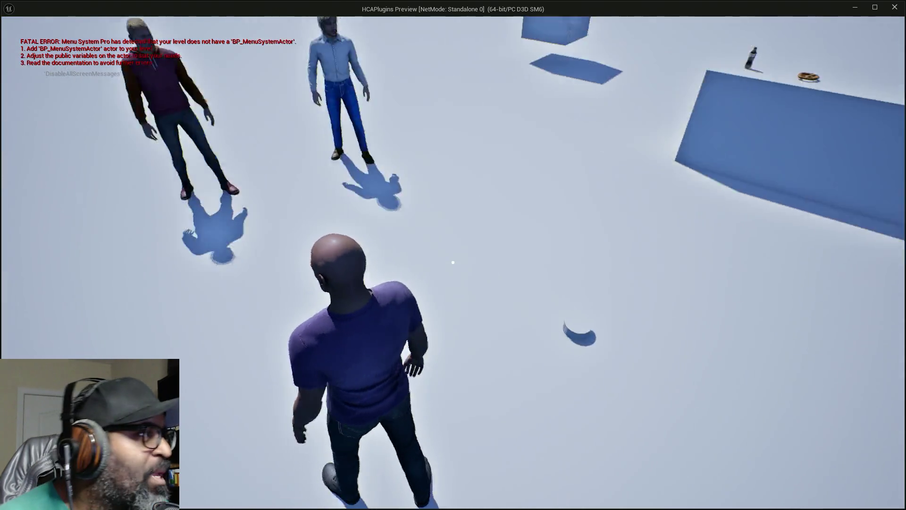
{"action": "key", "text": "alt+Tab"}
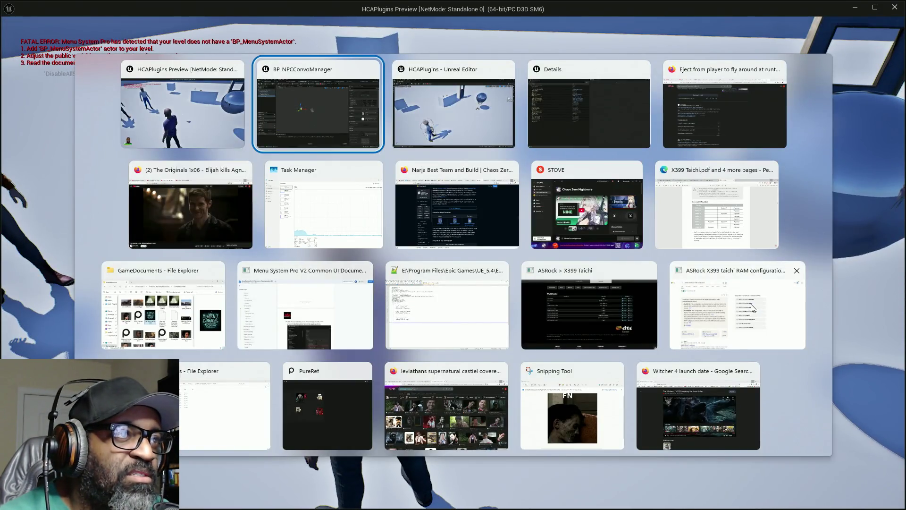
{"action": "key", "text": "alt+Tab"}
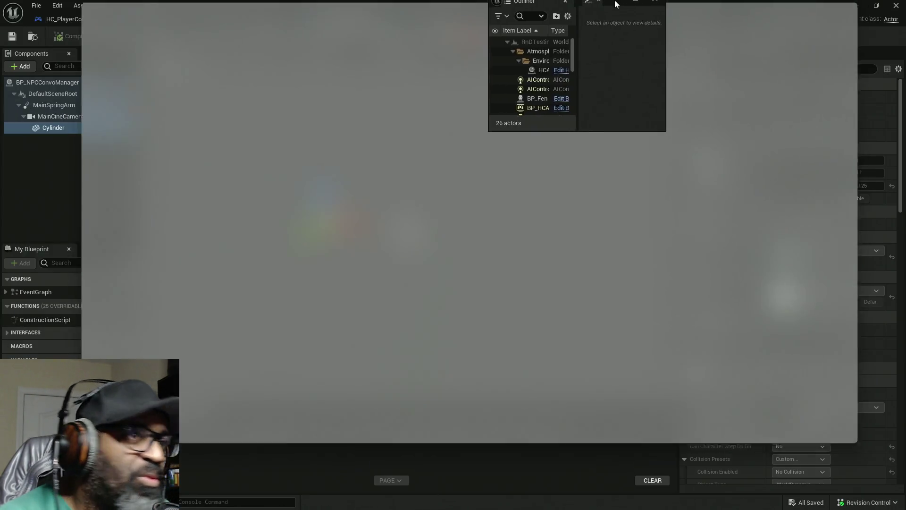
Inspect MainCineCamera on BP_NPCConvoManager0, 1 and 2, then stop playing.
{"action": "left_click", "coordinate": [80, 143]}
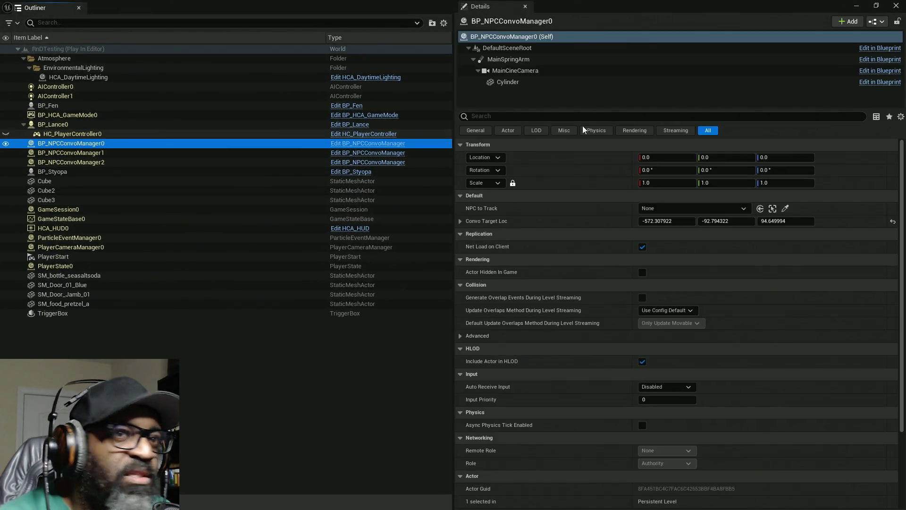
{"action": "left_click", "coordinate": [511, 71]}
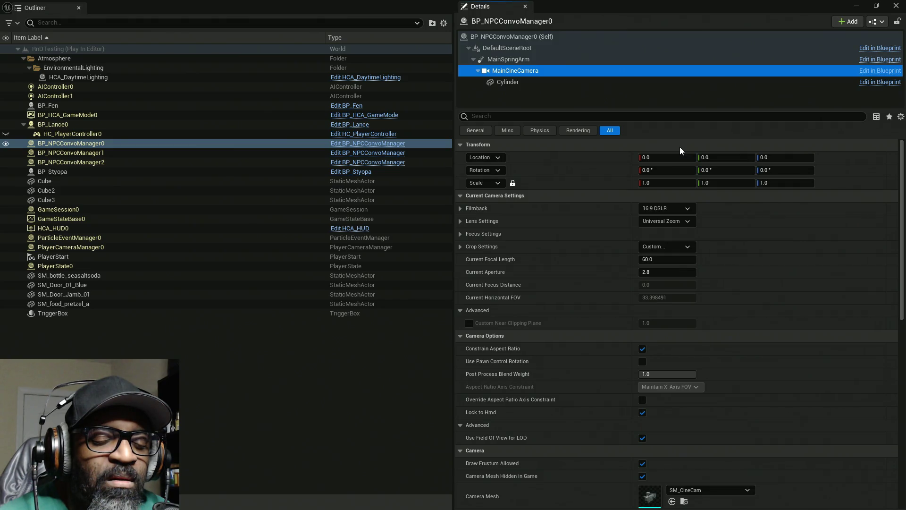
{"action": "left_click", "coordinate": [113, 155]}
{"action": "left_click", "coordinate": [516, 71]}
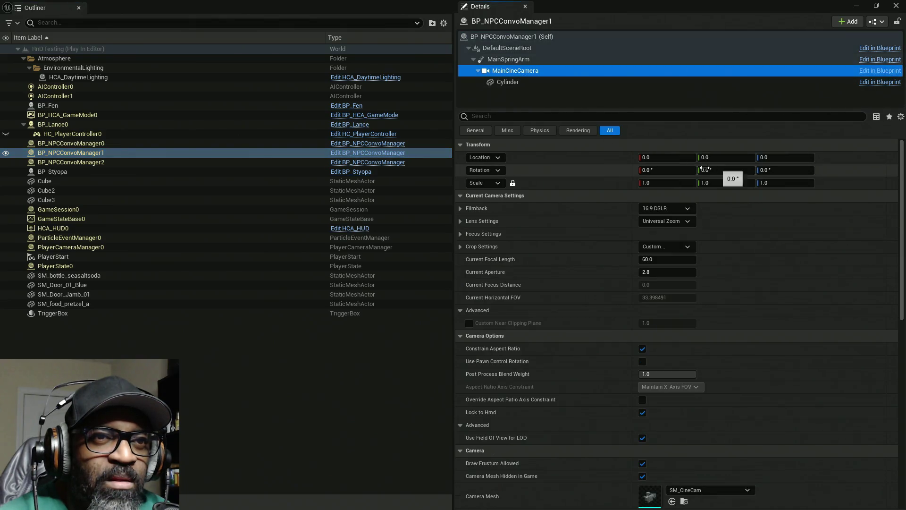
{"action": "left_click", "coordinate": [70, 162]}
{"action": "left_click", "coordinate": [515, 70]}
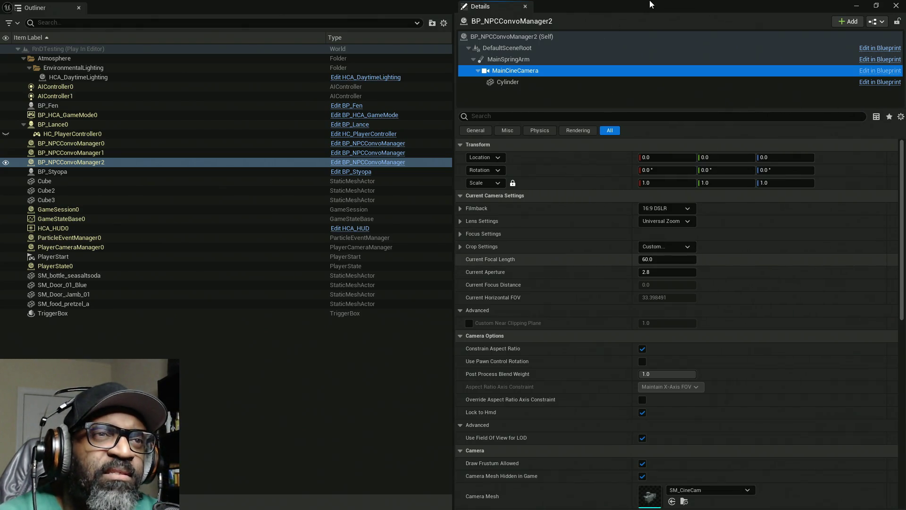
{"action": "key", "text": "Escape"}
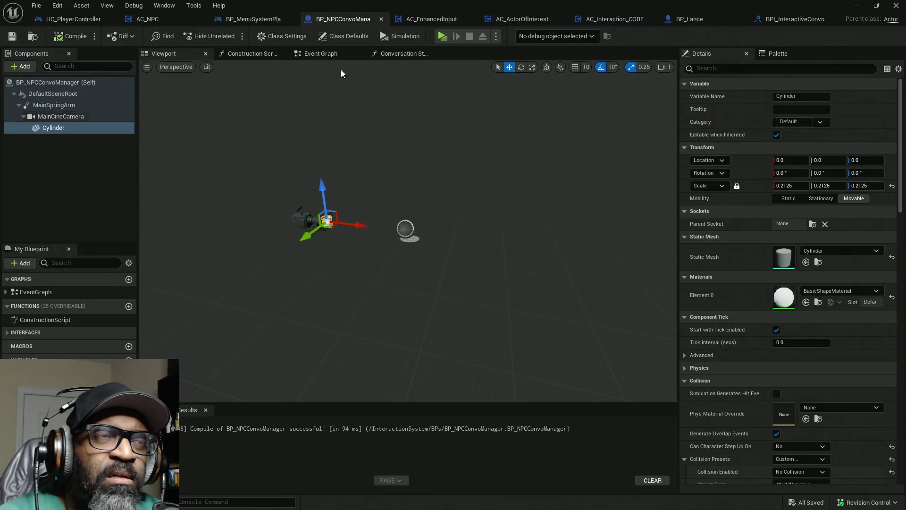
In HC_PlayerController's Event Graph, locate the SpawnActor and FIND nodes.
{"action": "left_click", "coordinate": [47, 20]}
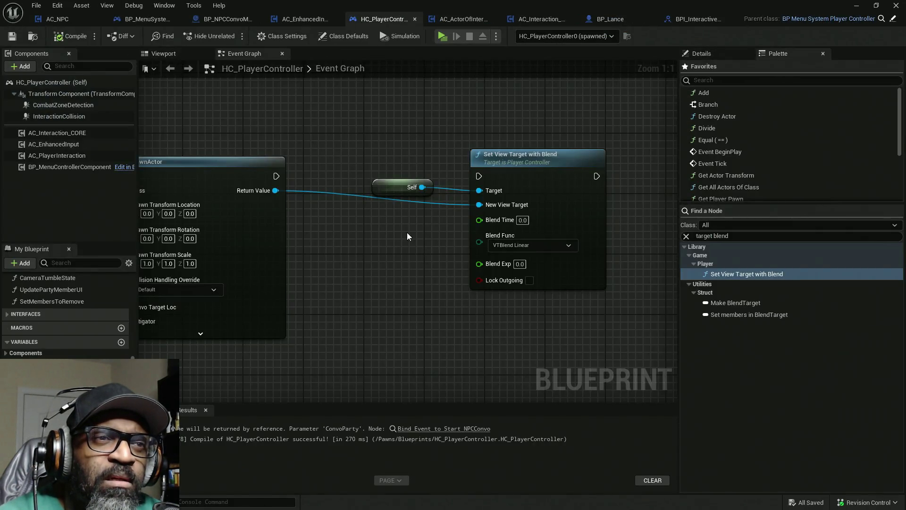
{"action": "scroll", "coordinate": [407, 236], "scroll_direction": "down", "scroll_amount": 7}
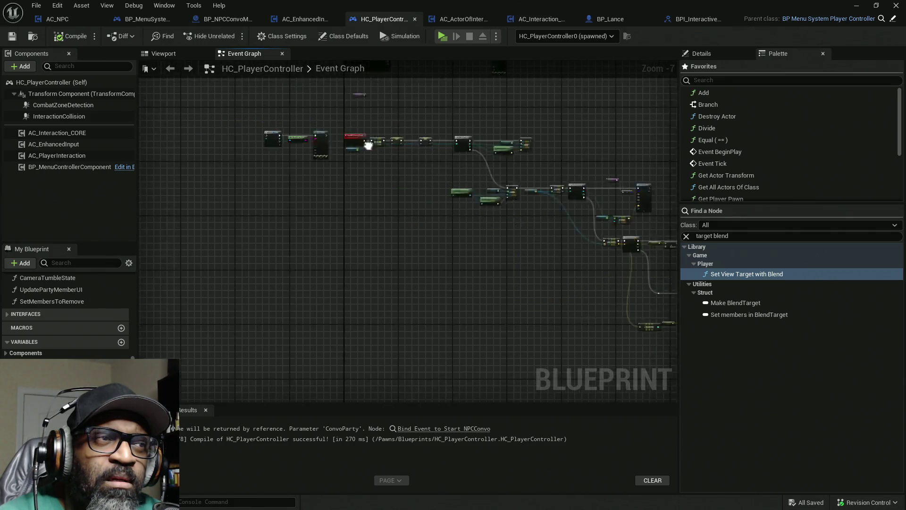
{"action": "scroll", "coordinate": [368, 145], "scroll_direction": "up", "scroll_amount": 8}
{"action": "mouse_move", "coordinate": [368, 145]}
{"action": "left_mouse_down"}
{"action": "mouse_move", "coordinate": [316, 211]}
{"action": "mouse_move", "coordinate": [367, 205]}
{"action": "mouse_move", "coordinate": [378, 223]}
{"action": "mouse_move", "coordinate": [336, 220]}
{"action": "mouse_move", "coordinate": [466, 180]}
{"action": "mouse_move", "coordinate": [370, 247]}
{"action": "mouse_move", "coordinate": [232, 230]}
{"action": "mouse_move", "coordinate": [430, 231]}
{"action": "mouse_move", "coordinate": [406, 226]}
{"action": "mouse_move", "coordinate": [369, 139]}
{"action": "mouse_move", "coordinate": [321, 96]}
{"action": "left_mouse_up"}
{"action": "left_click", "coordinate": [472, 172]}
{"action": "left_click_drag", "start_coordinate": [241, 161], "coordinate": [334, 337]}
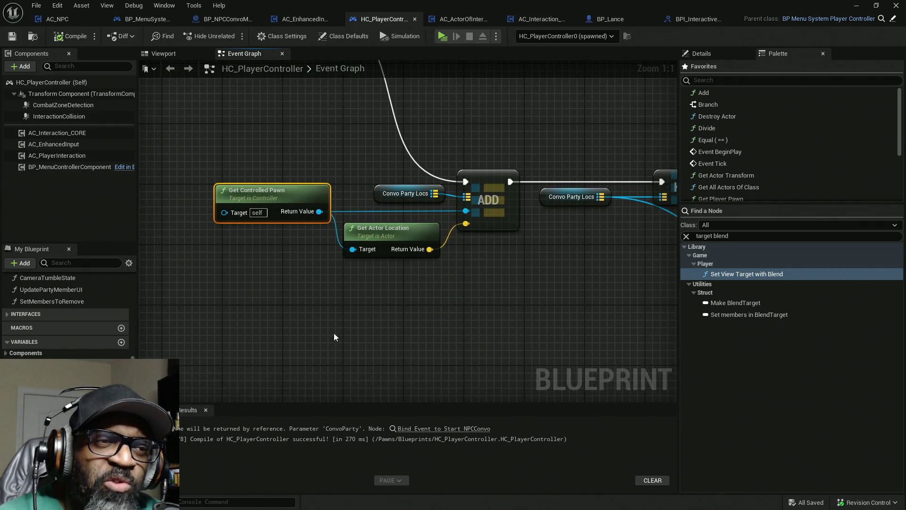
{"action": "left_click", "coordinate": [389, 233]}
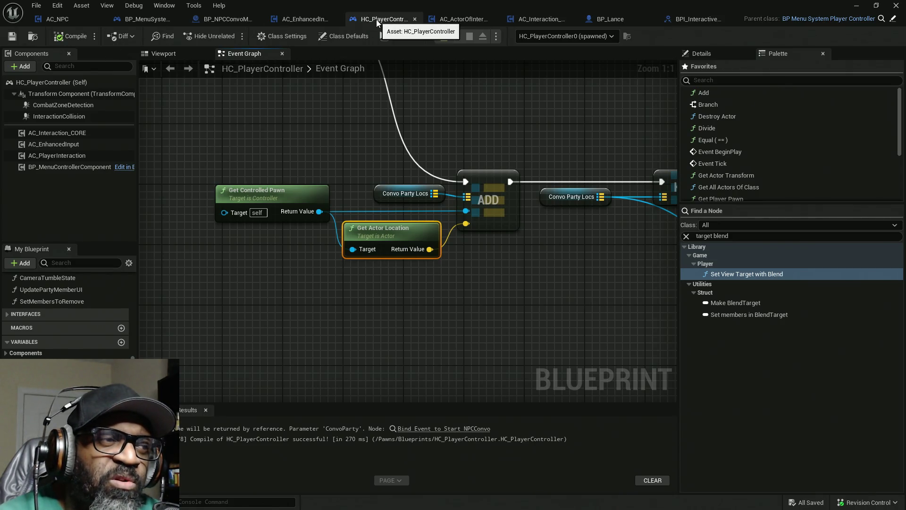
{"action": "left_click_drag", "start_coordinate": [378, 22], "coordinate": [91, 29]}
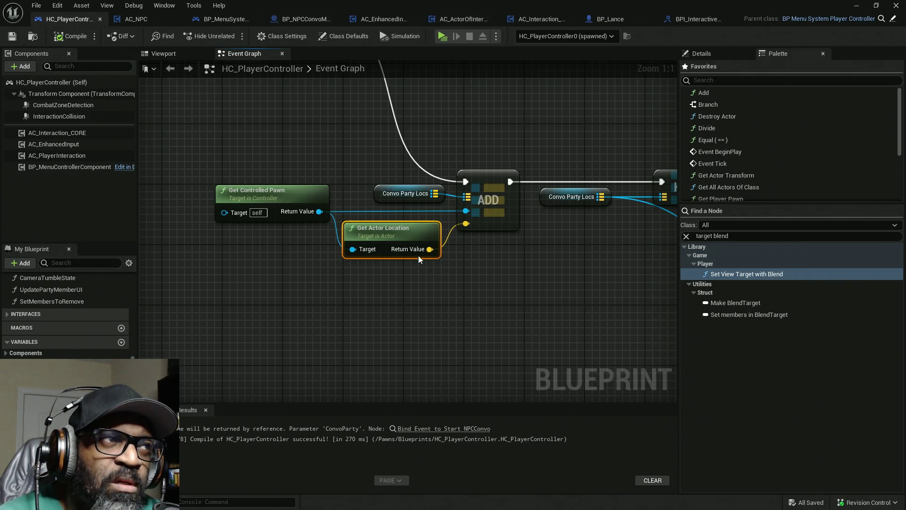
{"action": "mouse_move", "coordinate": [502, 276]}
{"action": "left_mouse_down"}
{"action": "mouse_move", "coordinate": [344, 249]}
{"action": "mouse_move", "coordinate": [212, 247]}
{"action": "left_mouse_up"}
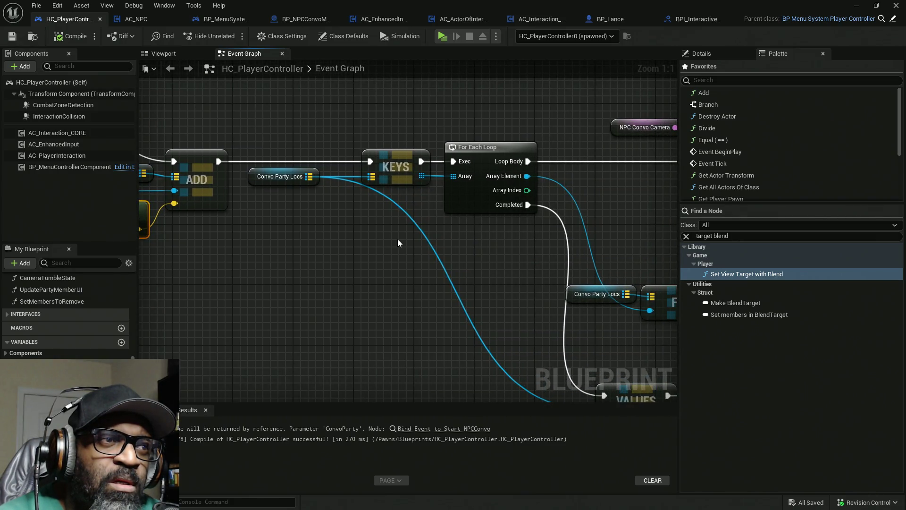
{"action": "left_click_drag", "start_coordinate": [384, 210], "coordinate": [287, 217]}
{"action": "left_click_drag", "start_coordinate": [430, 210], "coordinate": [331, 217]}
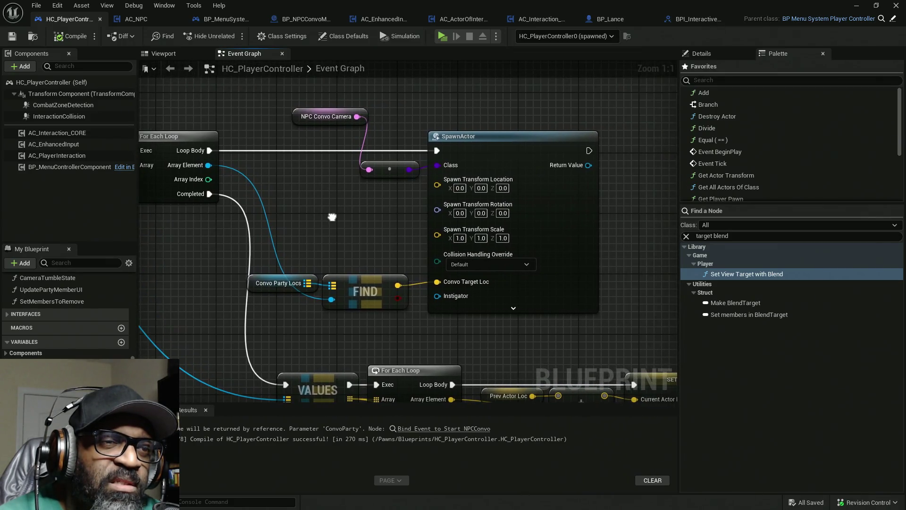
{"action": "left_click", "coordinate": [552, 184]}
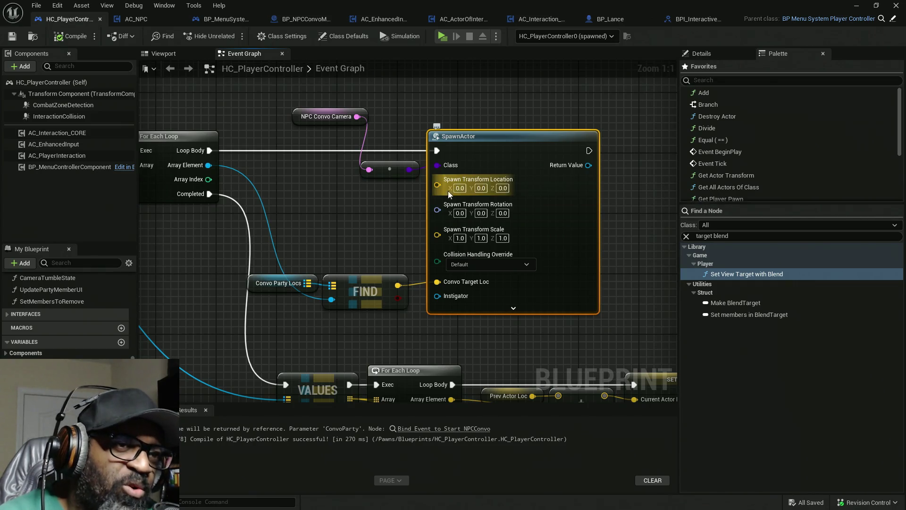
Connect FIND's output to SpawnActor's Convo Target Loc pin and review the surrounding nodes.
{"action": "mouse_move", "coordinate": [286, 241]}
{"action": "left_mouse_down"}
{"action": "mouse_move", "coordinate": [387, 326]}
{"action": "mouse_move", "coordinate": [389, 317]}
{"action": "left_mouse_up"}
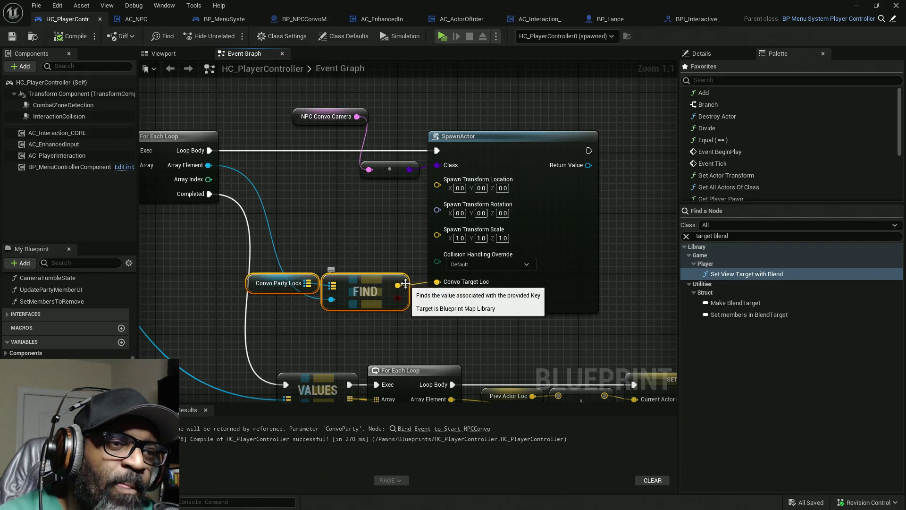
{"action": "left_click_drag", "start_coordinate": [405, 284], "coordinate": [439, 284]}
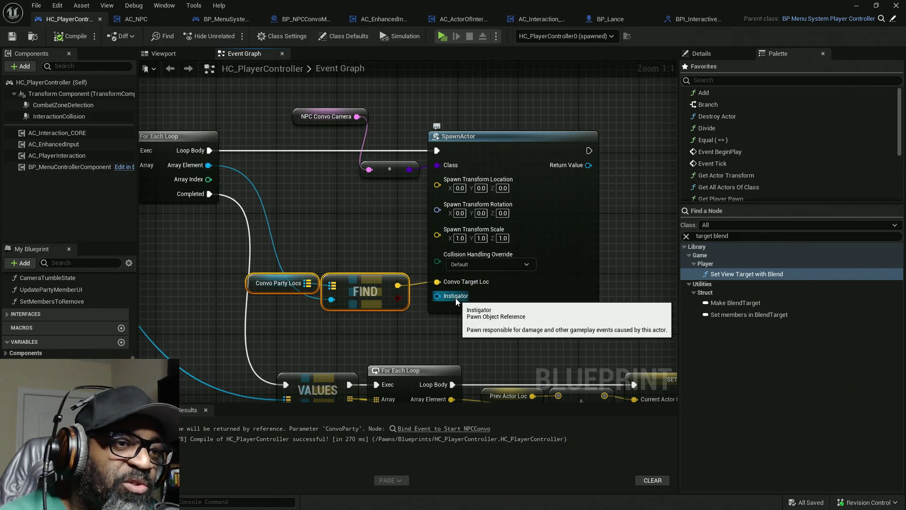
{"action": "left_click_drag", "start_coordinate": [435, 329], "coordinate": [415, 255]}
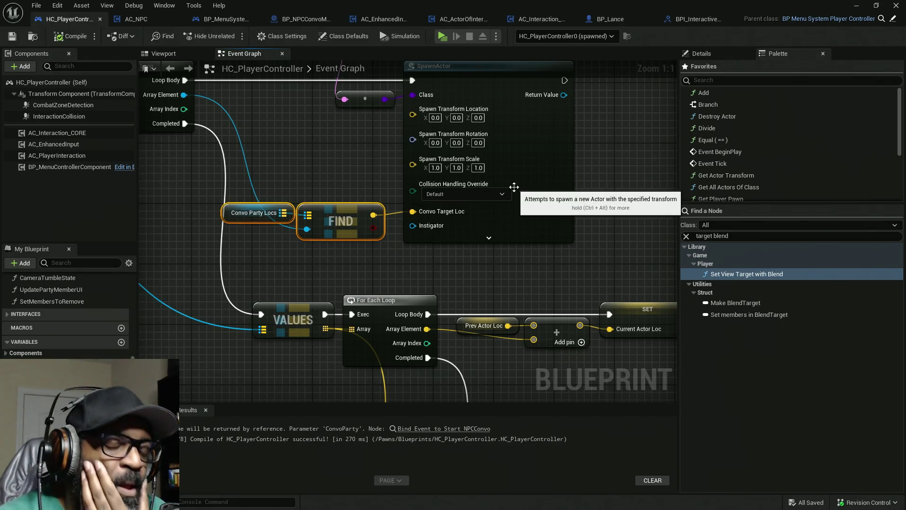
{"action": "mouse_move", "coordinate": [413, 259]}
{"action": "left_mouse_down"}
{"action": "mouse_move", "coordinate": [462, 291]}
{"action": "mouse_move", "coordinate": [498, 340]}
{"action": "left_mouse_up"}
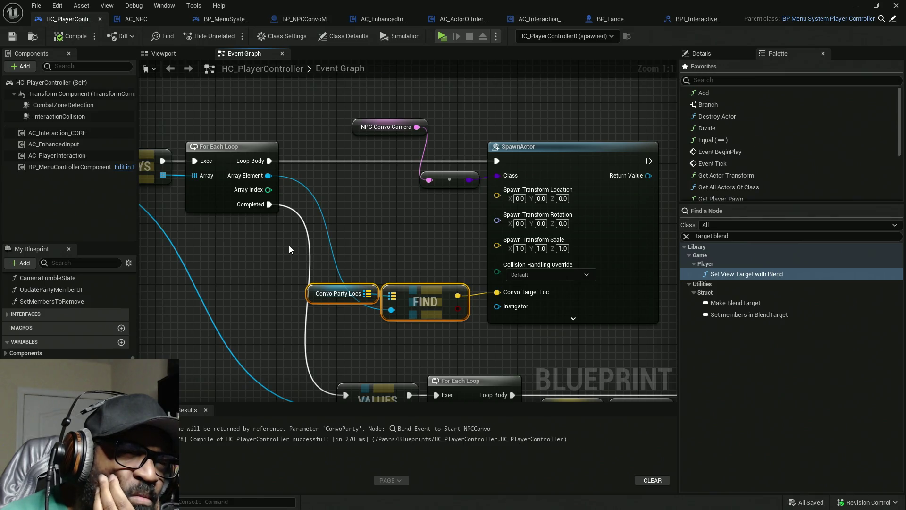
{"action": "left_click_drag", "start_coordinate": [438, 312], "coordinate": [567, 348]}
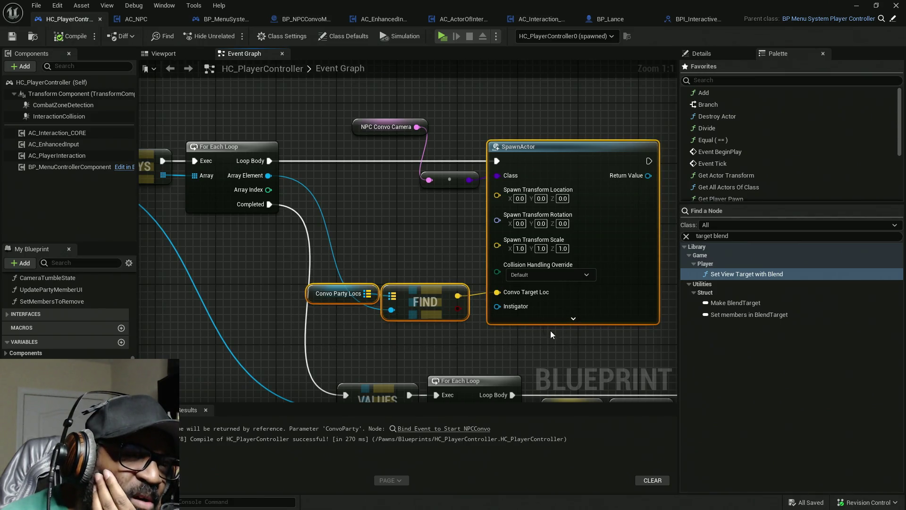
{"action": "left_click_drag", "start_coordinate": [299, 231], "coordinate": [621, 353]}
{"action": "mouse_move", "coordinate": [308, 251]}
{"action": "left_mouse_down"}
{"action": "mouse_move", "coordinate": [599, 333]}
{"action": "mouse_move", "coordinate": [605, 359]}
{"action": "left_mouse_up"}
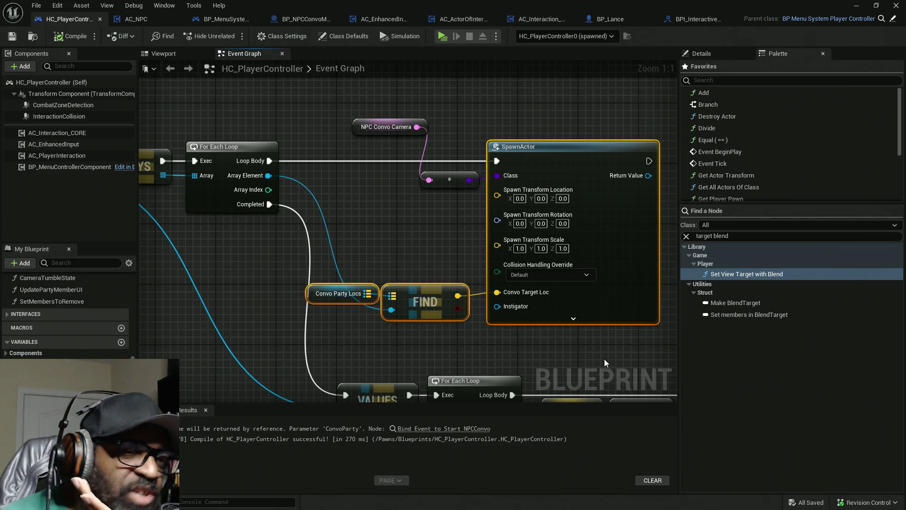
{"action": "scroll", "coordinate": [458, 356], "scroll_direction": "down", "scroll_amount": 4}
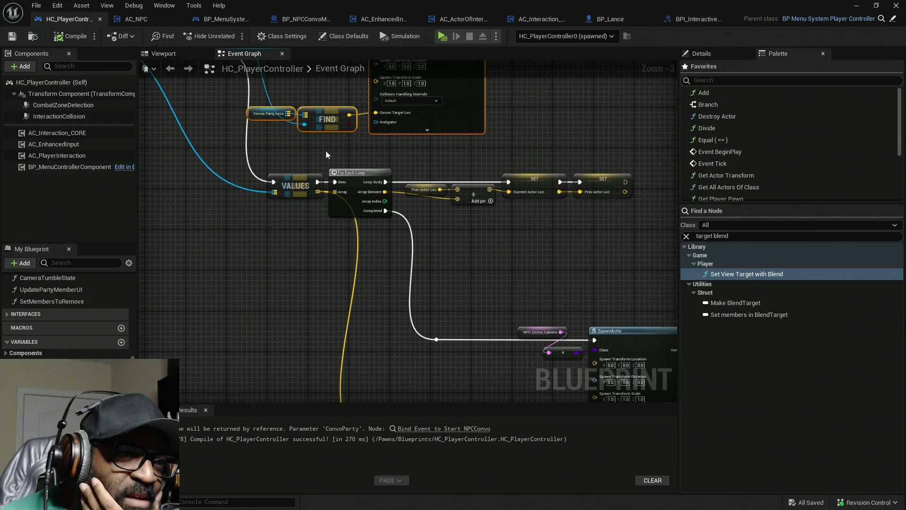
{"action": "left_click_drag", "start_coordinate": [159, 150], "coordinate": [630, 278]}
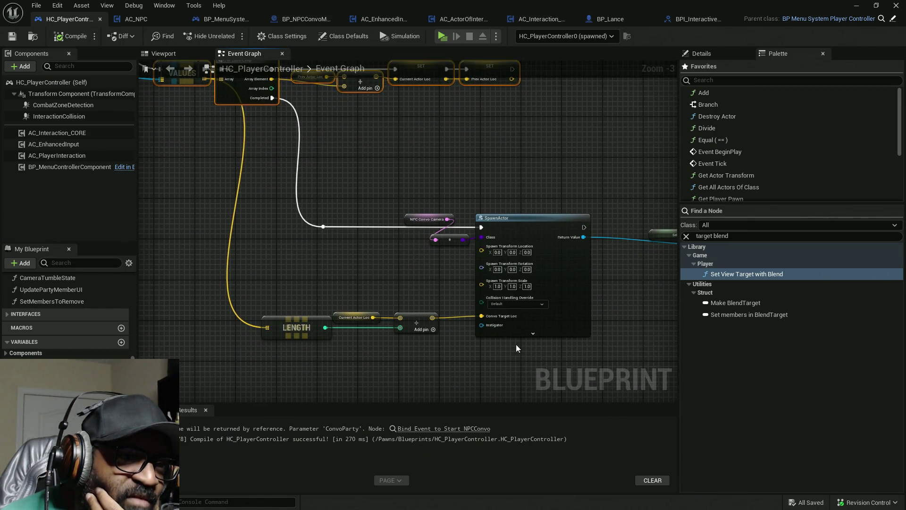
{"action": "mouse_move", "coordinate": [418, 271]}
{"action": "left_mouse_down"}
{"action": "mouse_move", "coordinate": [293, 268]}
{"action": "mouse_move", "coordinate": [344, 272]}
{"action": "left_mouse_up"}
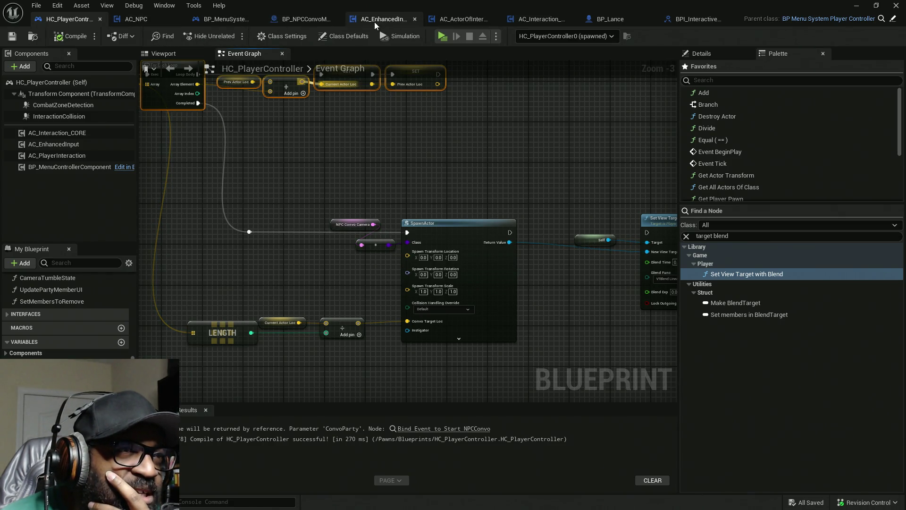
{"action": "left_click", "coordinate": [296, 22]}
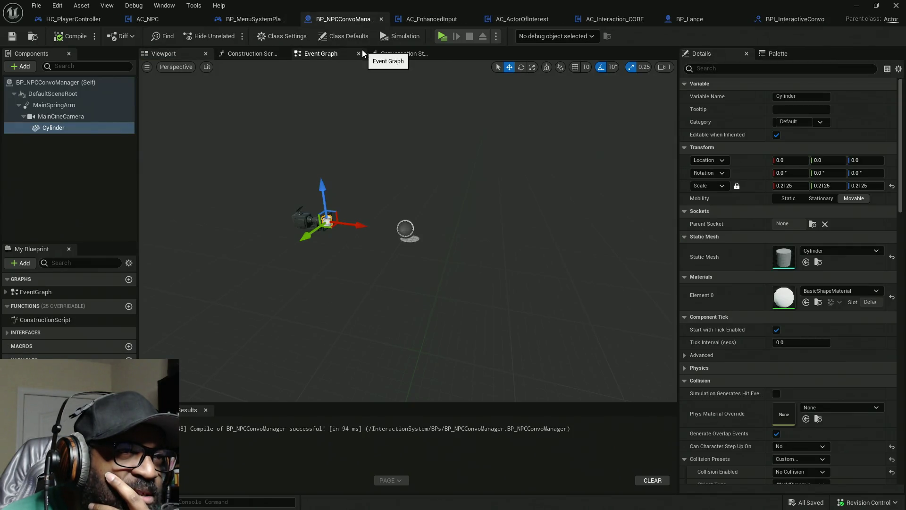
Open BP_NPCConvoManager's Construction Script, compile it and save with Ctrl+S.
{"action": "left_click", "coordinate": [248, 54]}
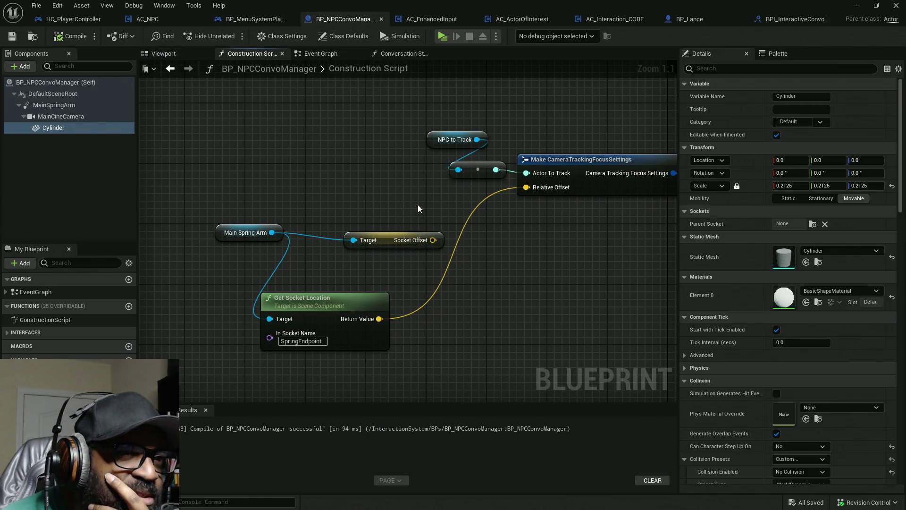
{"action": "mouse_move", "coordinate": [544, 235]}
{"action": "left_mouse_down"}
{"action": "mouse_move", "coordinate": [401, 240]}
{"action": "mouse_move", "coordinate": [348, 298]}
{"action": "mouse_move", "coordinate": [268, 319]}
{"action": "mouse_move", "coordinate": [286, 334]}
{"action": "left_mouse_up"}
{"action": "left_click_drag", "start_coordinate": [220, 151], "coordinate": [428, 152]}
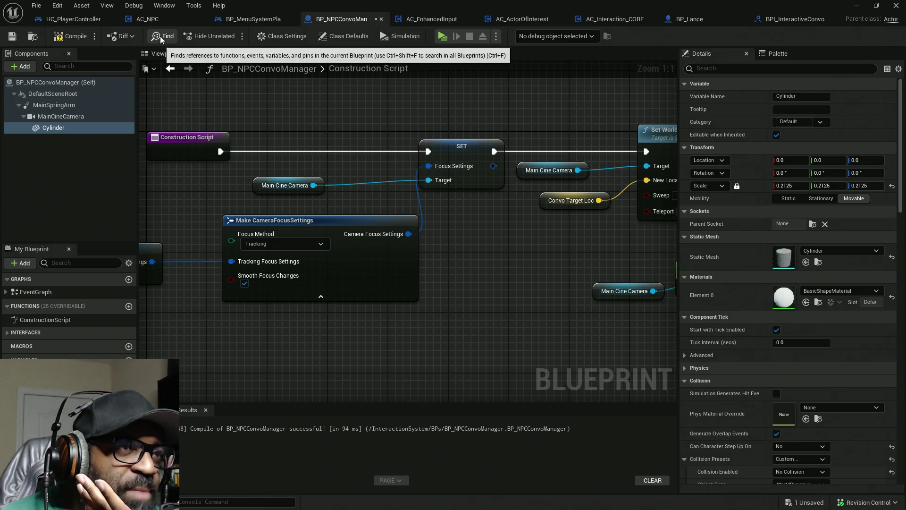
{"action": "left_click", "coordinate": [70, 35]}
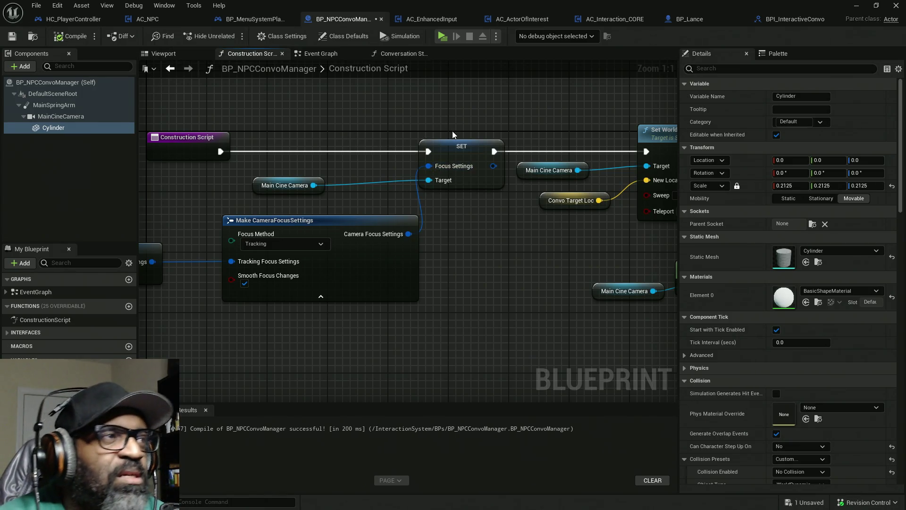
{"action": "key", "text": "ctrl+s"}
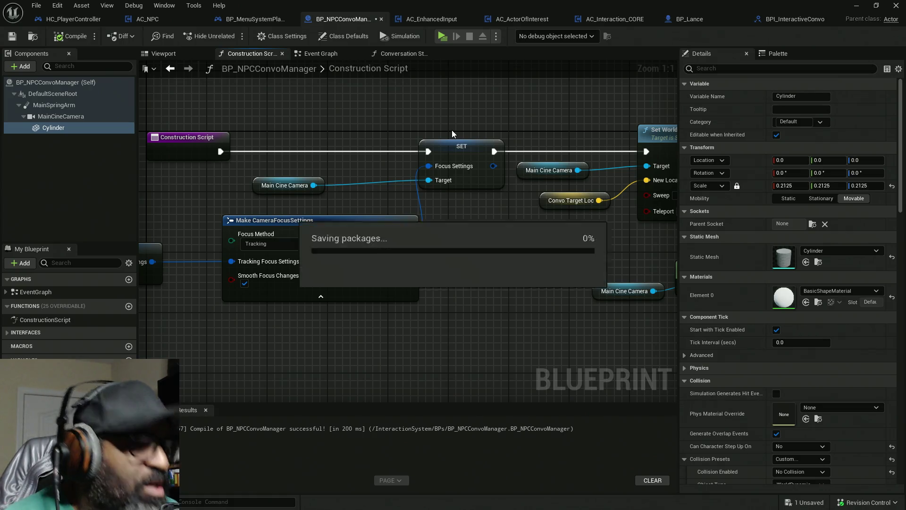
{"action": "left_click", "coordinate": [442, 37]}
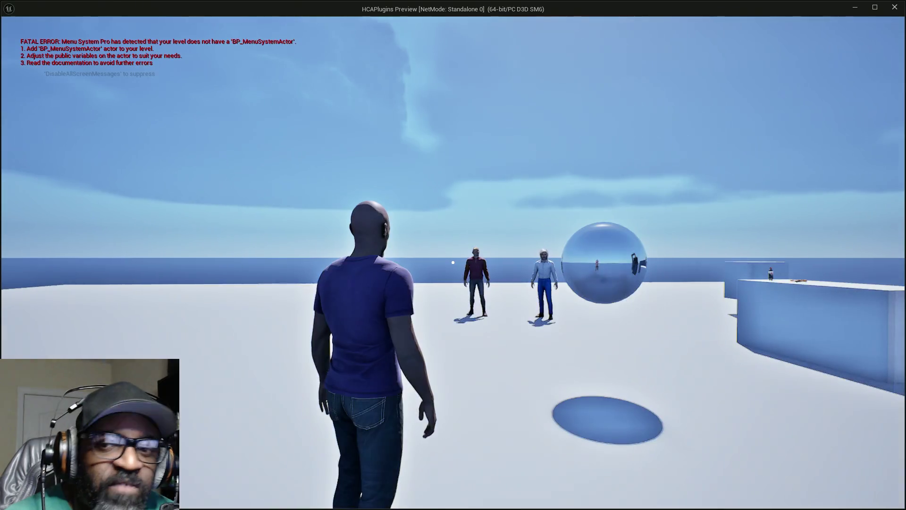
{"action": "key", "text": "w"}
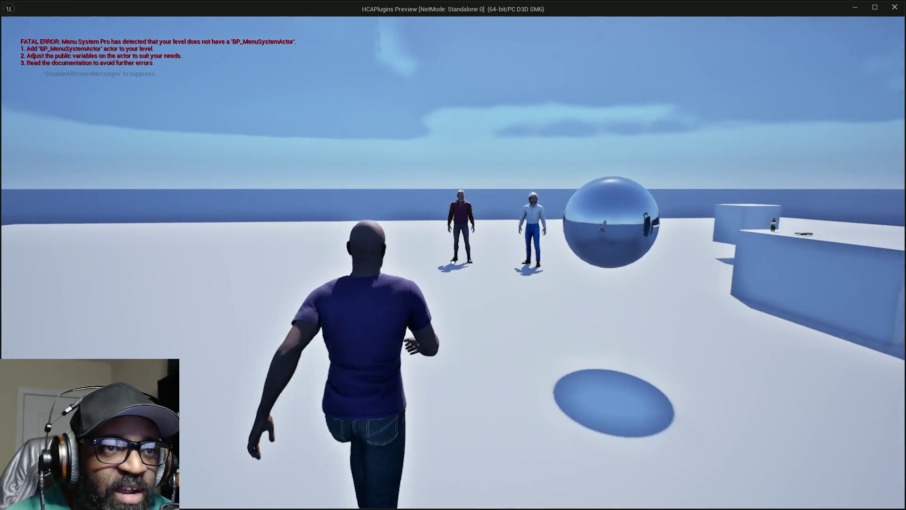
{"action": "key", "text": "w"}
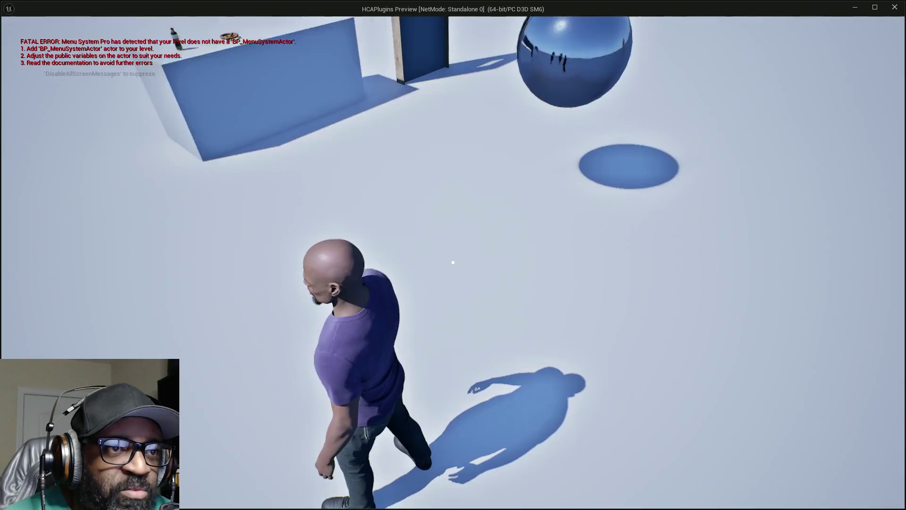
{"action": "key", "text": "w"}
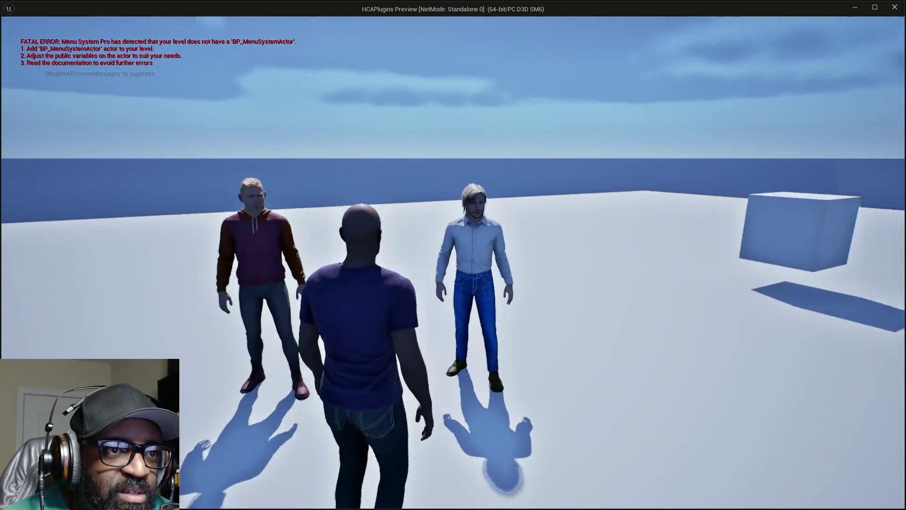
{"action": "key", "text": "e"}
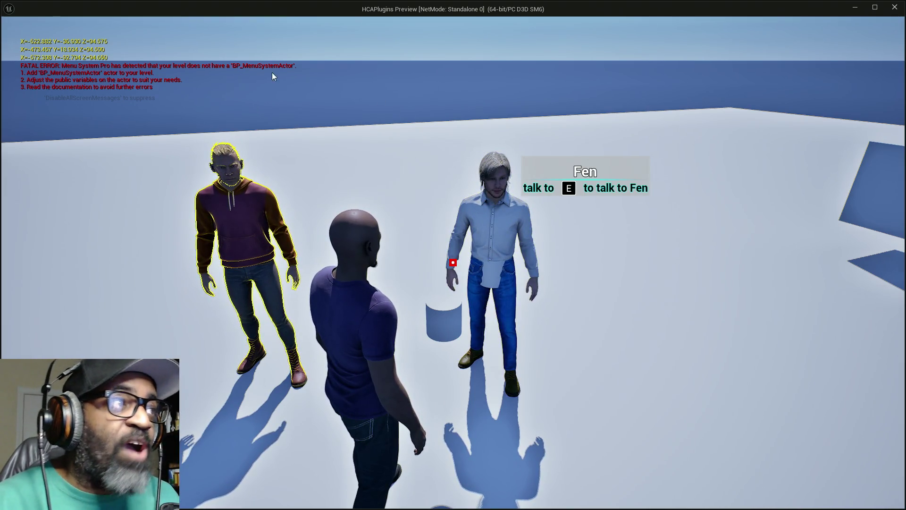
{"action": "key", "text": "Escape"}
{"action": "left_click_drag", "start_coordinate": [527, 240], "coordinate": [470, 185]}
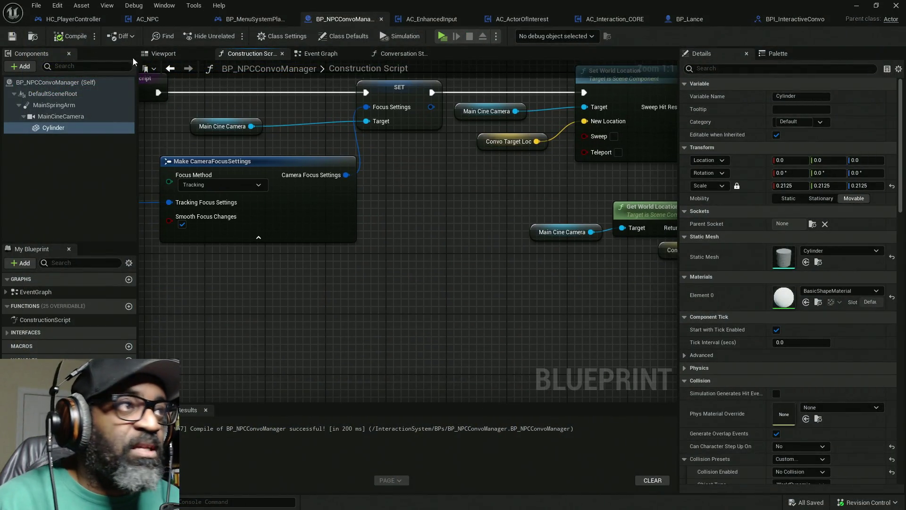
Run Set View Target with Blend after SpawnActor, compile, and play-test talking to Fen.
{"action": "left_click", "coordinate": [77, 22]}
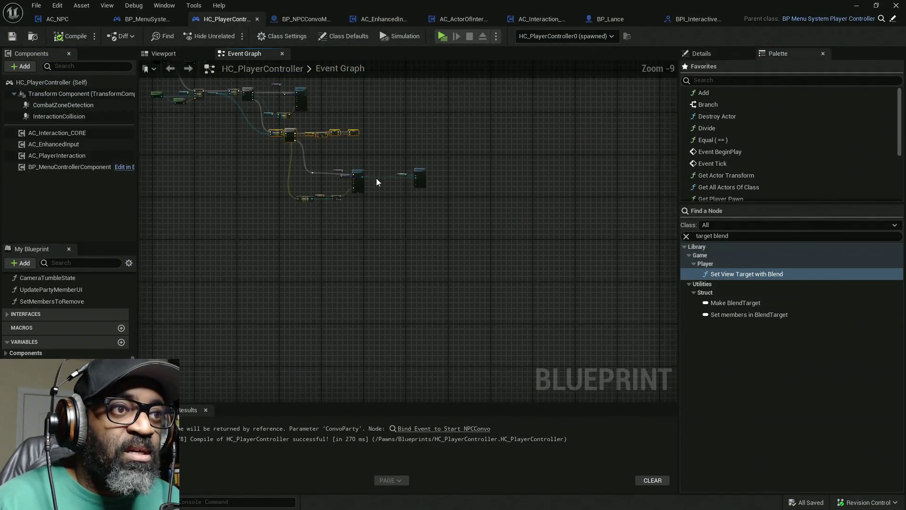
{"action": "mouse_move", "coordinate": [403, 190]}
{"action": "left_mouse_down"}
{"action": "mouse_move", "coordinate": [289, 186]}
{"action": "mouse_move", "coordinate": [447, 172]}
{"action": "left_mouse_up"}
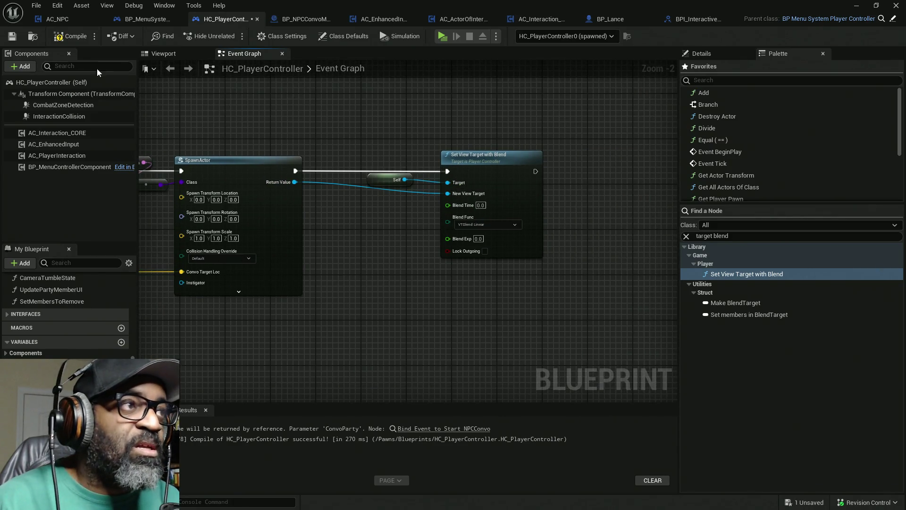
{"action": "left_click", "coordinate": [71, 36]}
{"action": "left_click", "coordinate": [444, 37]}
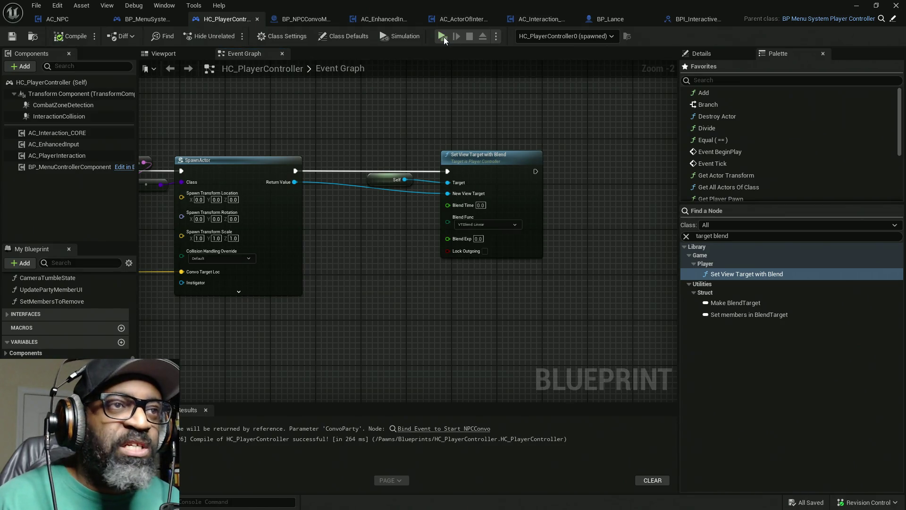
{"action": "key", "text": "w"}
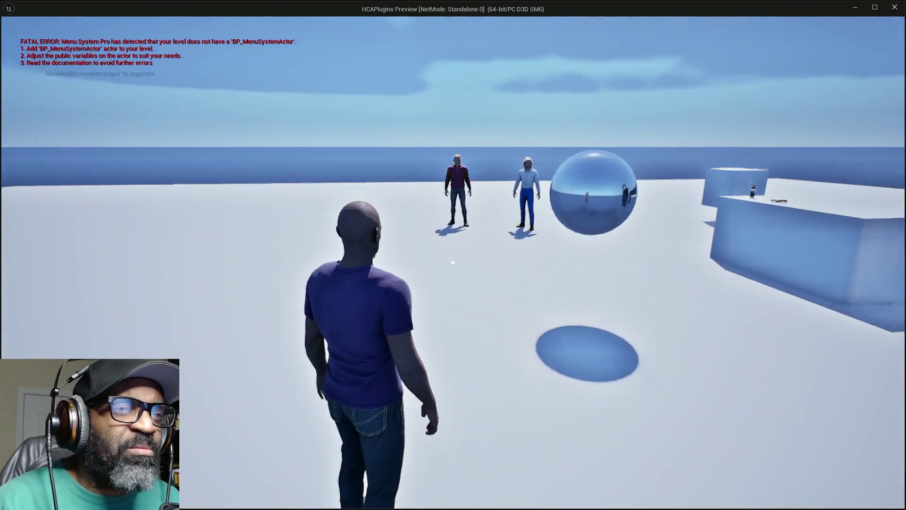
{"action": "key", "text": "w"}
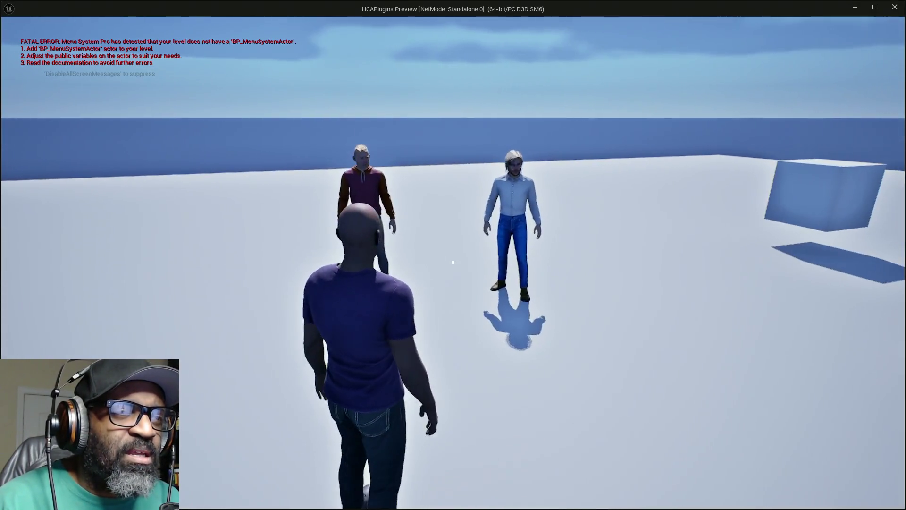
{"action": "key", "text": "w"}
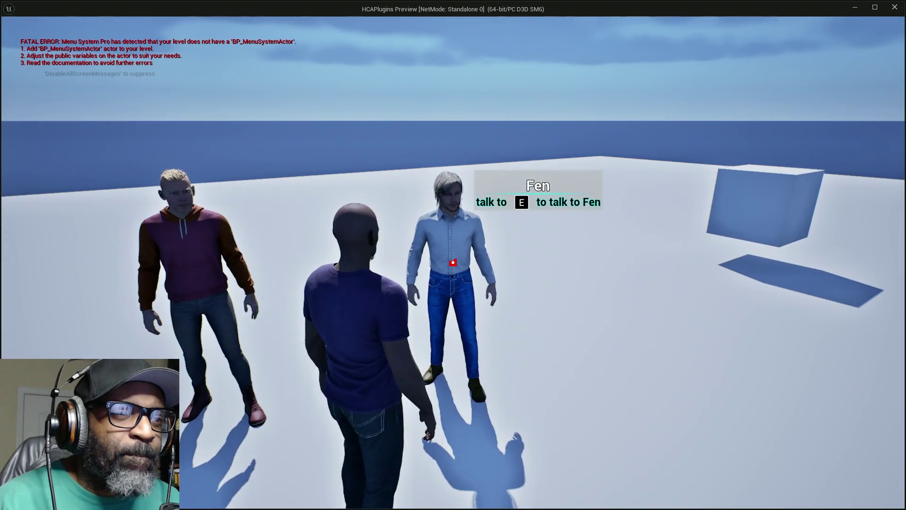
{"action": "key", "text": "e"}
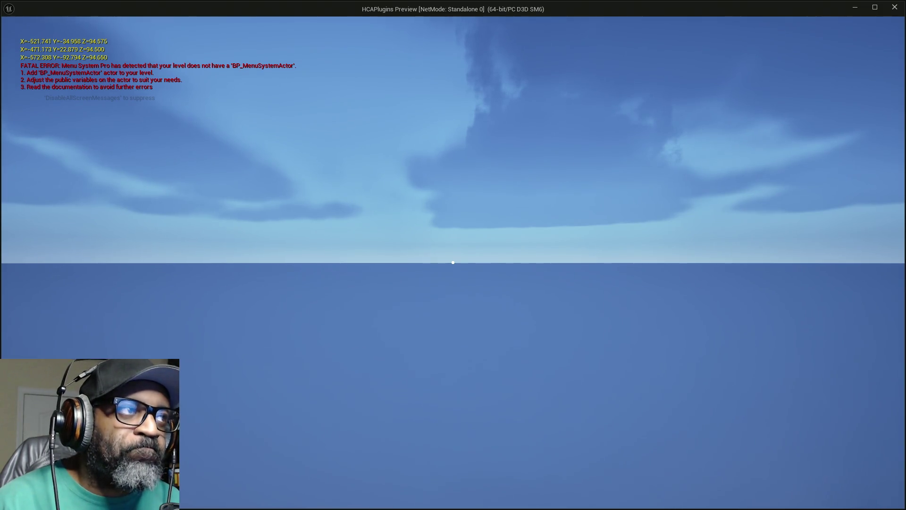
{"action": "key", "text": "Escape"}
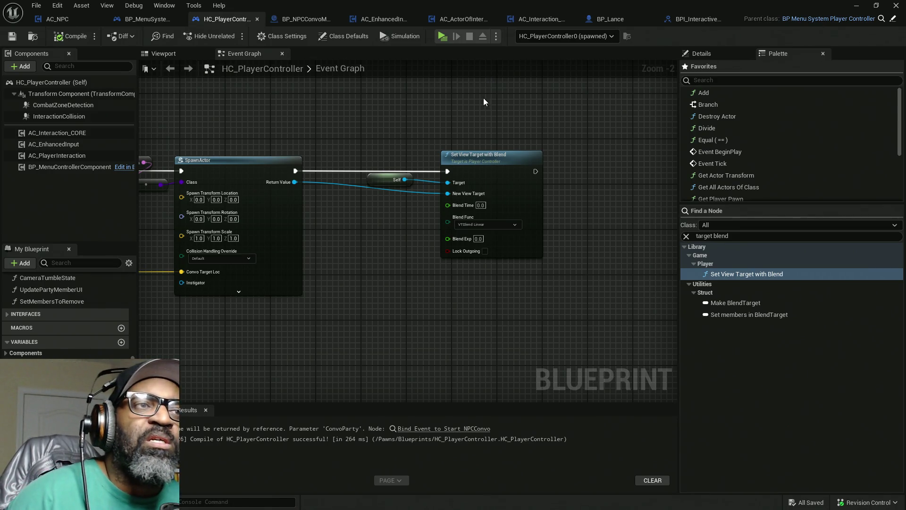
Play-test Fen's conversation again, then break the exec link into Set View Target with Blend and relaunch.
{"action": "left_click", "coordinate": [443, 36]}
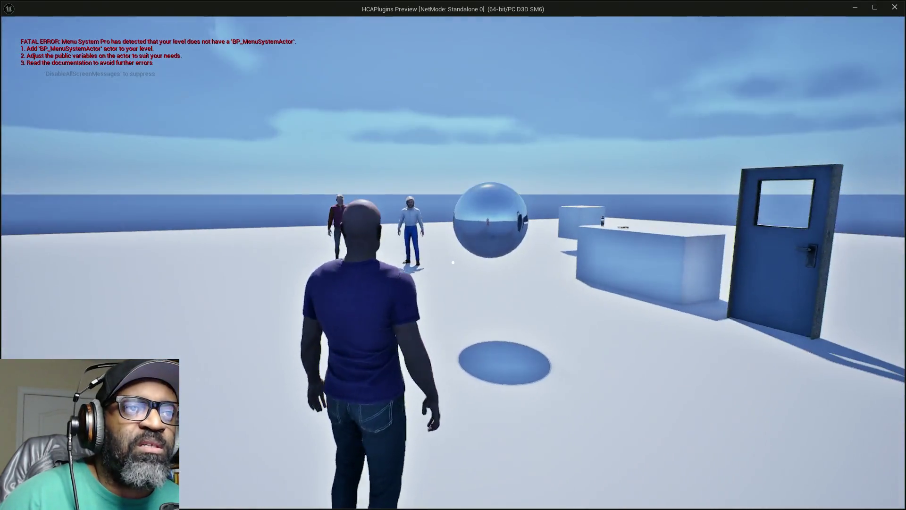
{"action": "key", "text": "w"}
{"action": "key", "text": "d"}
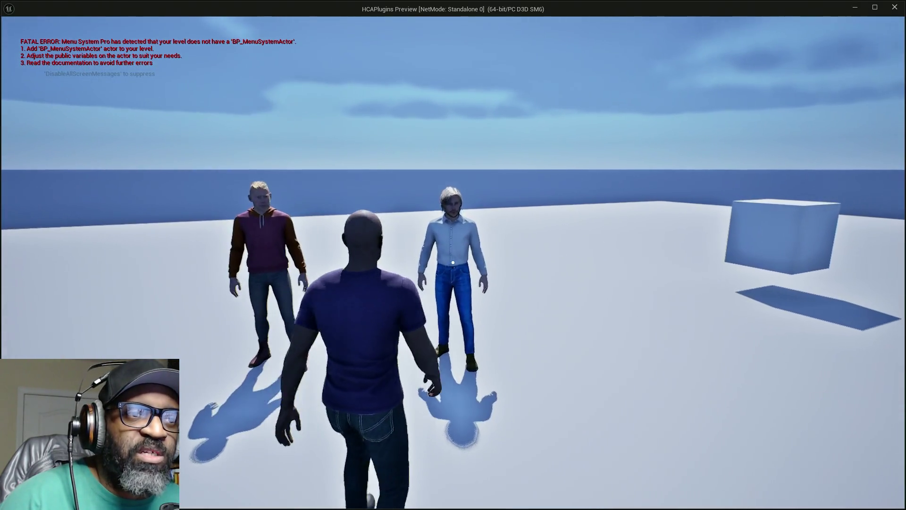
{"action": "key", "text": "w"}
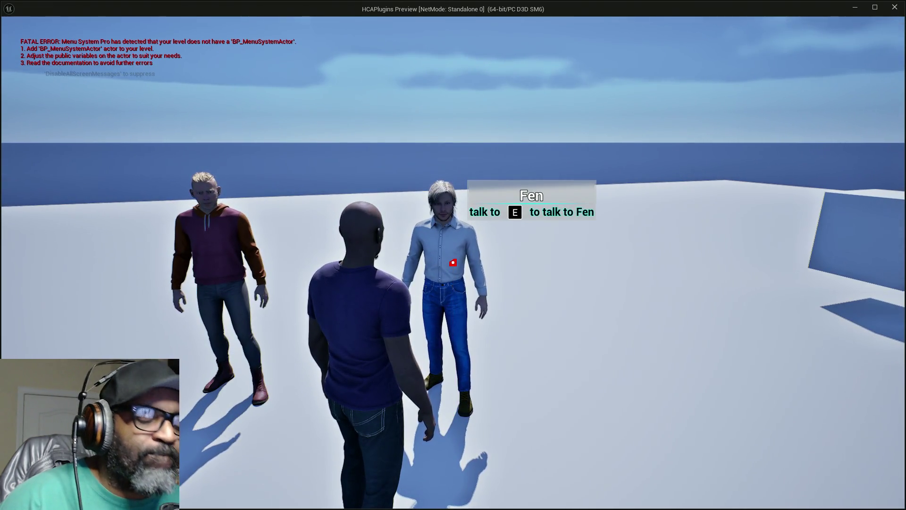
{"action": "key", "text": "e"}
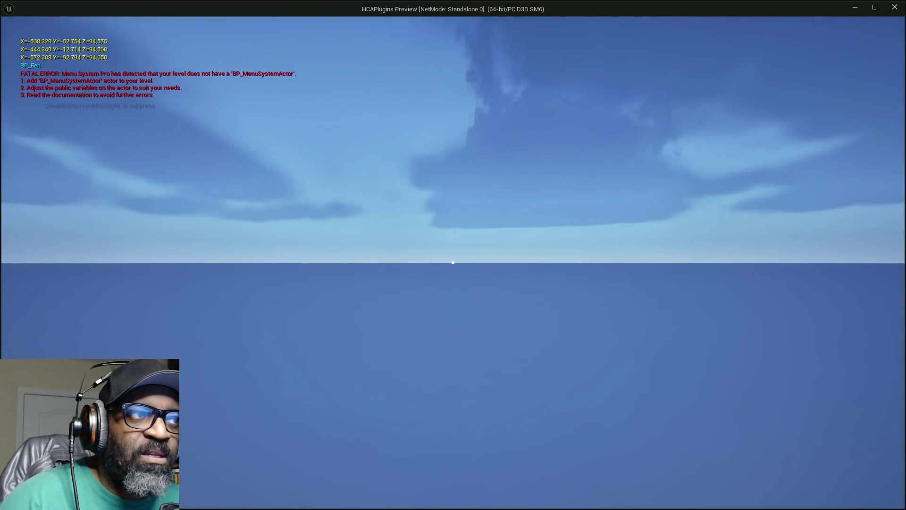
{"action": "key", "text": "Escape"}
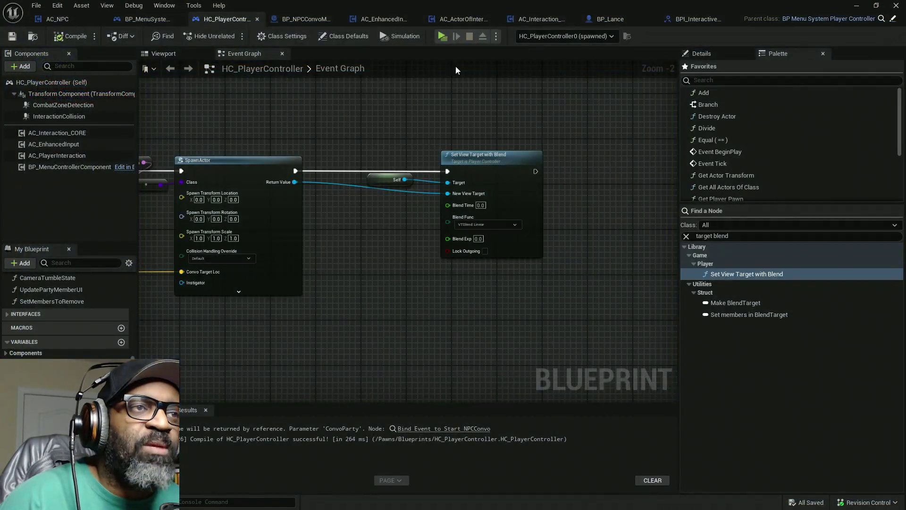
{"action": "left_click", "coordinate": [448, 171], "text": "alt"}
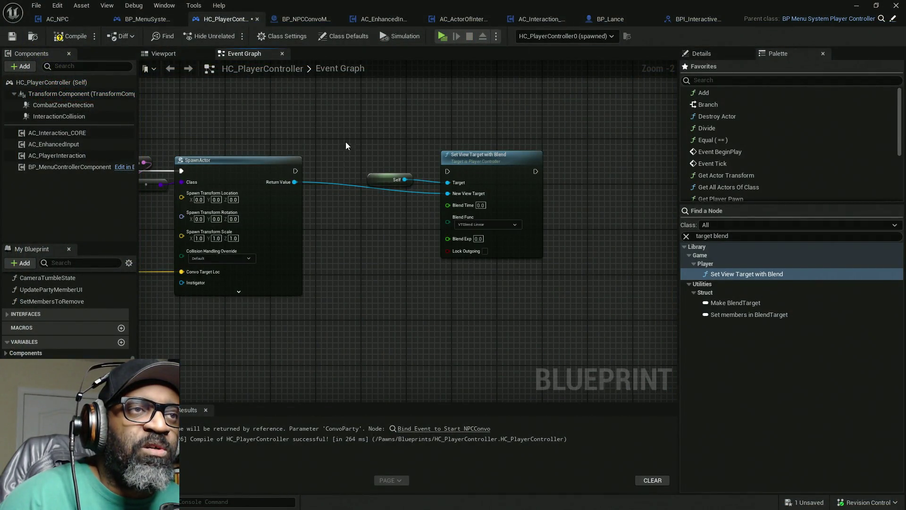
{"action": "left_click", "coordinate": [442, 37]}
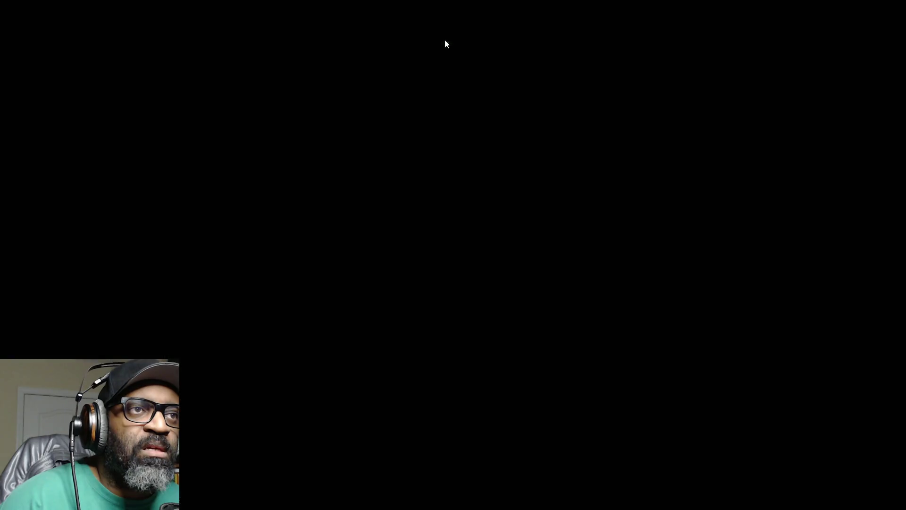
Walk the player up to Fen in the running game.
{"action": "key", "text": "w"}
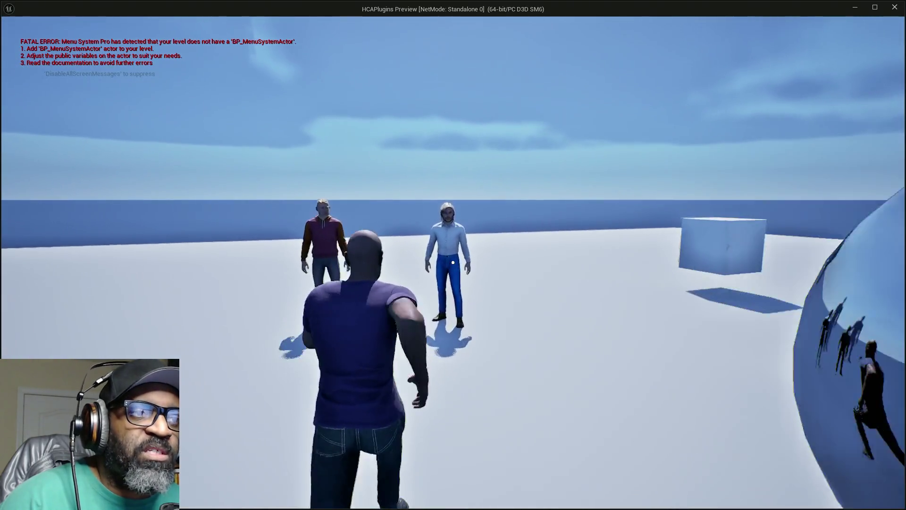
{"action": "key", "text": "w"}
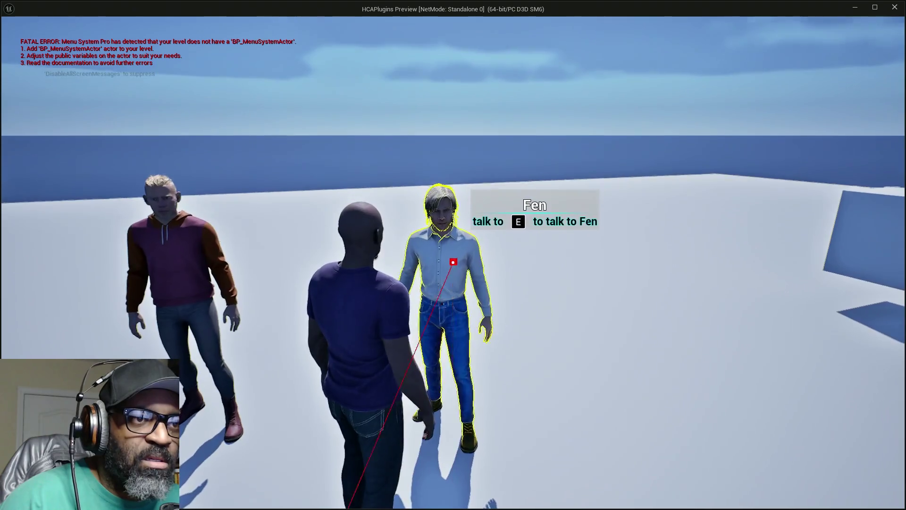
{"action": "key", "text": "w"}
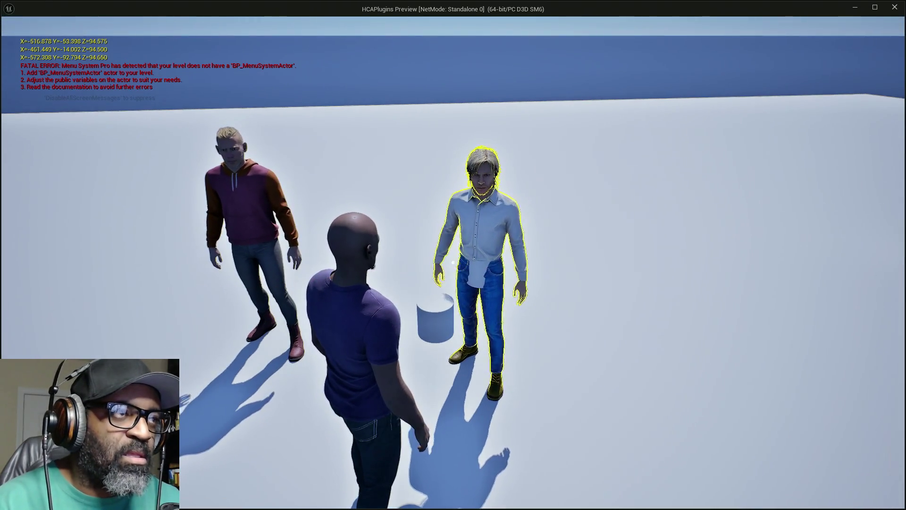
{"action": "key", "text": "alt+Tab"}
{"action": "key", "text": "Tab"}
{"action": "key", "text": "Tab"}
{"action": "key", "text": "Tab"}
{"action": "key", "text": "Escape"}
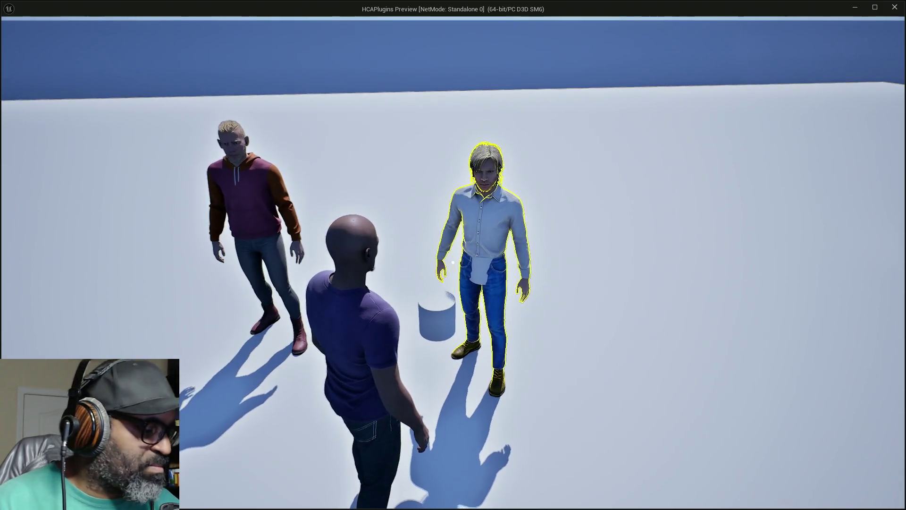
Look around the raised conversation camera view over Fen and the group.
{"action": "mouse_move", "coordinate": [484, 288]}
{"action": "left_click", "coordinate": [438, 140]}
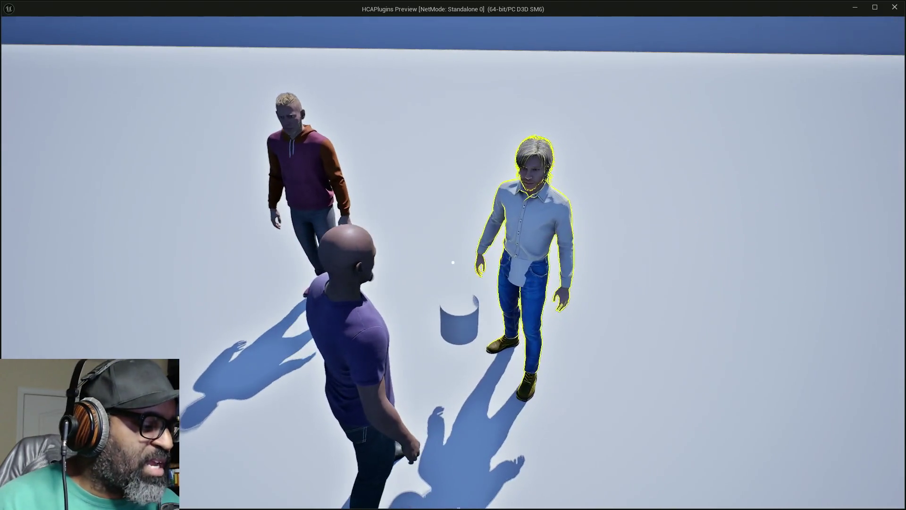
{"action": "left_click", "coordinate": [452, 262]}
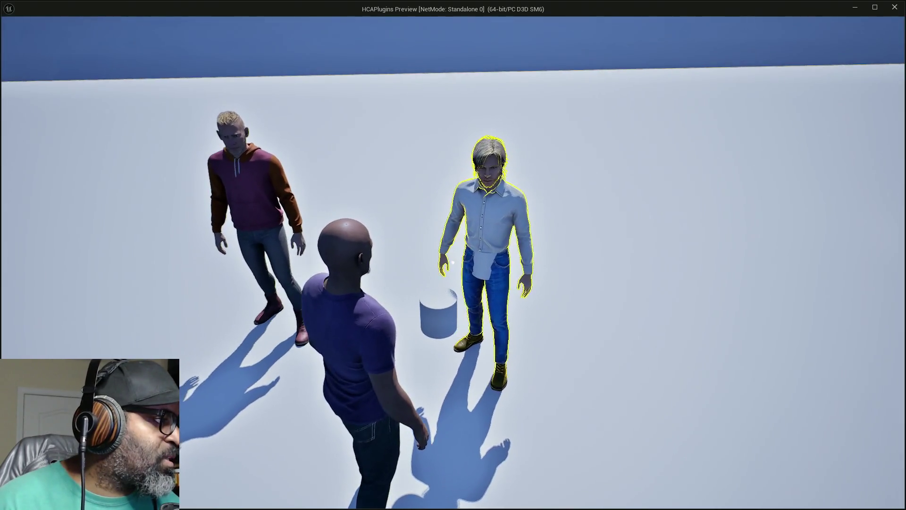
{"action": "left_click", "coordinate": [453, 262]}
{"action": "key", "text": "alt+Tab"}
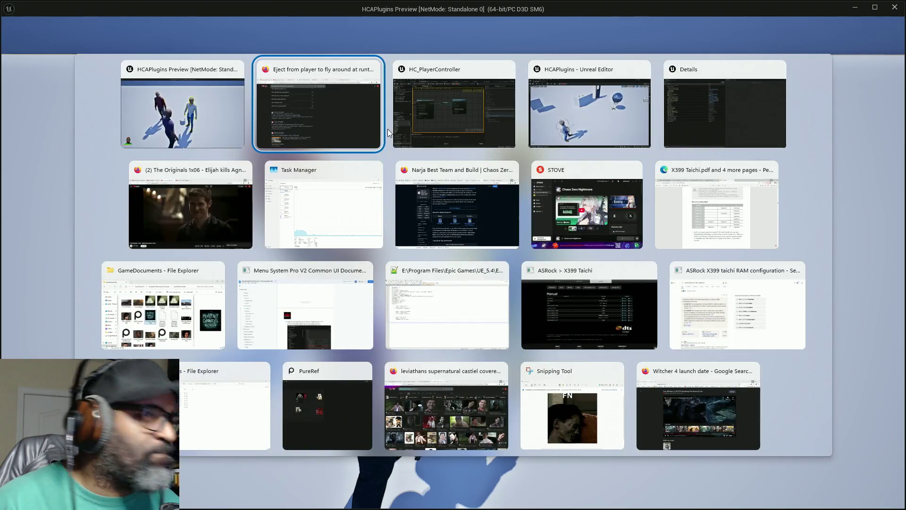
Switch to the editor and inspect BP_NPCConvoManager0 in the enlarged Outliner.
{"action": "key", "text": "Escape"}
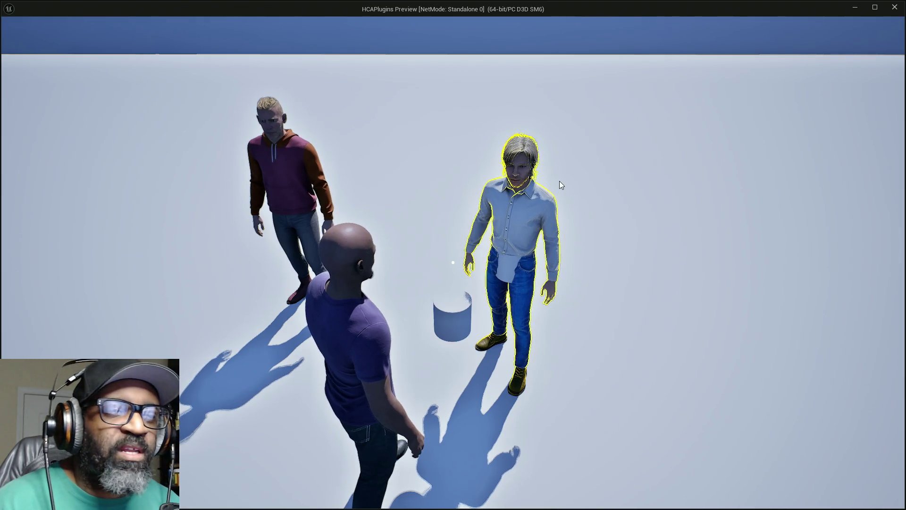
{"action": "key", "text": "super+Tab"}
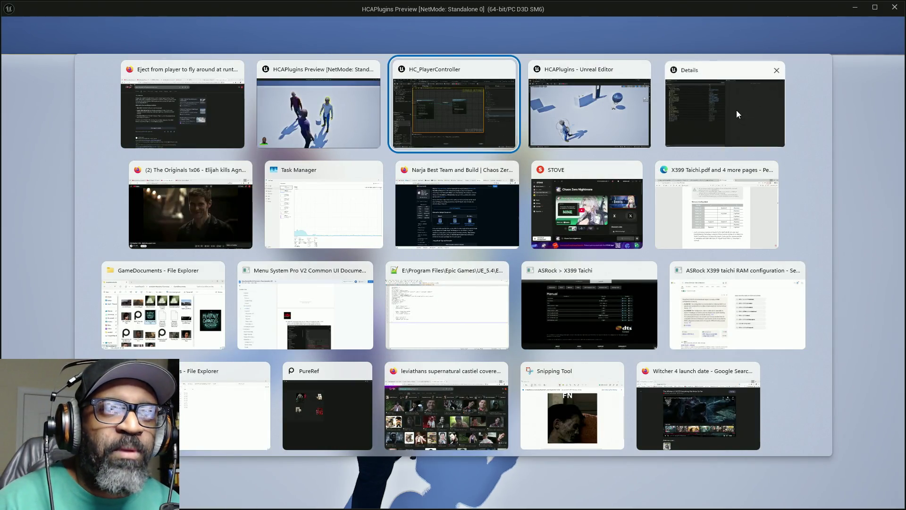
{"action": "left_click", "coordinate": [737, 109]}
{"action": "left_click", "coordinate": [79, 134]}
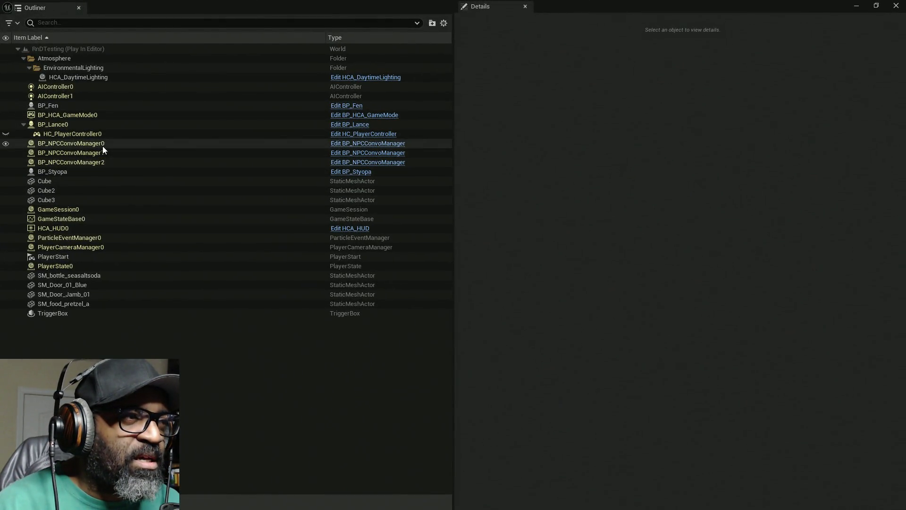
{"action": "left_click", "coordinate": [103, 144]}
Return to the HC_PlayerController blueprint, checking the running game in between.
{"action": "left_click", "coordinate": [857, 6]}
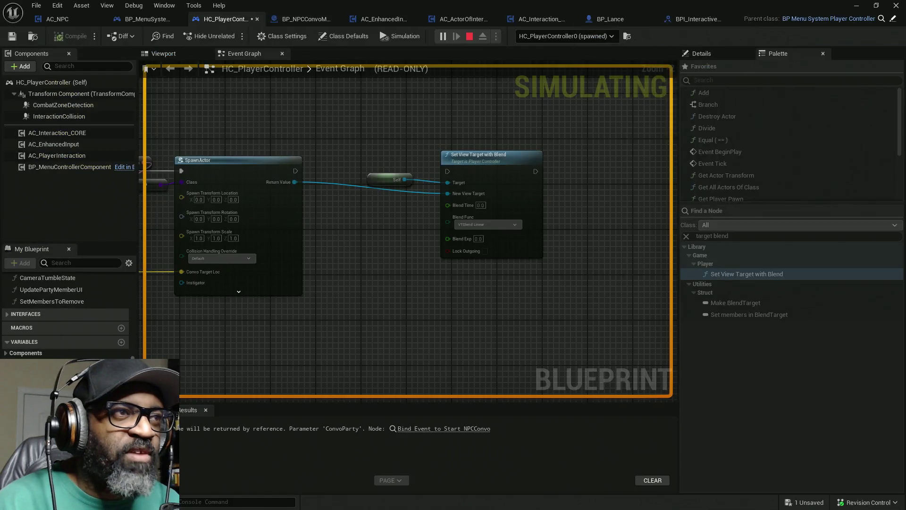
{"action": "mouse_move", "coordinate": [600, 6]}
{"action": "left_mouse_down"}
{"action": "mouse_move", "coordinate": [374, 357]}
{"action": "mouse_move", "coordinate": [318, 467]}
{"action": "mouse_move", "coordinate": [439, 236]}
{"action": "mouse_move", "coordinate": [494, 2]}
{"action": "left_mouse_up"}
{"action": "key", "text": "alt+Tab"}
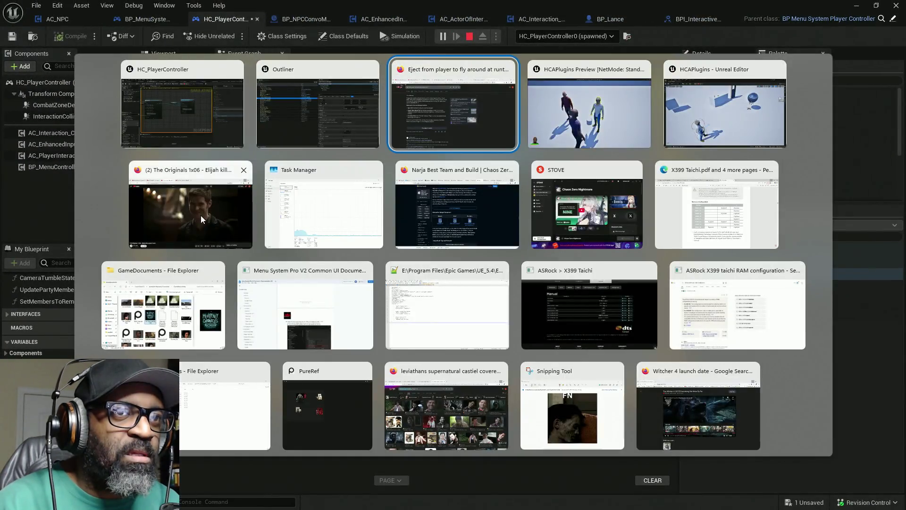
{"action": "key", "text": "Tab"}
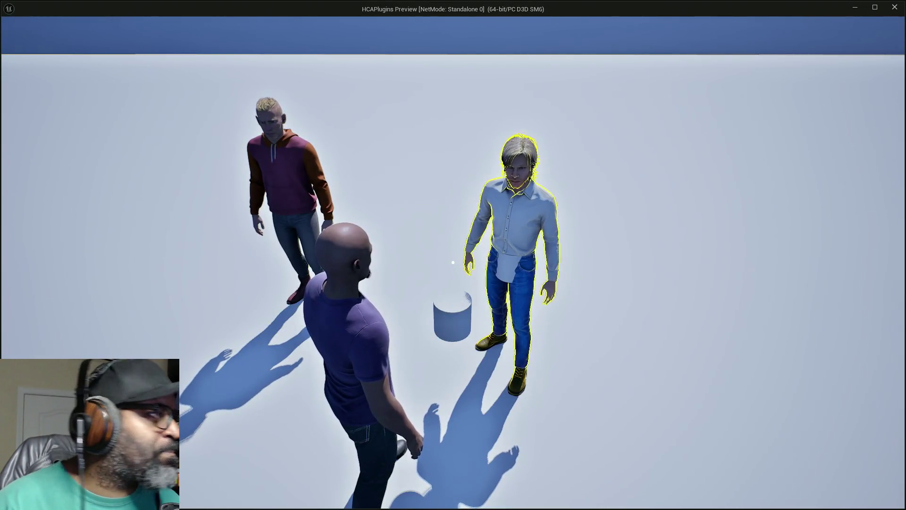
{"action": "key", "text": "alt+Tab"}
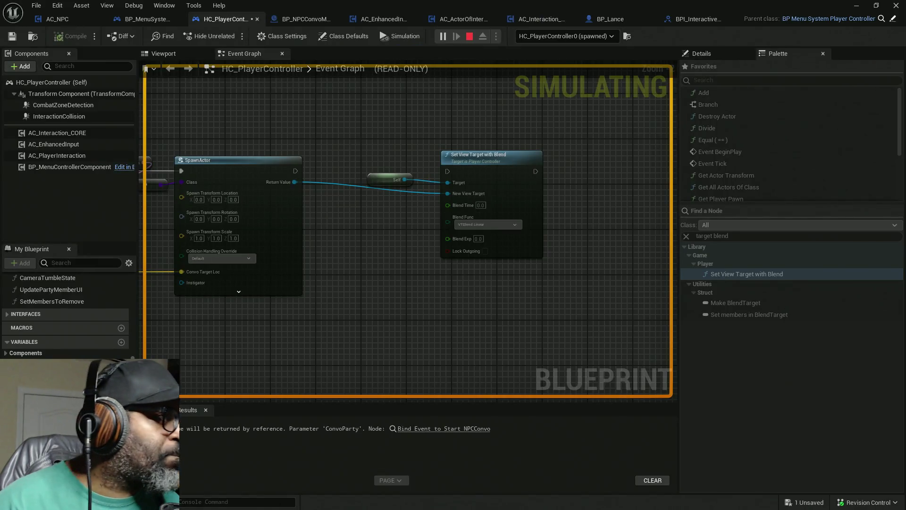
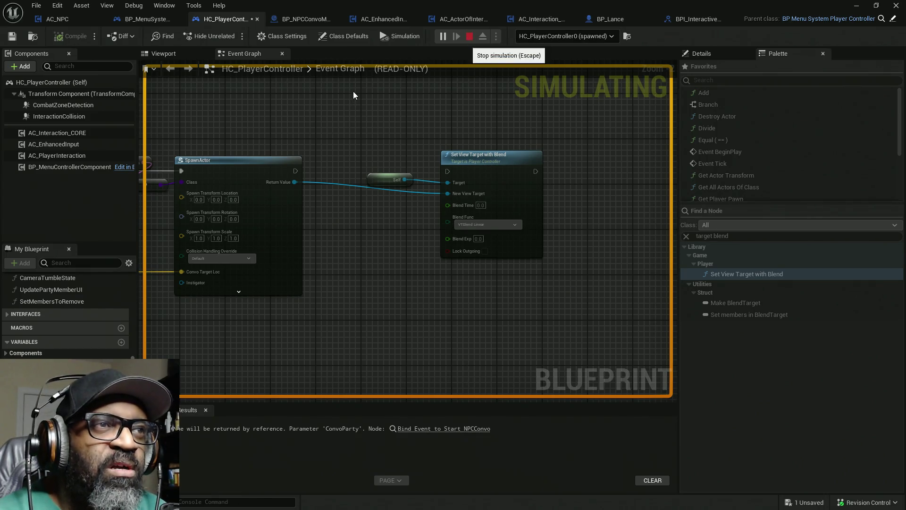
Stop the simulation and retarget BP_NPCConvoManager's Set World Location from Main Cine Camera to Main Spring Arm.
{"action": "key", "text": "Escape"}
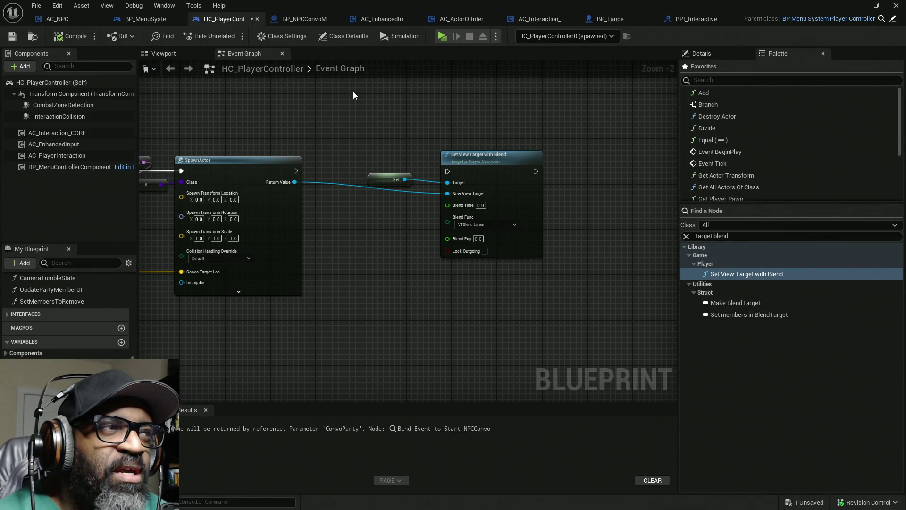
{"action": "left_click", "coordinate": [291, 20]}
{"action": "mouse_move", "coordinate": [475, 115]}
{"action": "left_mouse_down"}
{"action": "mouse_move", "coordinate": [530, 120]}
{"action": "mouse_move", "coordinate": [321, 142]}
{"action": "left_mouse_up"}
{"action": "left_click", "coordinate": [349, 140]}
{"action": "left_click", "coordinate": [331, 141]}
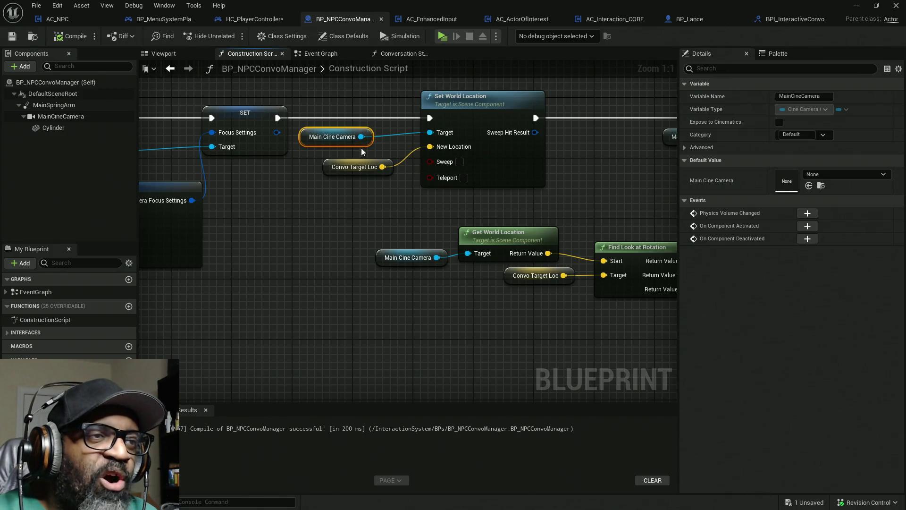
{"action": "left_click_drag", "start_coordinate": [53, 107], "coordinate": [307, 140]}
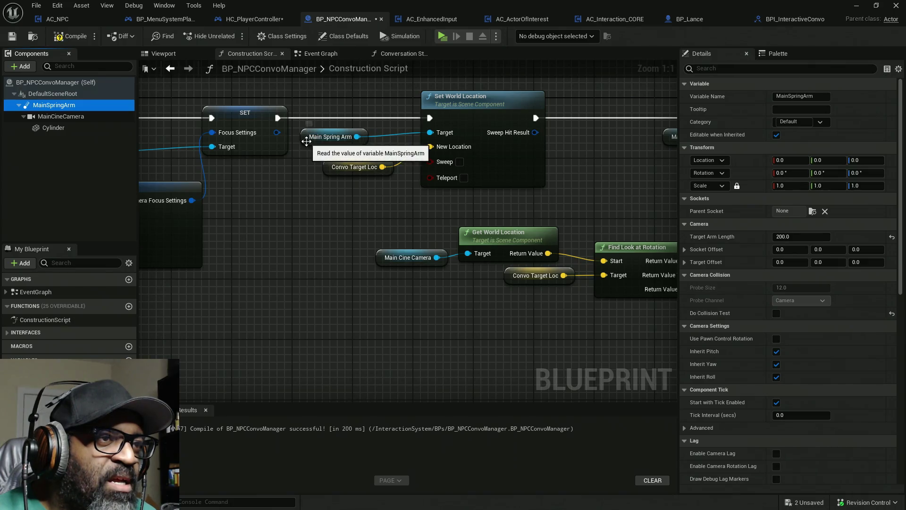
Select the new Main Spring Arm node beside the rotation nodes.
{"action": "mouse_move", "coordinate": [308, 226]}
{"action": "left_mouse_down"}
{"action": "mouse_move", "coordinate": [420, 220]}
{"action": "mouse_move", "coordinate": [160, 210]}
{"action": "left_mouse_up"}
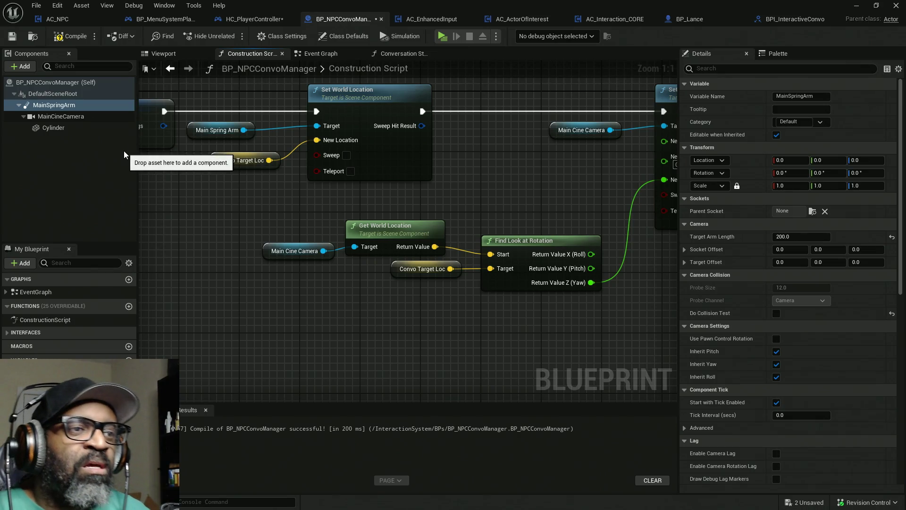
{"action": "left_click_drag", "start_coordinate": [286, 188], "coordinate": [441, 231]}
{"action": "mouse_move", "coordinate": [374, 110]}
{"action": "left_mouse_down"}
{"action": "mouse_move", "coordinate": [390, 123]}
{"action": "mouse_move", "coordinate": [400, 177]}
{"action": "left_mouse_up"}
{"action": "left_click_drag", "start_coordinate": [566, 251], "coordinate": [372, 212]}
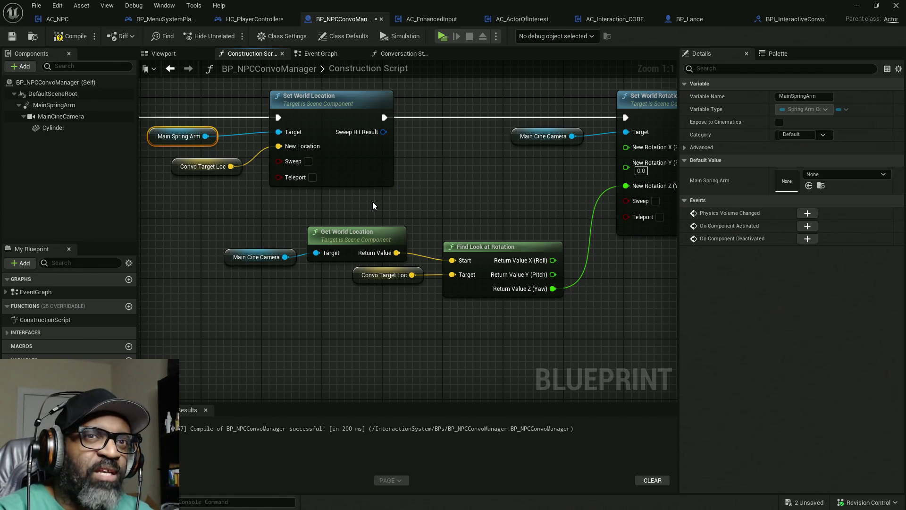
Clear the previous search text in the node Palette.
{"action": "left_click", "coordinate": [769, 55]}
{"action": "left_click", "coordinate": [726, 236]}
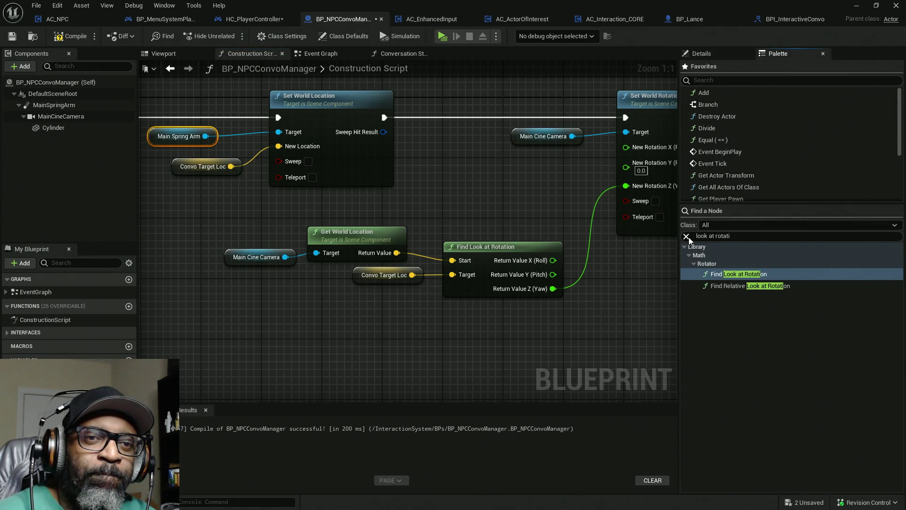
{"action": "key", "text": "ctrl+a"}
{"action": "key", "text": "BackSpace"}
{"action": "type", "text": "p"}
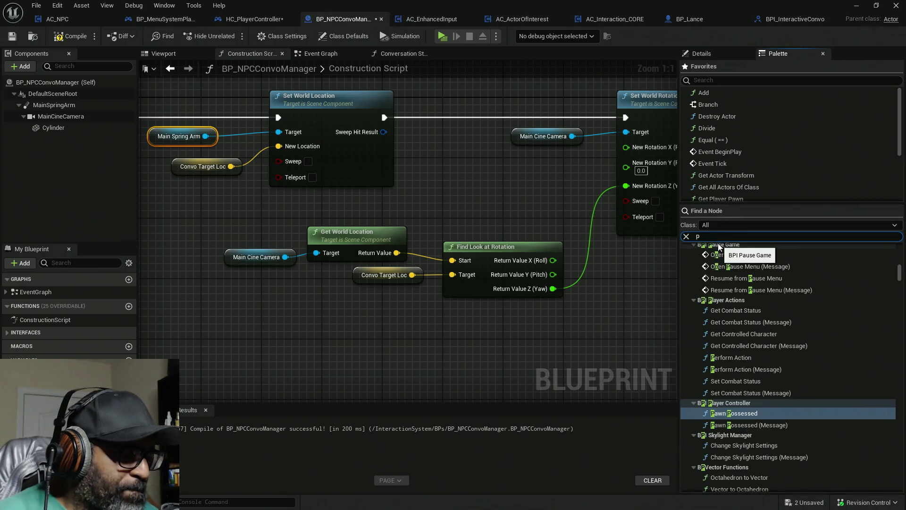
{"action": "type", "text": "erp"}
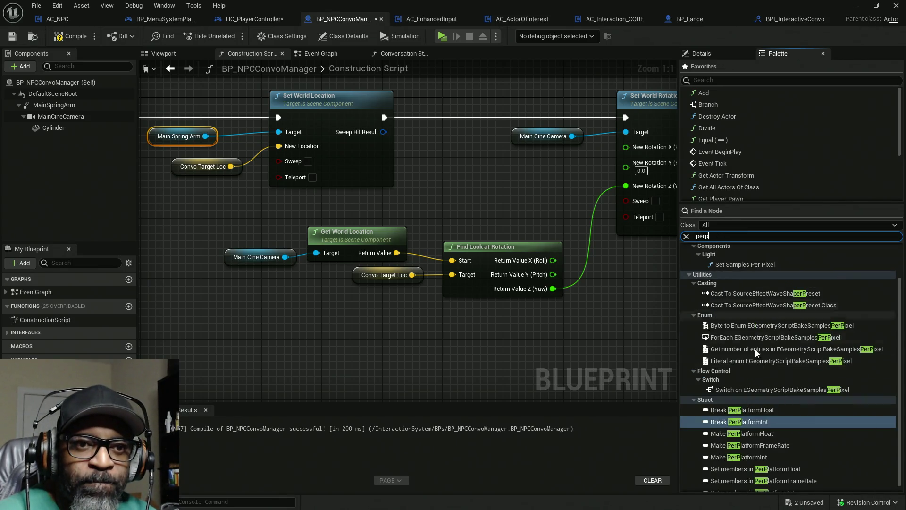
{"action": "scroll", "coordinate": [741, 325], "scroll_direction": "up", "scroll_amount": 2}
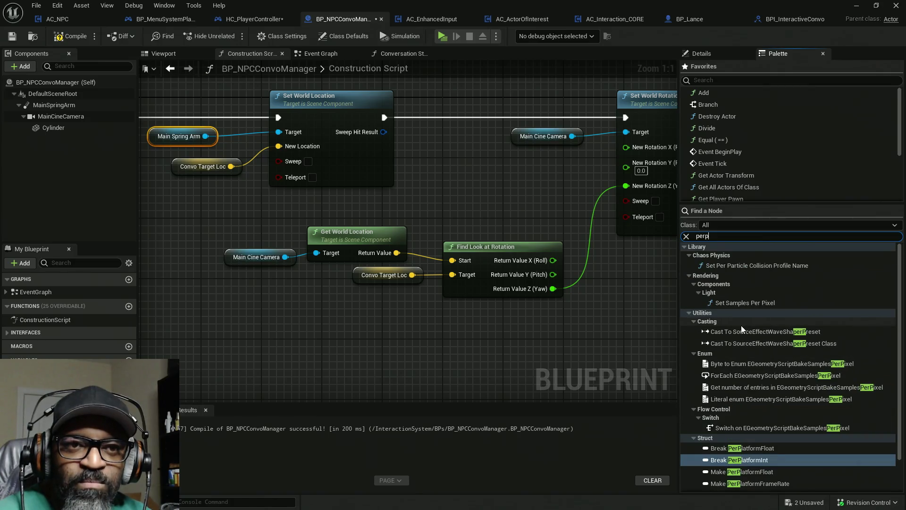
{"action": "left_click", "coordinate": [687, 236]}
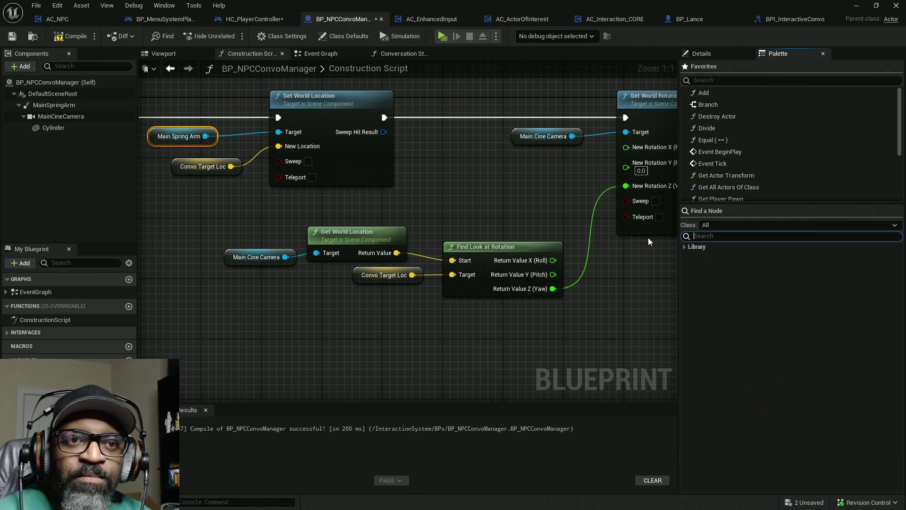
{"action": "key", "text": "alt+Tab"}
{"action": "key", "text": "Escape"}
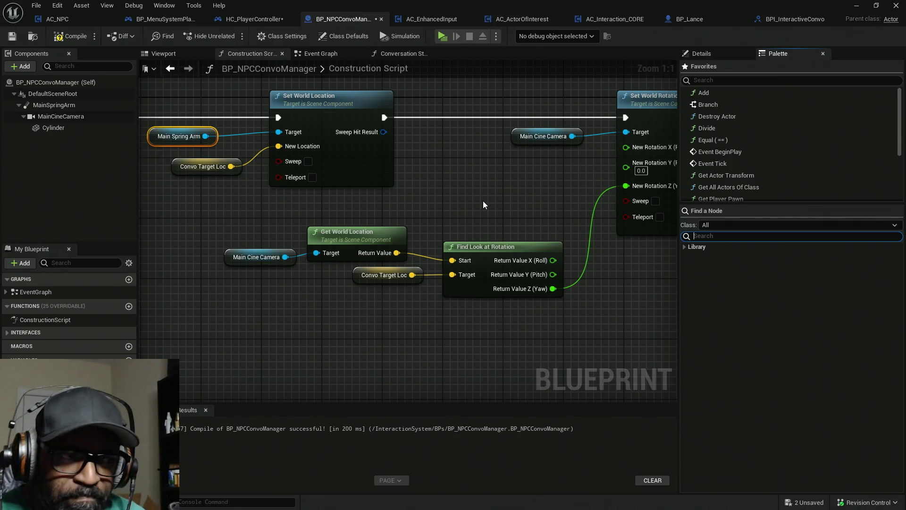
Swap the Main Cine Camera getters on Get World Location and Set World Rotation for Main Spring Arm, and save.
{"action": "mouse_move", "coordinate": [489, 205]}
{"action": "left_mouse_down"}
{"action": "mouse_move", "coordinate": [377, 206]}
{"action": "mouse_move", "coordinate": [429, 207]}
{"action": "left_mouse_up"}
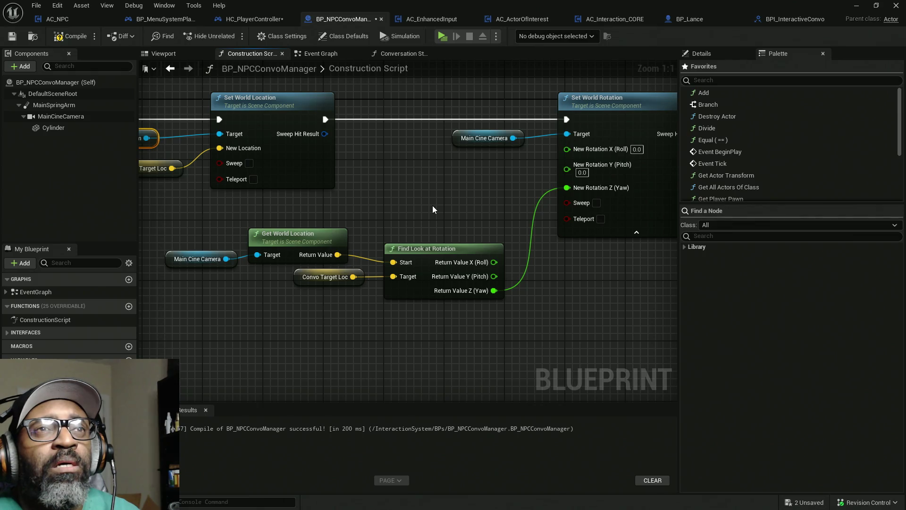
{"action": "left_click_drag", "start_coordinate": [239, 291], "coordinate": [343, 282]}
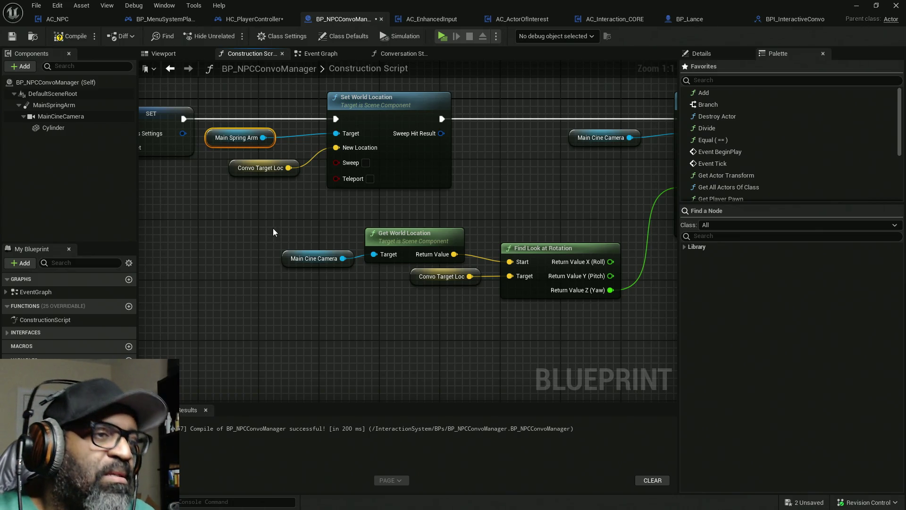
{"action": "left_click_drag", "start_coordinate": [273, 228], "coordinate": [308, 366]}
{"action": "left_click_drag", "start_coordinate": [50, 107], "coordinate": [286, 263]}
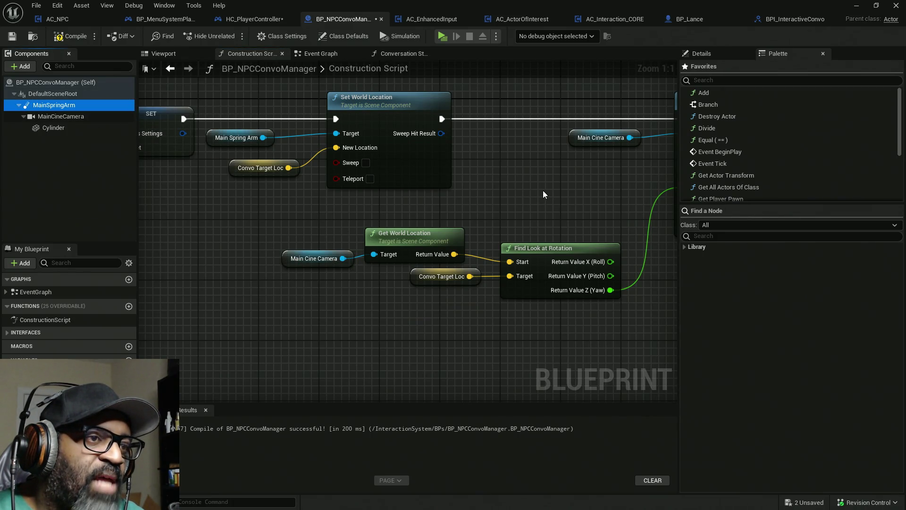
{"action": "left_click_drag", "start_coordinate": [543, 190], "coordinate": [424, 212]}
{"action": "mouse_move", "coordinate": [23, 104]}
{"action": "left_mouse_down"}
{"action": "mouse_move", "coordinate": [486, 147]}
{"action": "mouse_move", "coordinate": [454, 161]}
{"action": "left_mouse_up"}
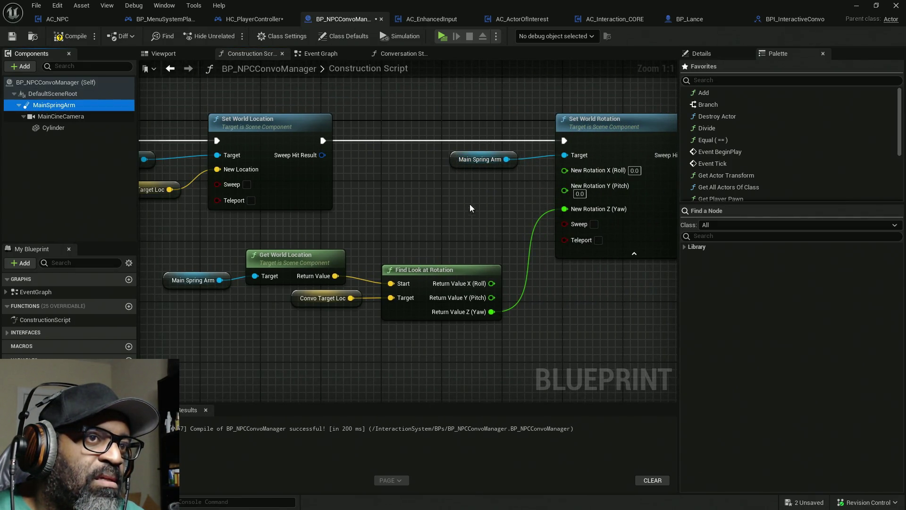
{"action": "mouse_move", "coordinate": [450, 197]}
{"action": "left_mouse_down"}
{"action": "mouse_move", "coordinate": [243, 182]}
{"action": "mouse_move", "coordinate": [77, 186]}
{"action": "left_mouse_up"}
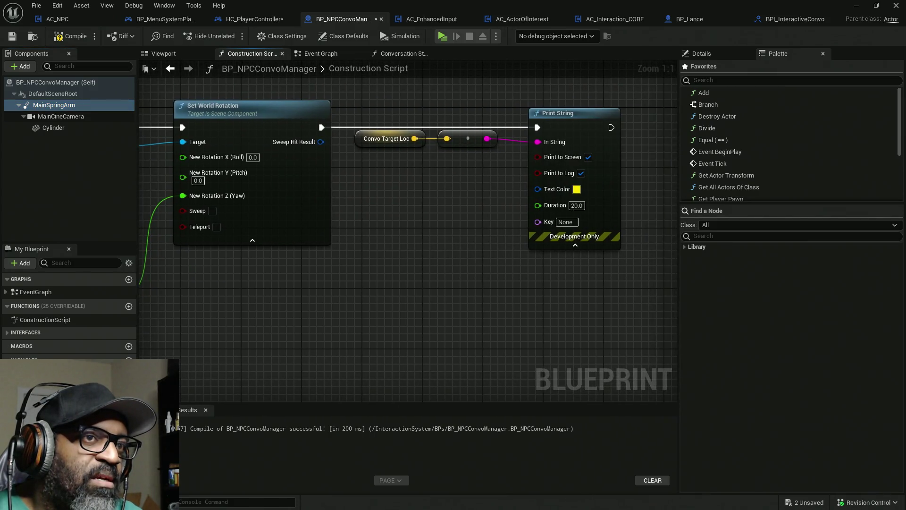
{"action": "left_click_drag", "start_coordinate": [109, 92], "coordinate": [302, 91]}
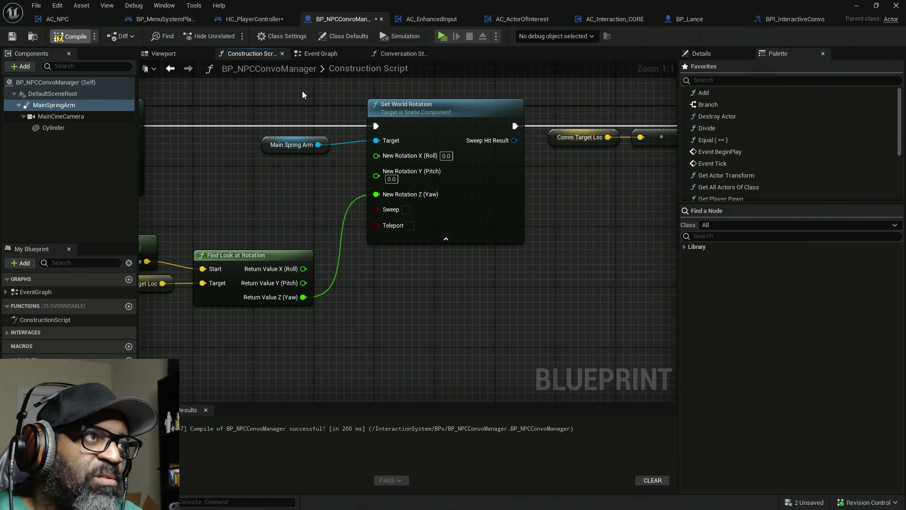
{"action": "key", "text": "ctrl+s"}
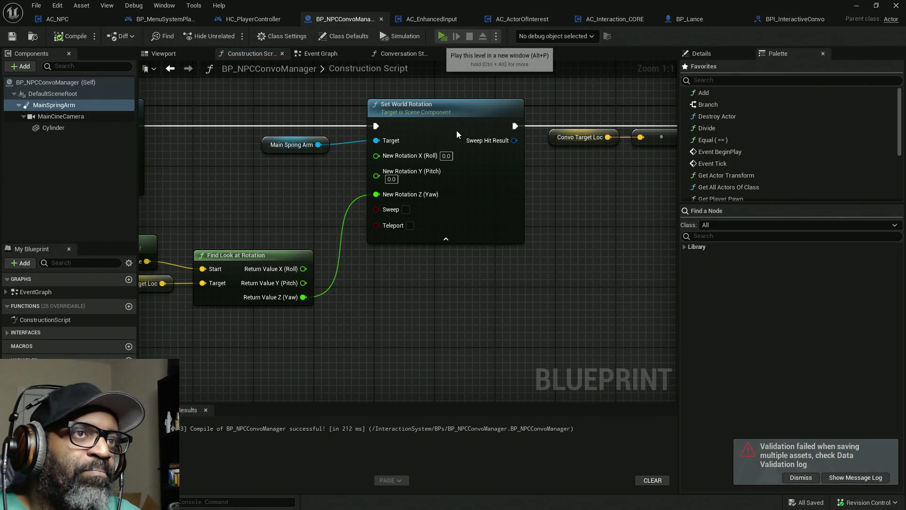
Play the level, run to the two party members, interact with BP_Fen, and return to the editor.
{"action": "left_click", "coordinate": [444, 37]}
{"action": "key", "text": "w"}
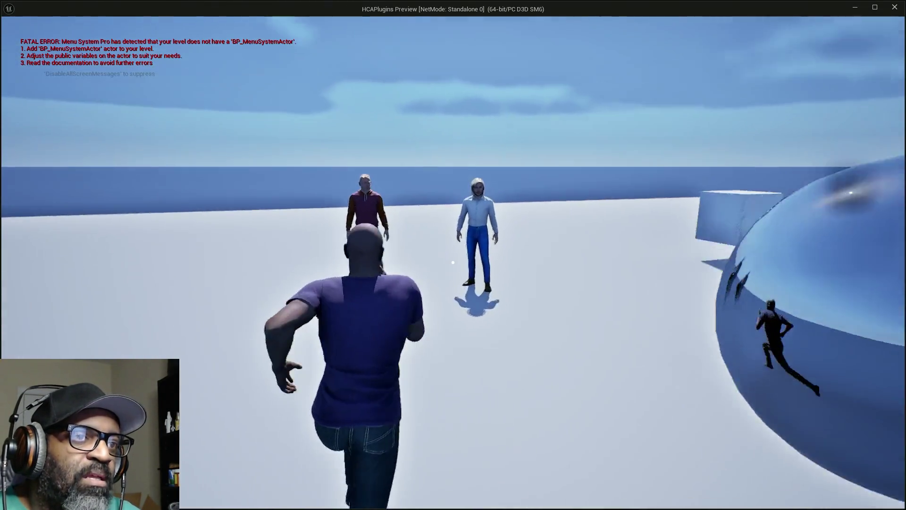
{"action": "key", "text": "w"}
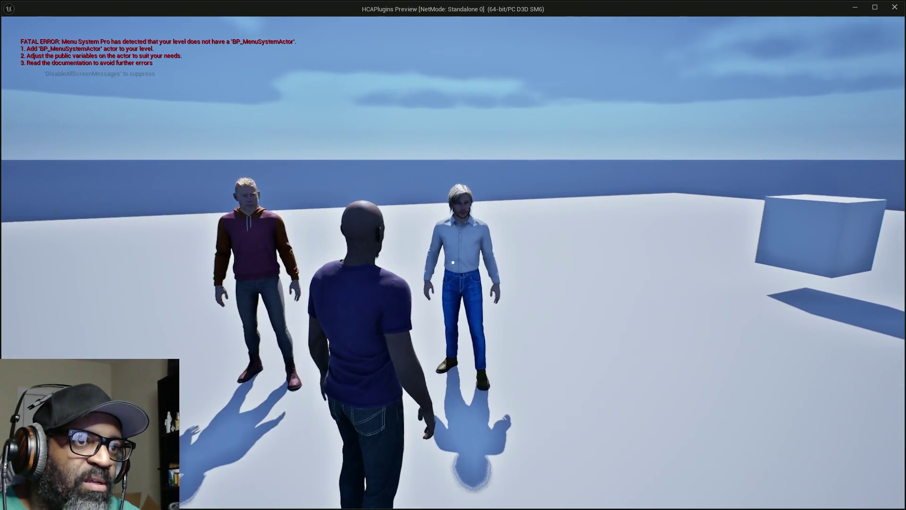
{"action": "key", "text": "e"}
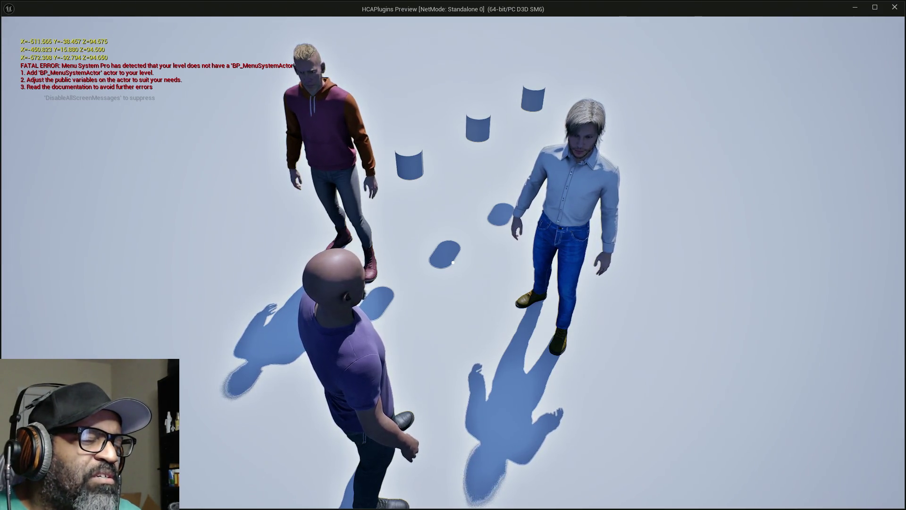
{"action": "key", "text": "alt+Tab"}
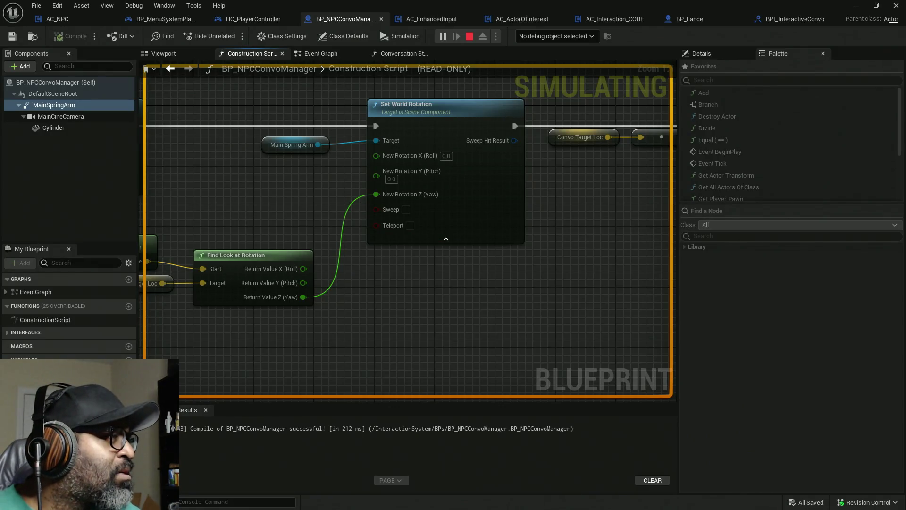
Inspect BP_NPCConvoManager0's Cylinder and MainCineCamera components during play, then stop the session.
{"action": "left_click_drag", "start_coordinate": [172, 67], "coordinate": [427, 4]}
{"action": "left_click", "coordinate": [86, 143]}
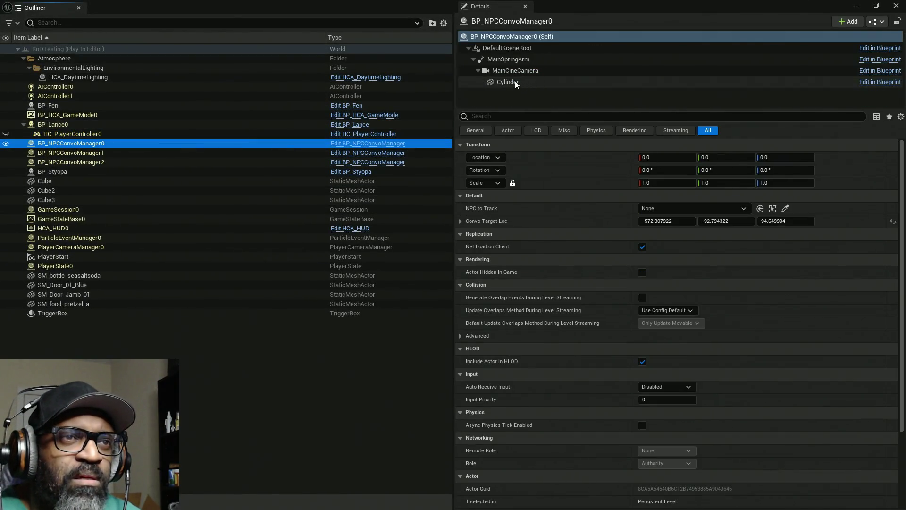
{"action": "left_click", "coordinate": [515, 80]}
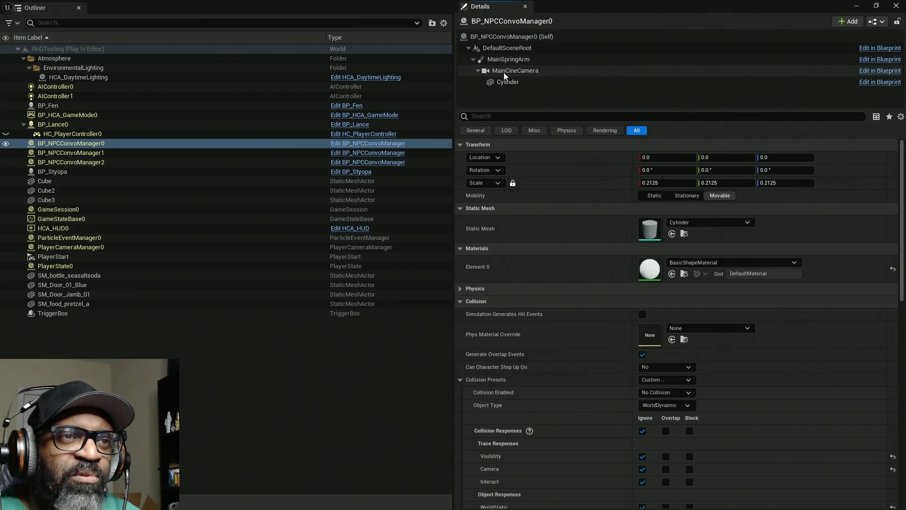
{"action": "double_click", "coordinate": [504, 71]}
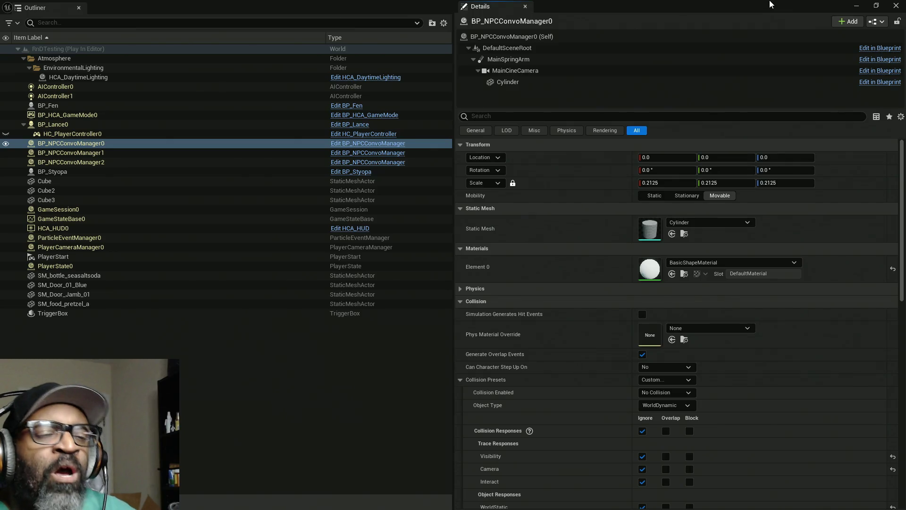
{"action": "key", "text": "alt+Tab"}
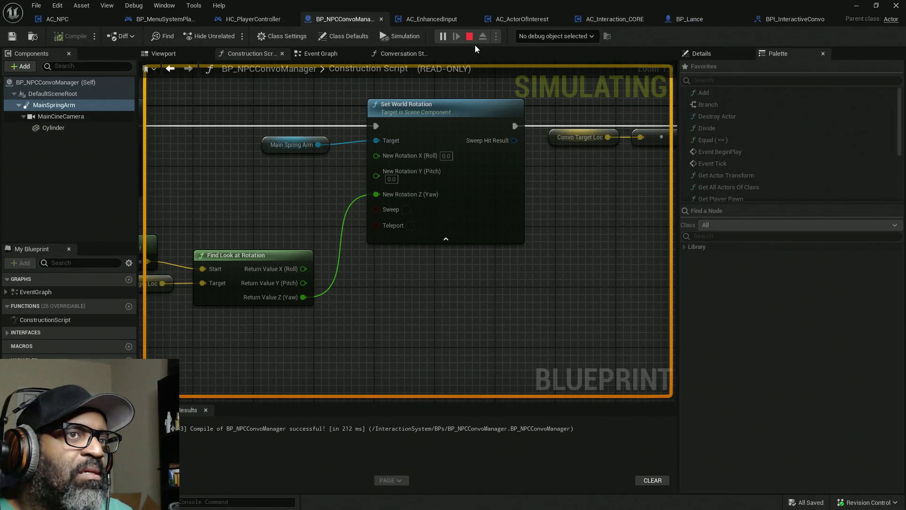
{"action": "key", "text": "Escape"}
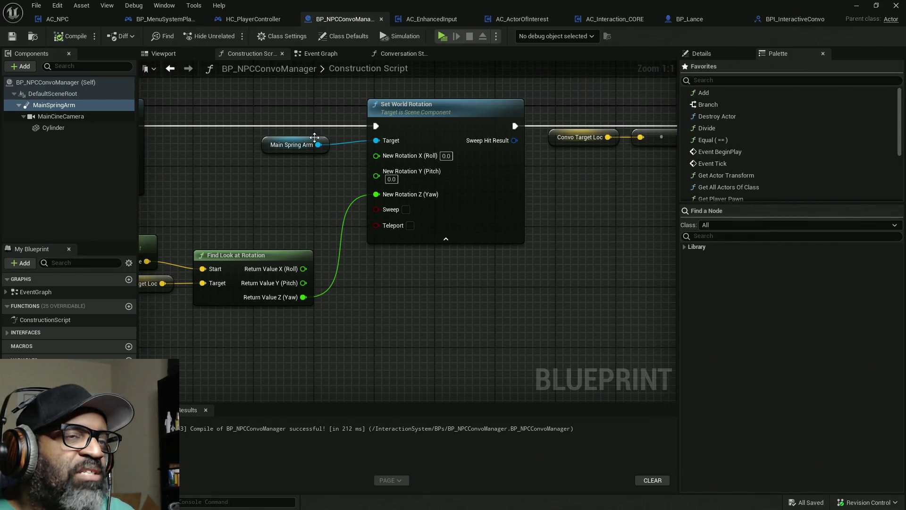
Select the Convo Party Locs and FIND nodes in HC_PlayerController's event graph, then switch to BP_Lance.
{"action": "scroll", "coordinate": [447, 175], "scroll_direction": "down", "scroll_amount": 8}
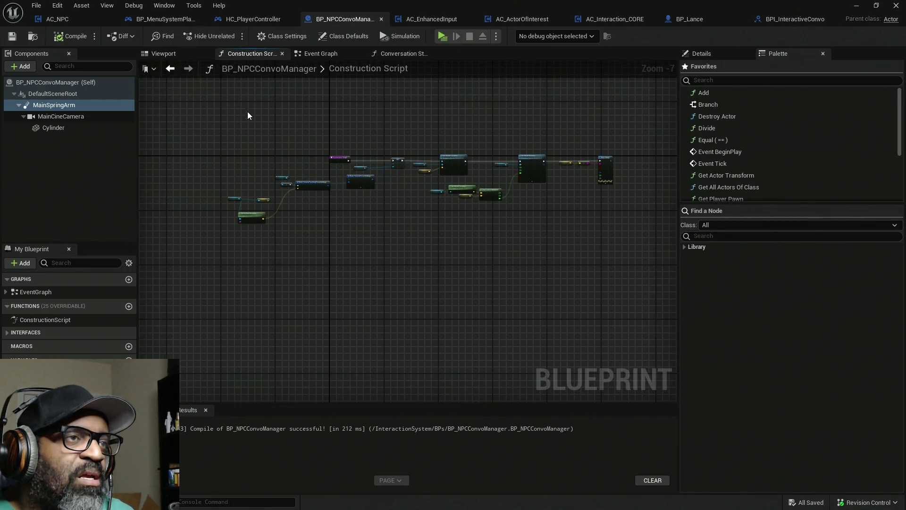
{"action": "left_click_drag", "start_coordinate": [248, 111], "coordinate": [335, 114]}
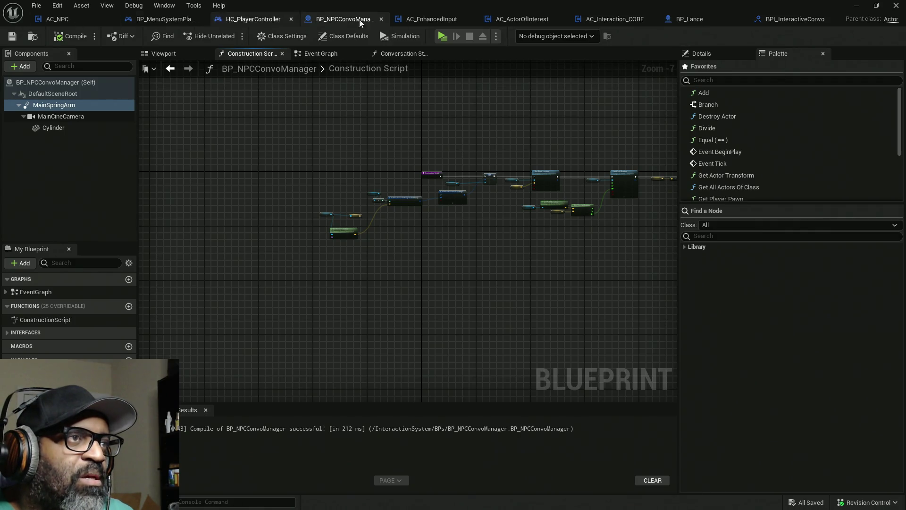
{"action": "left_click_drag", "start_coordinate": [254, 19], "coordinate": [311, 19]}
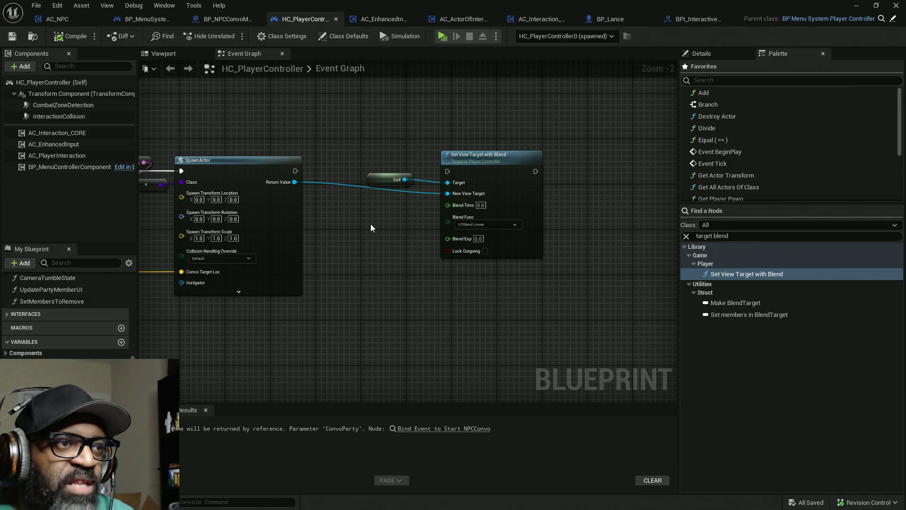
{"action": "scroll", "coordinate": [350, 215], "scroll_direction": "down", "scroll_amount": 6}
{"action": "left_click_drag", "start_coordinate": [284, 213], "coordinate": [410, 254]}
{"action": "scroll", "coordinate": [382, 229], "scroll_direction": "up", "scroll_amount": 5}
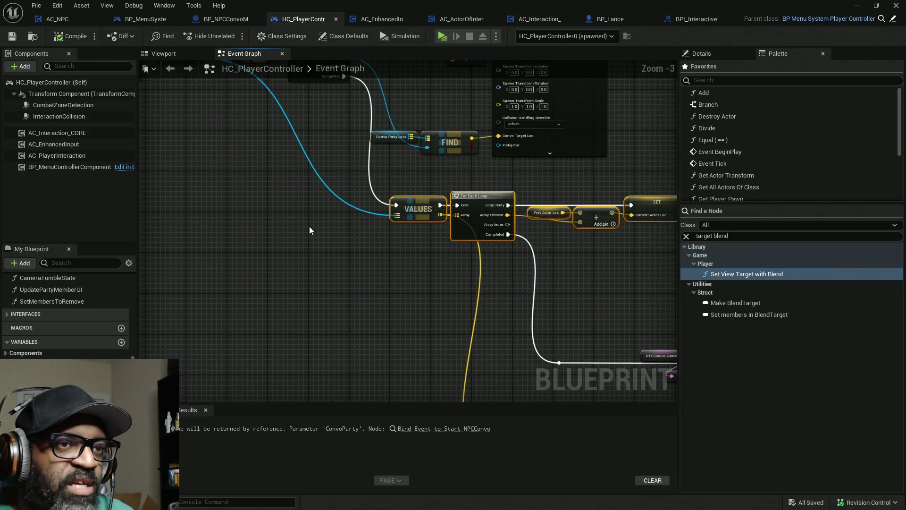
{"action": "scroll", "coordinate": [386, 248], "scroll_direction": "down", "scroll_amount": 4}
{"action": "scroll", "coordinate": [387, 247], "scroll_direction": "up", "scroll_amount": 6}
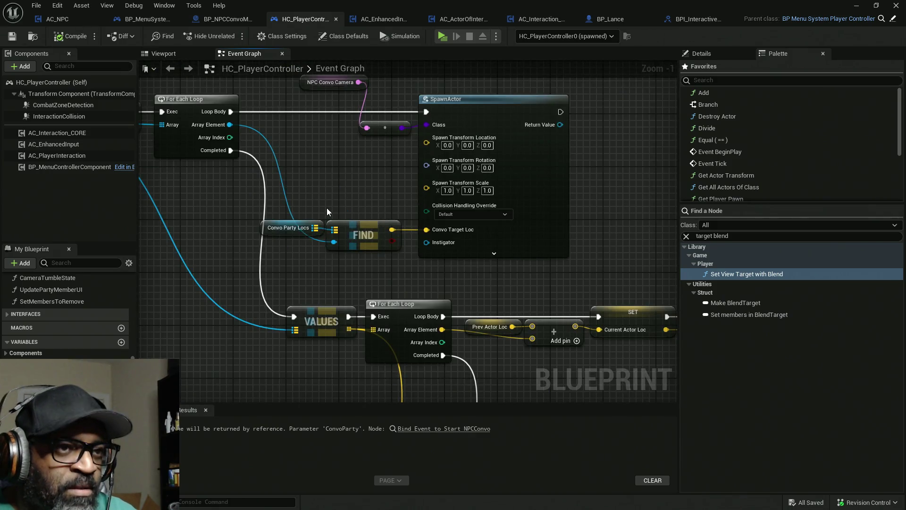
{"action": "left_click_drag", "start_coordinate": [281, 177], "coordinate": [381, 240]}
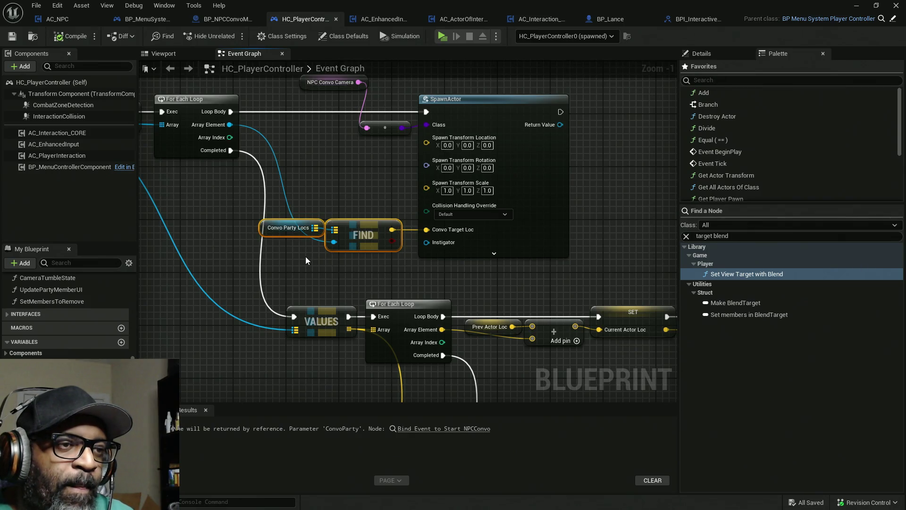
{"action": "left_click_drag", "start_coordinate": [395, 271], "coordinate": [399, 279]}
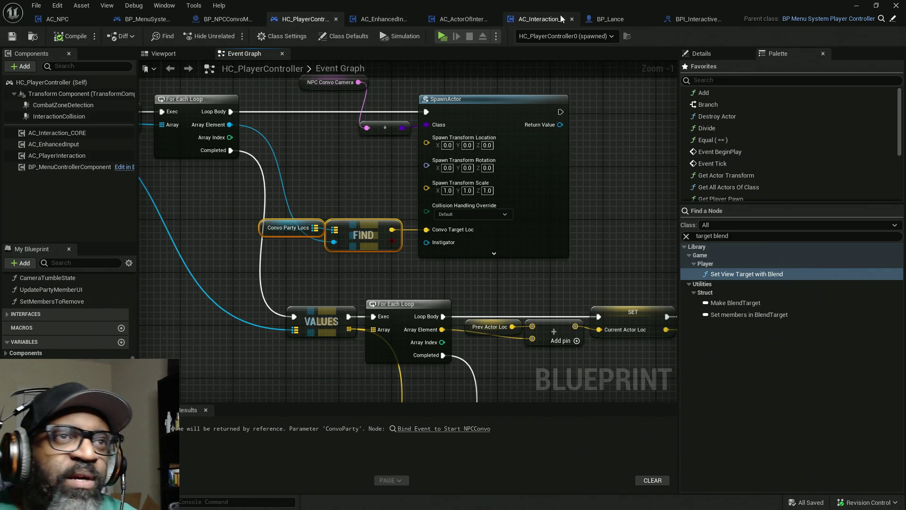
{"action": "left_click", "coordinate": [614, 19]}
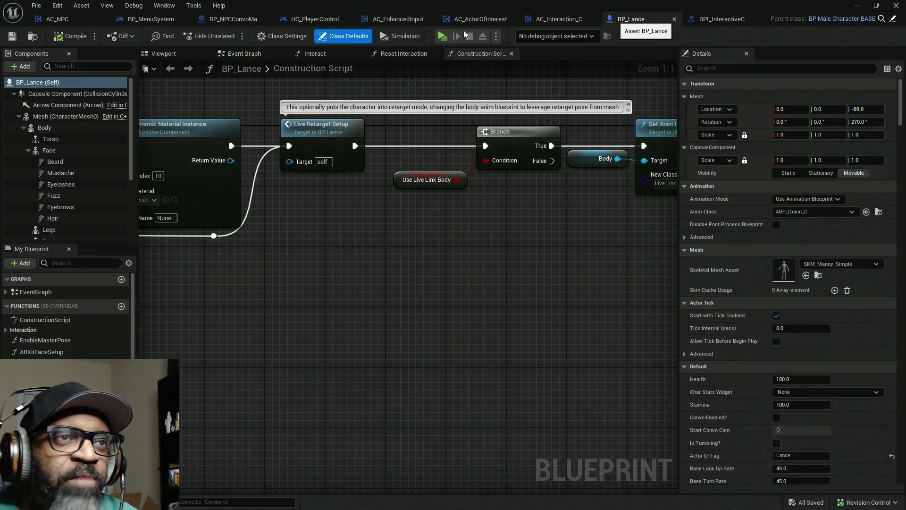
In BP_Lance's Viewport, select the Face mesh component.
{"action": "left_click", "coordinate": [158, 54]}
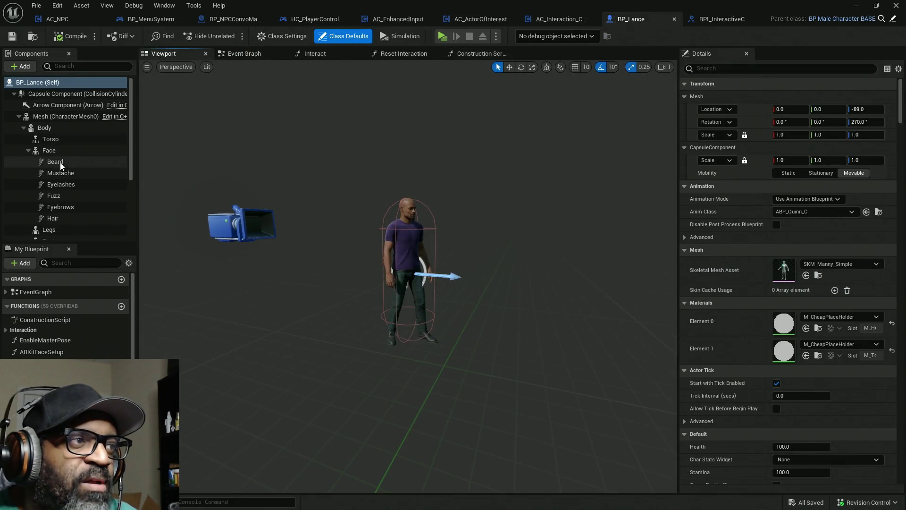
{"action": "left_click", "coordinate": [55, 151]}
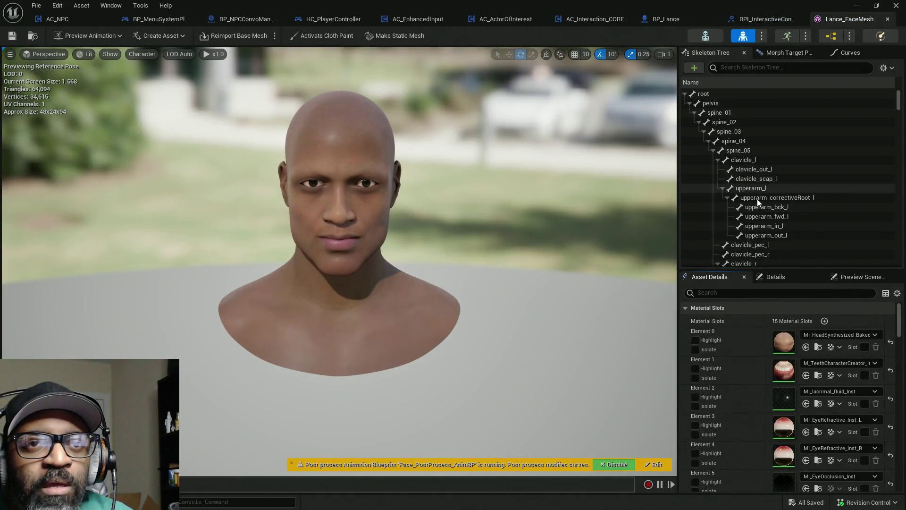
Browse Lance_FaceMesh's neck bones and copy the neck_02 bone name.
{"action": "scroll", "coordinate": [831, 163], "scroll_direction": "down", "scroll_amount": 6}
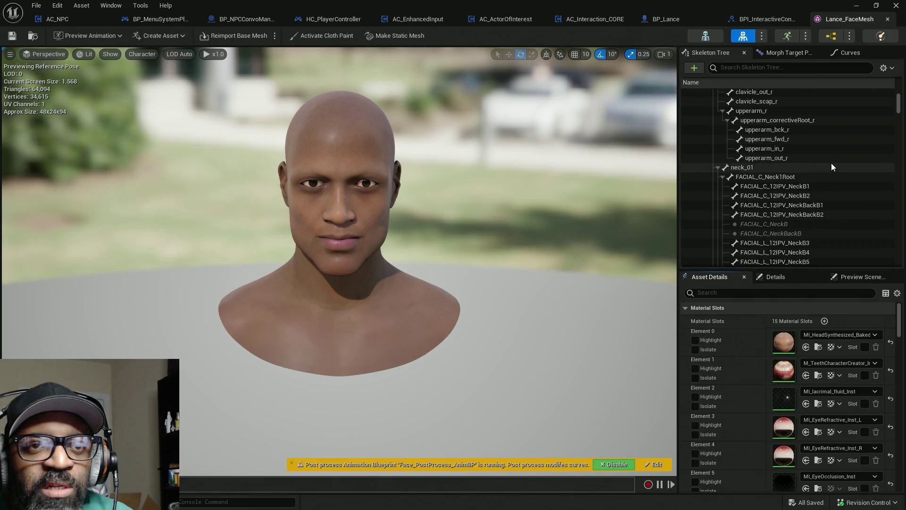
{"action": "left_click", "coordinate": [742, 167]}
{"action": "left_click_drag", "start_coordinate": [652, 205], "coordinate": [297, 209]}
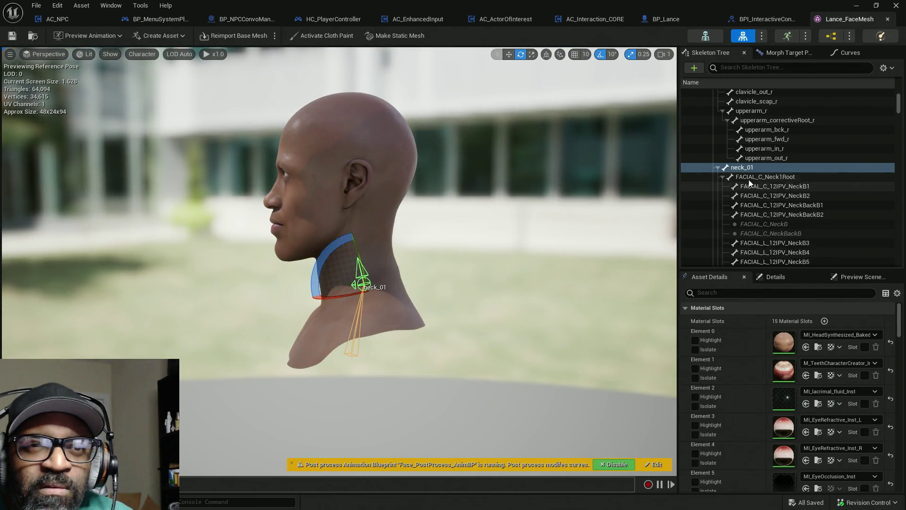
{"action": "left_click", "coordinate": [794, 179]}
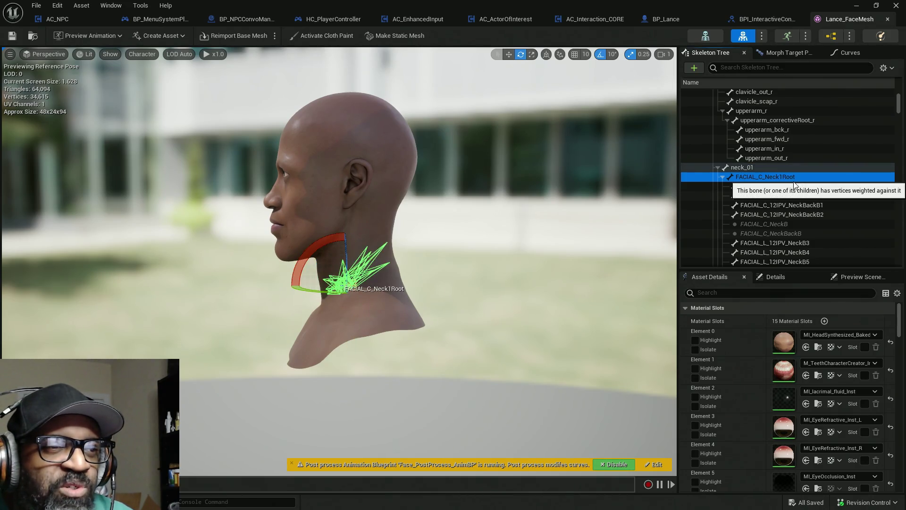
{"action": "scroll", "coordinate": [782, 218], "scroll_direction": "down", "scroll_amount": 5}
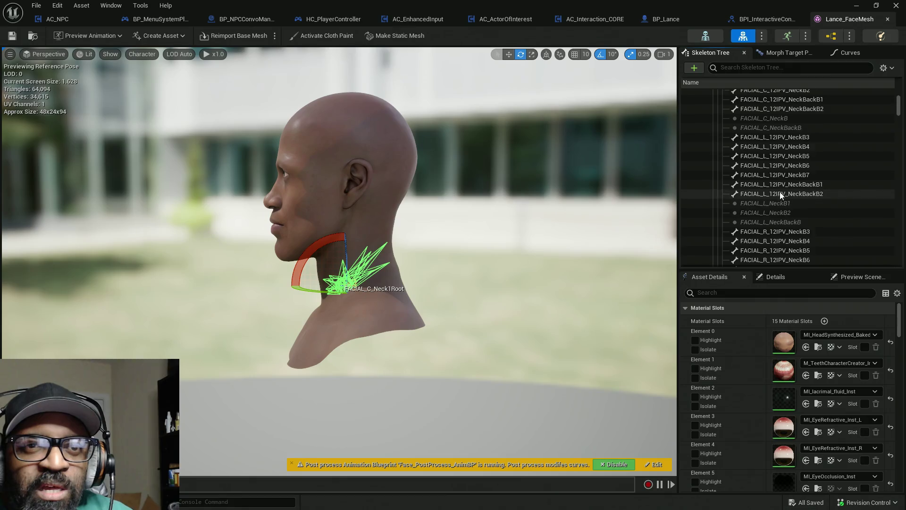
{"action": "scroll", "coordinate": [780, 192], "scroll_direction": "down", "scroll_amount": 5}
{"action": "left_click", "coordinate": [767, 204]}
{"action": "left_click_drag", "start_coordinate": [560, 265], "coordinate": [457, 268]}
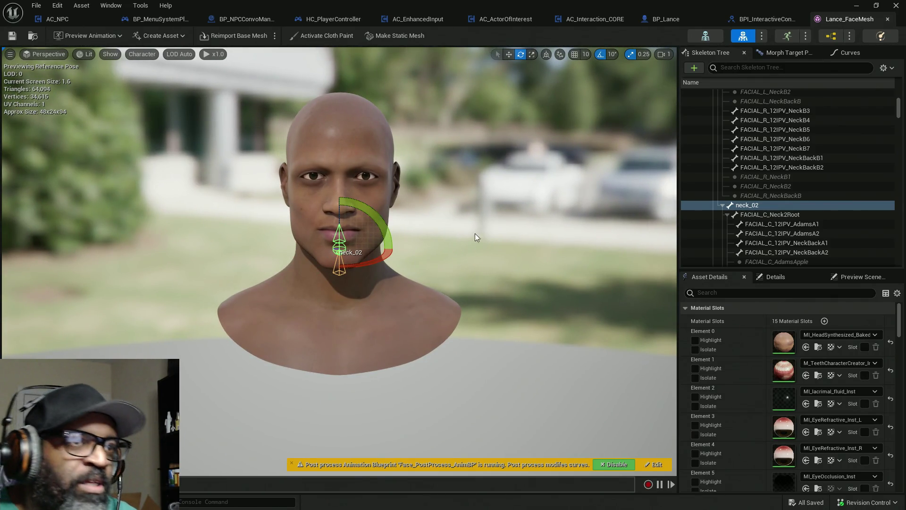
{"action": "scroll", "coordinate": [483, 172], "scroll_direction": "up", "scroll_amount": 1}
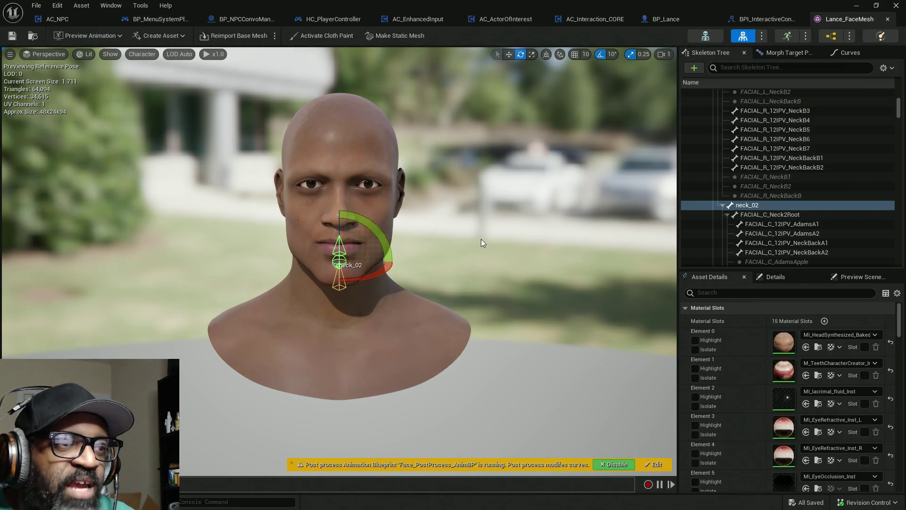
{"action": "mouse_move", "coordinate": [479, 242]}
{"action": "left_mouse_down"}
{"action": "mouse_move", "coordinate": [500, 243]}
{"action": "mouse_move", "coordinate": [463, 243]}
{"action": "mouse_move", "coordinate": [541, 242]}
{"action": "mouse_move", "coordinate": [491, 243]}
{"action": "left_mouse_up"}
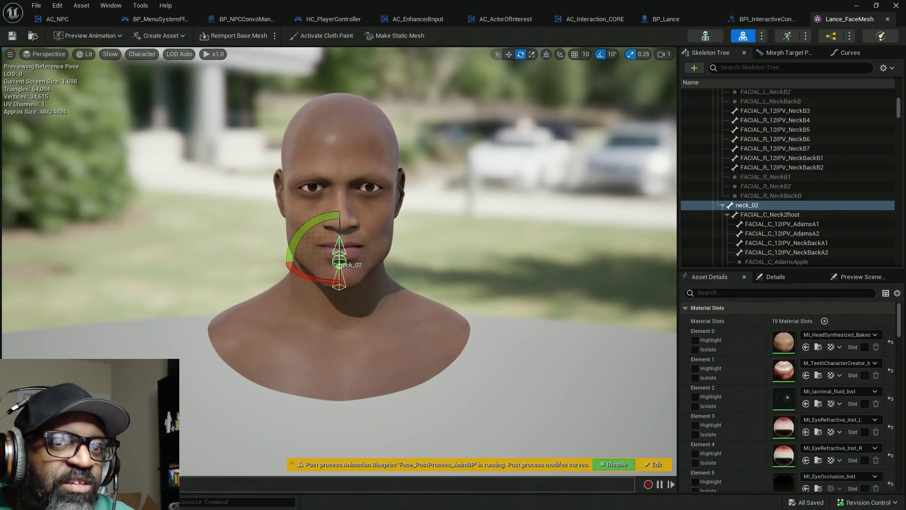
{"action": "right_click", "coordinate": [752, 206]}
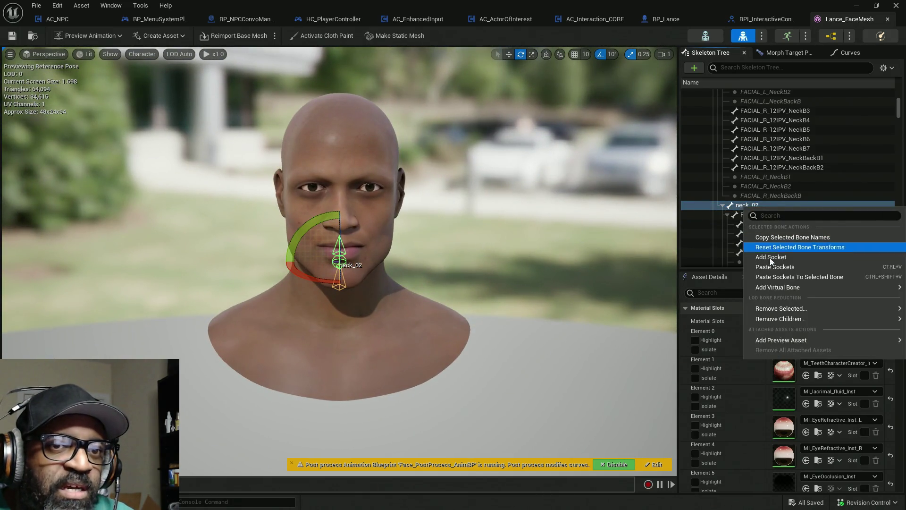
{"action": "left_click", "coordinate": [797, 239]}
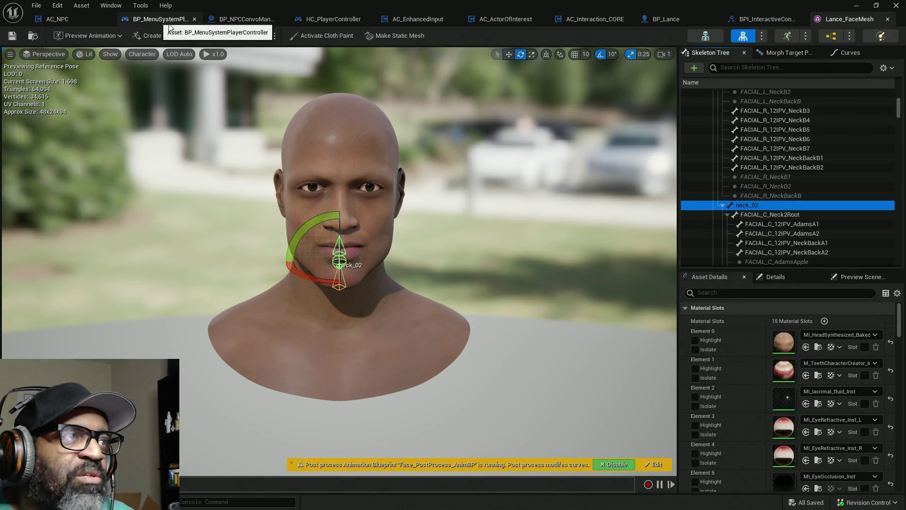
In HC_PlayerController, try a Get Attach Parent Socket Name node off Array Element, then delete it.
{"action": "left_click", "coordinate": [333, 19]}
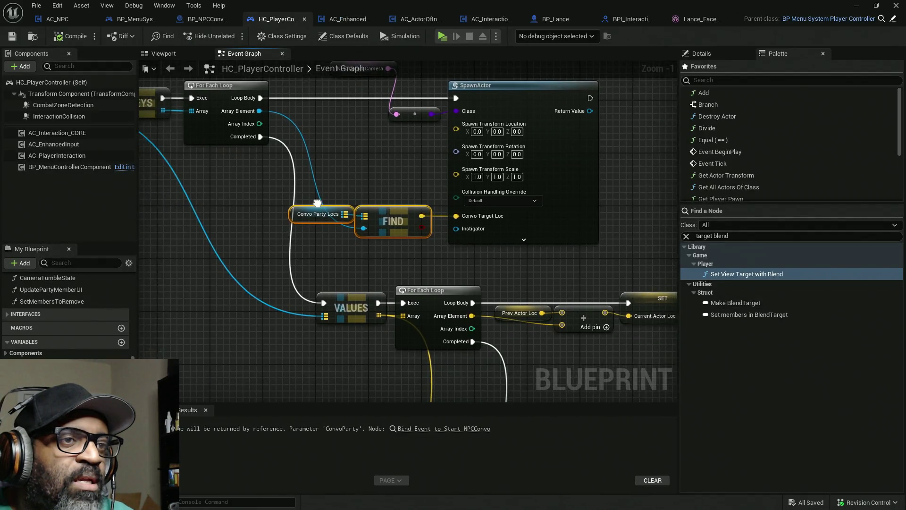
{"action": "mouse_move", "coordinate": [326, 200]}
{"action": "left_mouse_down"}
{"action": "mouse_move", "coordinate": [355, 188]}
{"action": "mouse_move", "coordinate": [518, 272]}
{"action": "mouse_move", "coordinate": [409, 258]}
{"action": "mouse_move", "coordinate": [543, 264]}
{"action": "mouse_move", "coordinate": [344, 111]}
{"action": "mouse_move", "coordinate": [364, 177]}
{"action": "mouse_move", "coordinate": [432, 265]}
{"action": "mouse_move", "coordinate": [459, 257]}
{"action": "mouse_move", "coordinate": [484, 284]}
{"action": "left_mouse_up"}
{"action": "left_click_drag", "start_coordinate": [448, 198], "coordinate": [440, 285]}
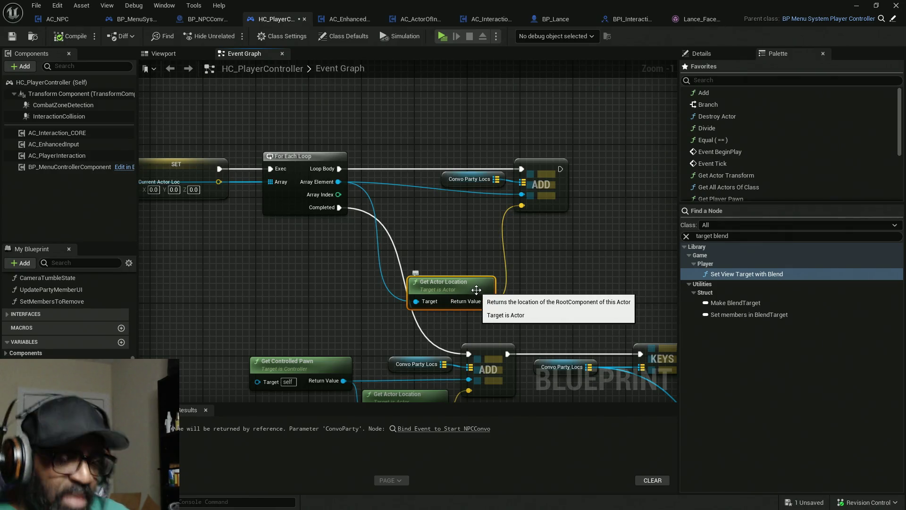
{"action": "mouse_move", "coordinate": [338, 182]}
{"action": "left_mouse_down"}
{"action": "mouse_move", "coordinate": [397, 206]}
{"action": "mouse_move", "coordinate": [421, 228]}
{"action": "left_mouse_up"}
{"action": "type", "text": "get"}
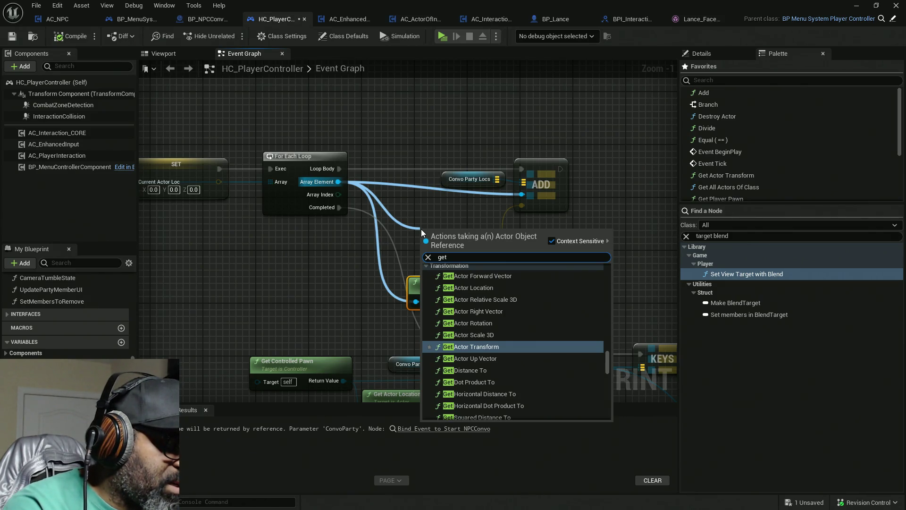
{"action": "type", "text": " socket"}
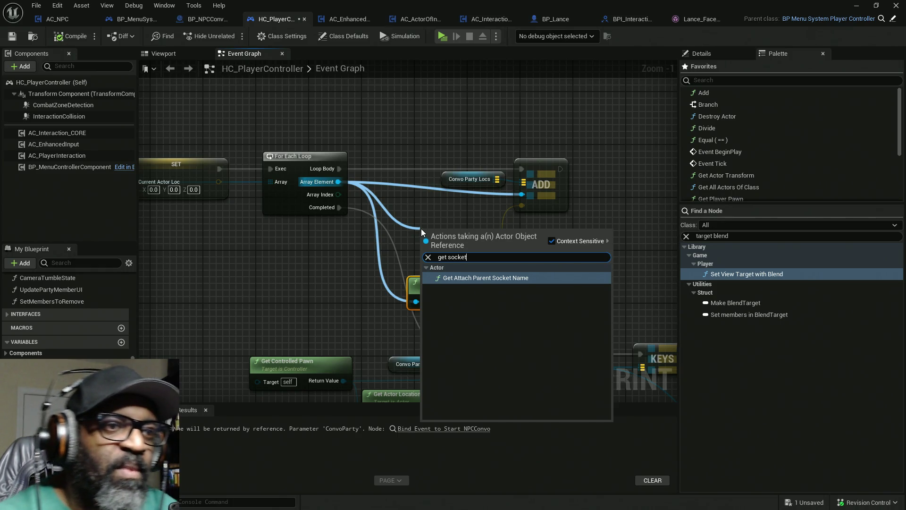
{"action": "left_click", "coordinate": [475, 278]}
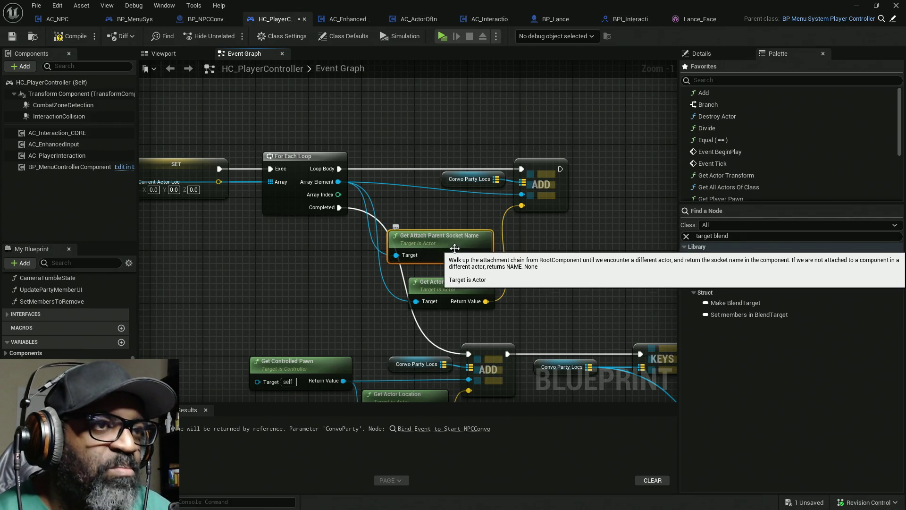
{"action": "key", "text": "Delete"}
Search for a 'get bone' node from Array Element, then move to the node palette search.
{"action": "left_click_drag", "start_coordinate": [338, 182], "coordinate": [412, 213]}
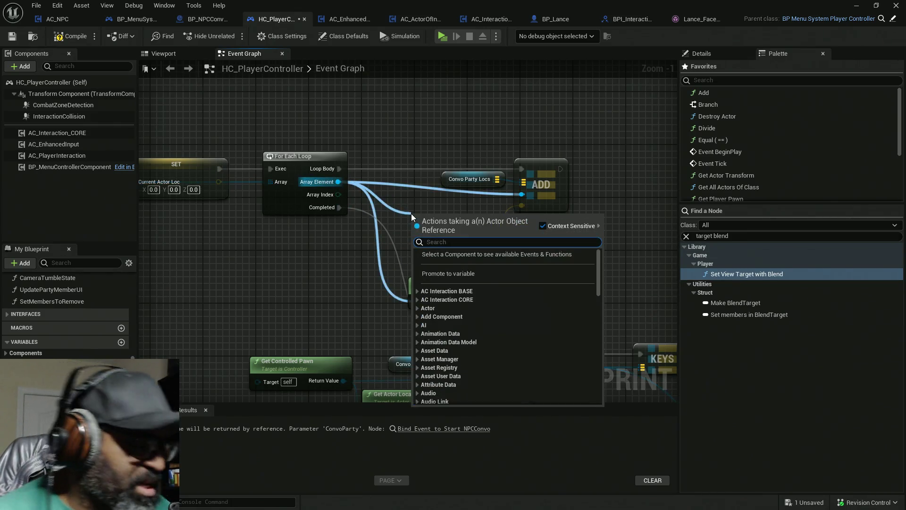
{"action": "type", "text": "get bone"}
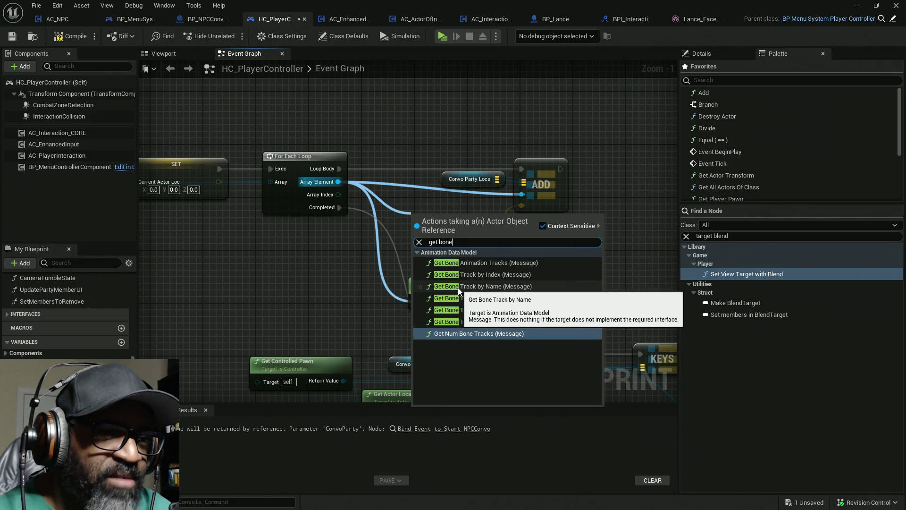
{"action": "left_click_drag", "start_coordinate": [730, 236], "coordinate": [678, 238]}
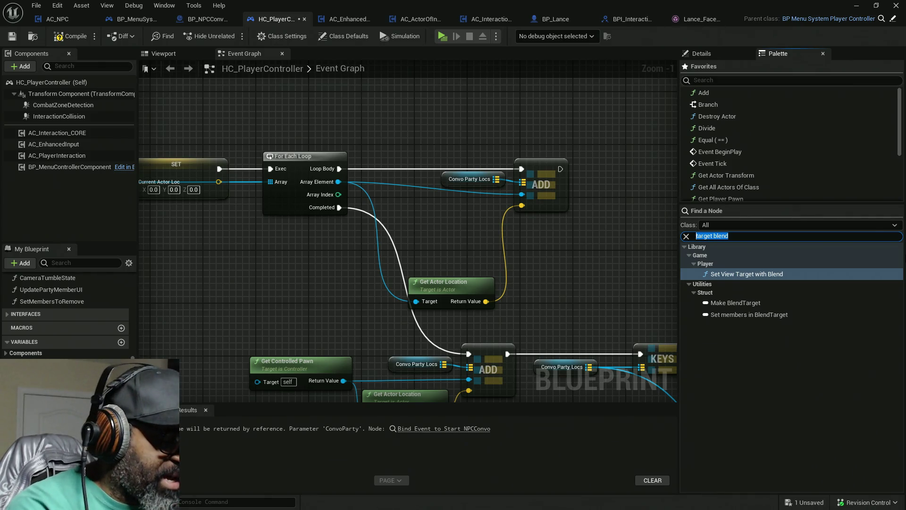
Add a Get Bone Location by Name node in the loop with bone name neck_02.
{"action": "type", "text": "get bone "}
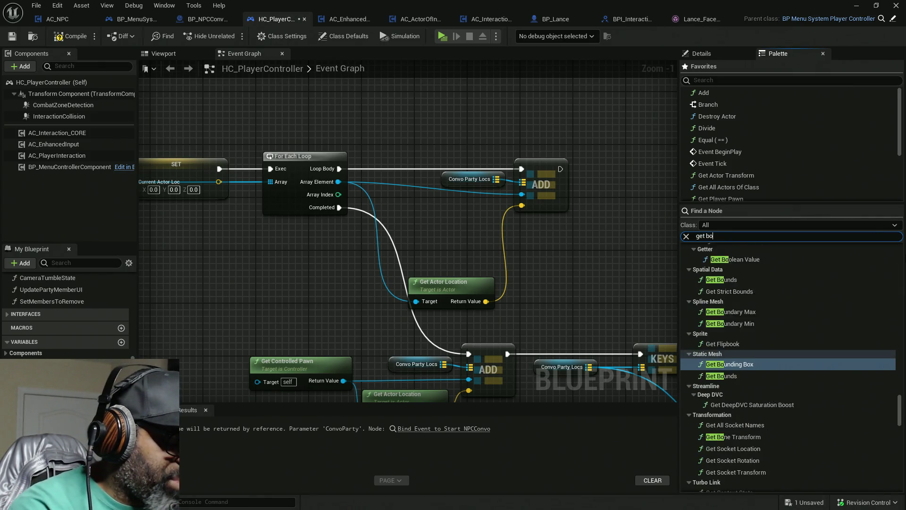
{"action": "type", "text": "lo"}
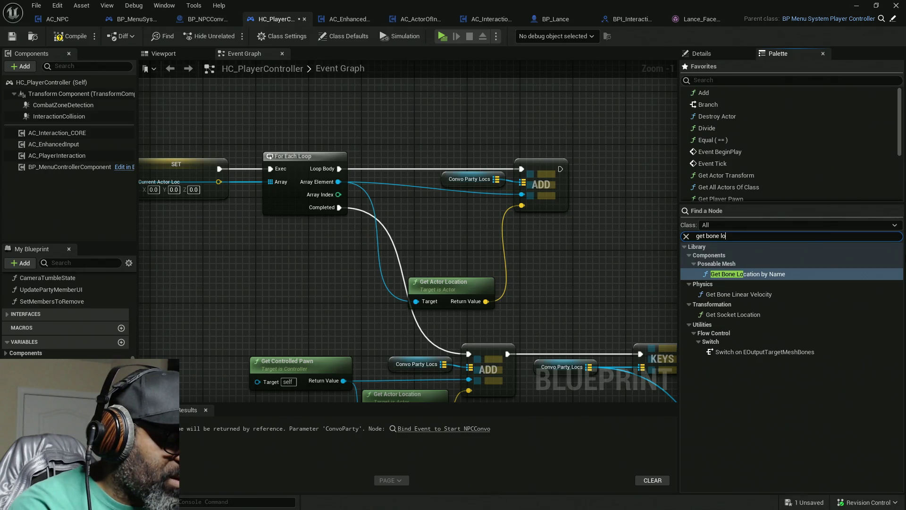
{"action": "type", "text": "ca"}
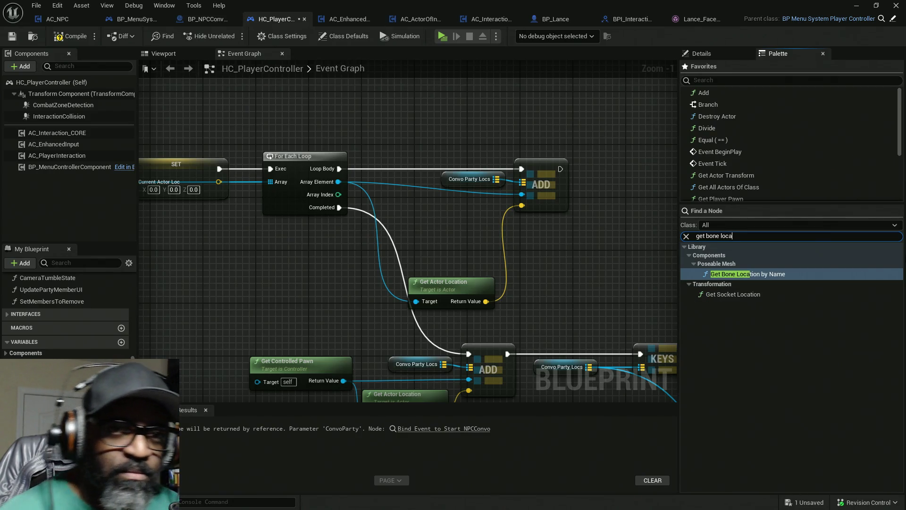
{"action": "left_click_drag", "start_coordinate": [770, 274], "coordinate": [409, 221]}
{"action": "left_click_drag", "start_coordinate": [329, 133], "coordinate": [457, 225]}
{"action": "left_click_drag", "start_coordinate": [414, 203], "coordinate": [586, 203]}
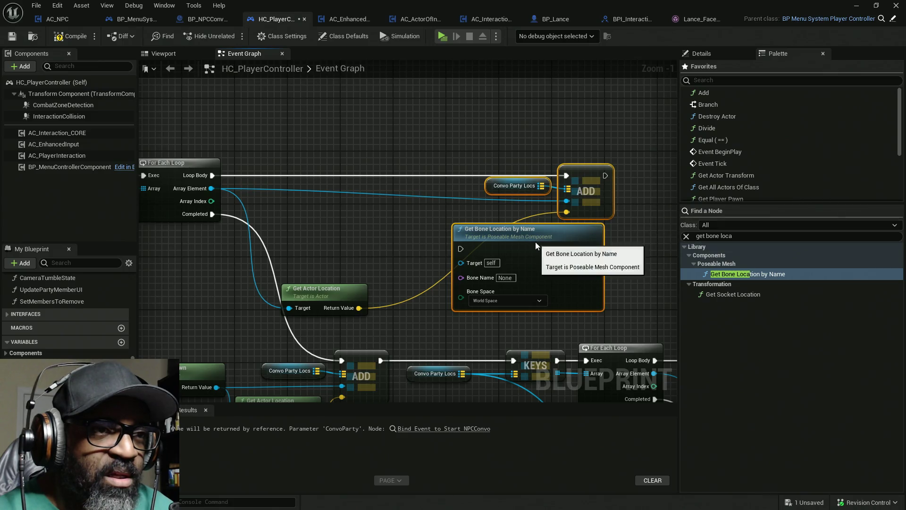
{"action": "mouse_move", "coordinate": [500, 231]}
{"action": "left_mouse_down"}
{"action": "mouse_move", "coordinate": [335, 172]}
{"action": "mouse_move", "coordinate": [212, 175]}
{"action": "left_mouse_up"}
{"action": "left_click", "coordinate": [340, 218]}
{"action": "type", "text": "neck_02"}
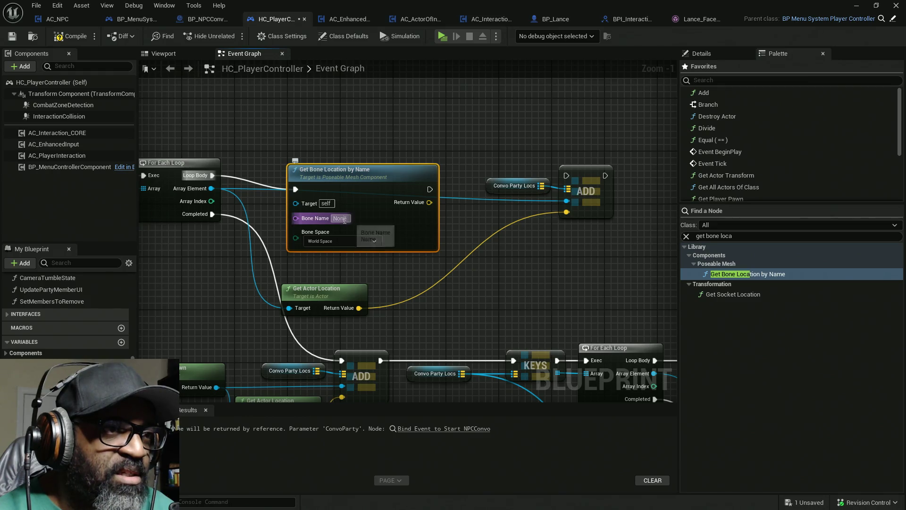
{"action": "left_click_drag", "start_coordinate": [427, 187], "coordinate": [569, 177]}
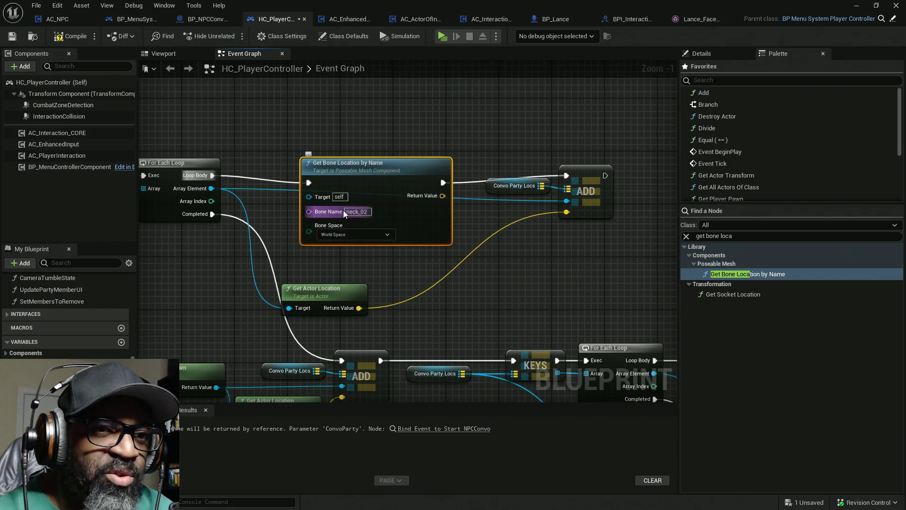
Replace it with a Get Socket Location node using socket name neck_02.
{"action": "left_click_drag", "start_coordinate": [729, 295], "coordinate": [369, 250]}
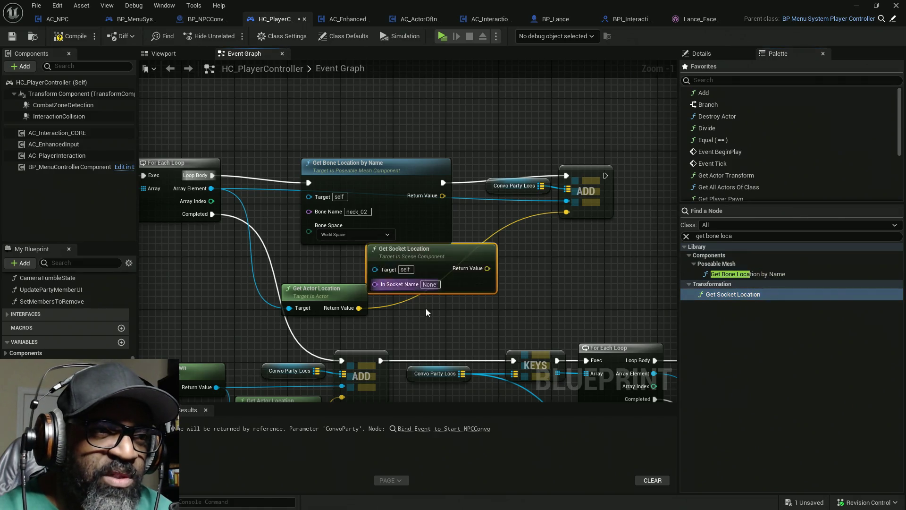
{"action": "left_click", "coordinate": [430, 284]}
{"action": "type", "text": "neck_02"}
{"action": "key", "text": "Return"}
{"action": "left_click", "coordinate": [544, 296]}
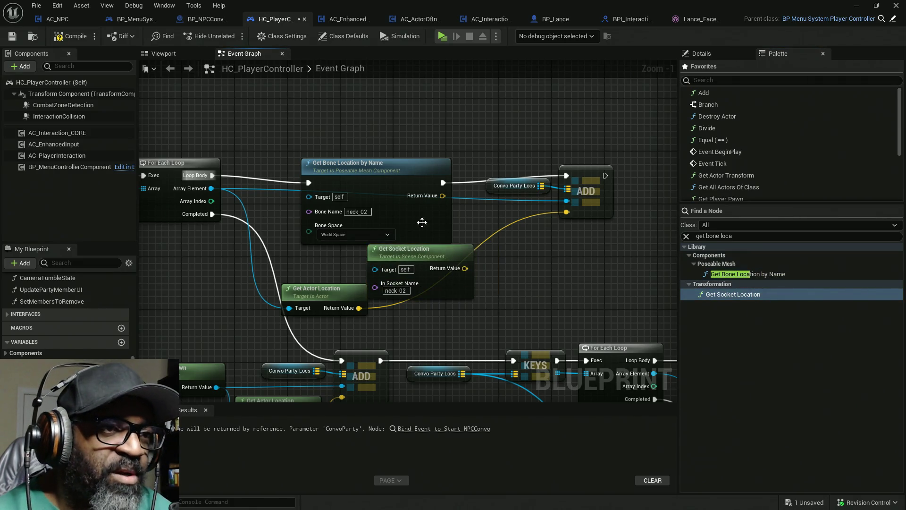
{"action": "mouse_move", "coordinate": [215, 175]}
{"action": "left_mouse_down"}
{"action": "mouse_move", "coordinate": [237, 188]}
{"action": "mouse_move", "coordinate": [566, 176]}
{"action": "left_mouse_up"}
{"action": "left_click", "coordinate": [366, 184]}
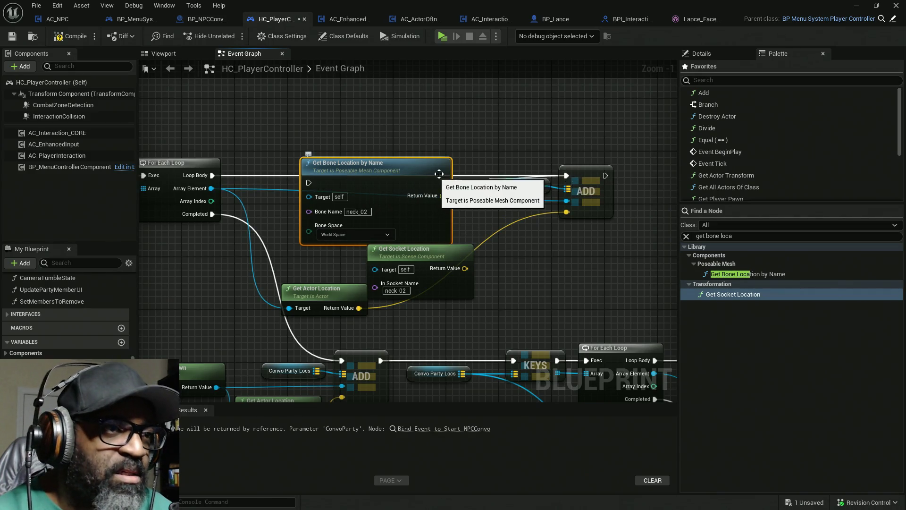
{"action": "key", "text": "Delete"}
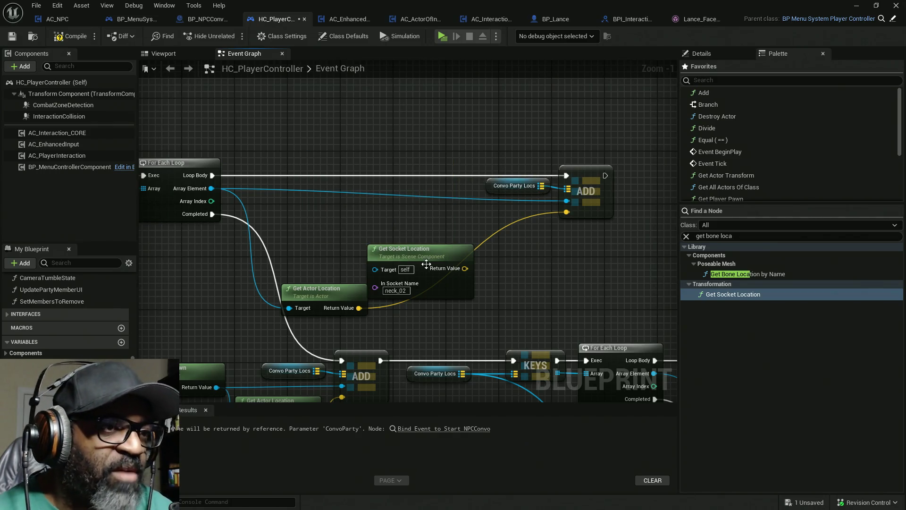
Feed Get Socket Location into ADD, target each element's Root Component, and delete Get Actor Location.
{"action": "left_click_drag", "start_coordinate": [424, 245], "coordinate": [423, 225]}
{"action": "left_click_drag", "start_coordinate": [465, 248], "coordinate": [566, 212]}
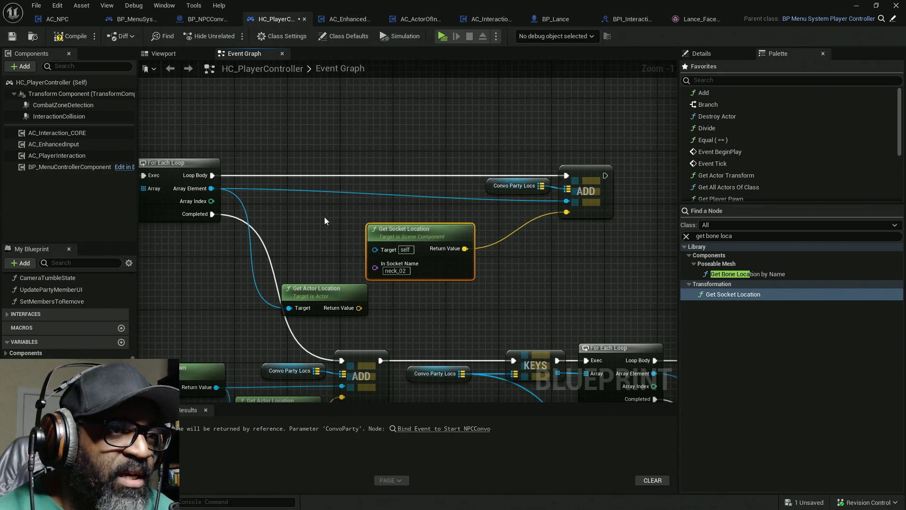
{"action": "left_click_drag", "start_coordinate": [375, 250], "coordinate": [377, 249]}
{"action": "left_click_drag", "start_coordinate": [220, 194], "coordinate": [210, 191]}
{"action": "left_click_drag", "start_coordinate": [293, 199], "coordinate": [306, 253]}
{"action": "left_click_drag", "start_coordinate": [299, 212], "coordinate": [417, 279]}
{"action": "left_click_drag", "start_coordinate": [322, 298], "coordinate": [222, 298]}
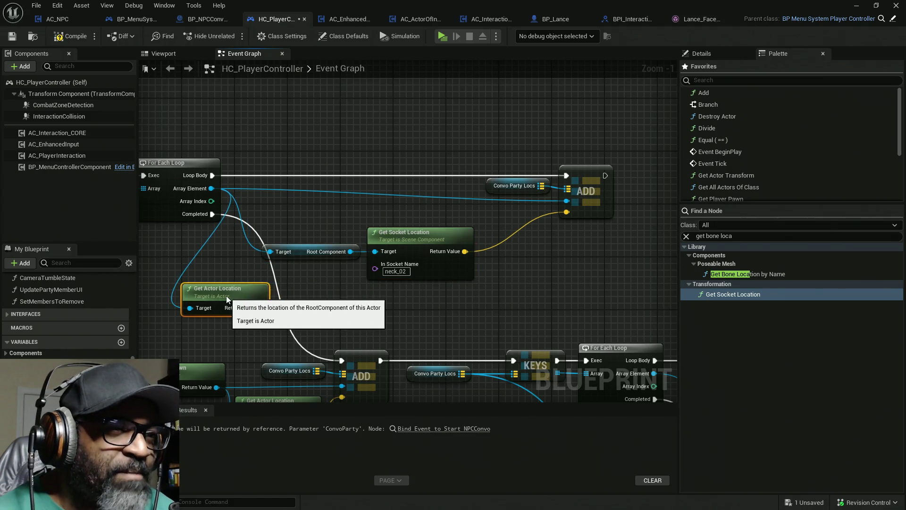
{"action": "key", "text": "Delete"}
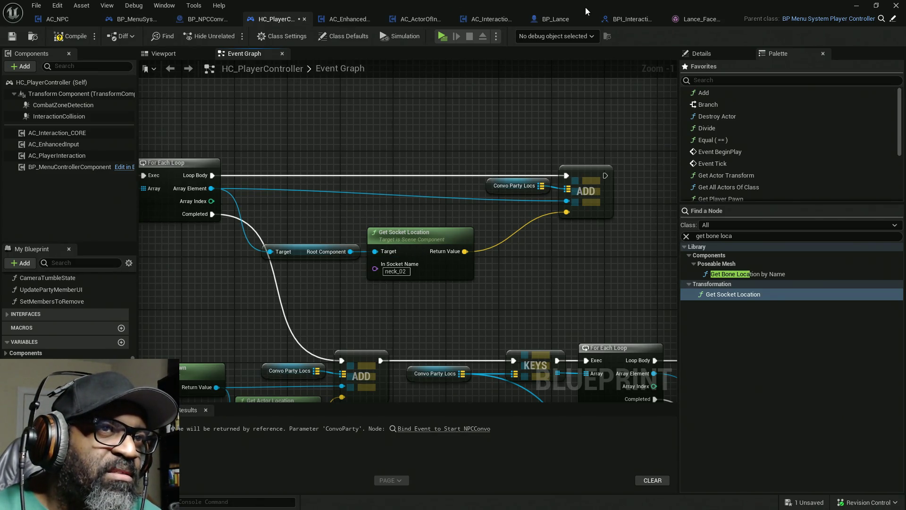
{"action": "left_click", "coordinate": [563, 17]}
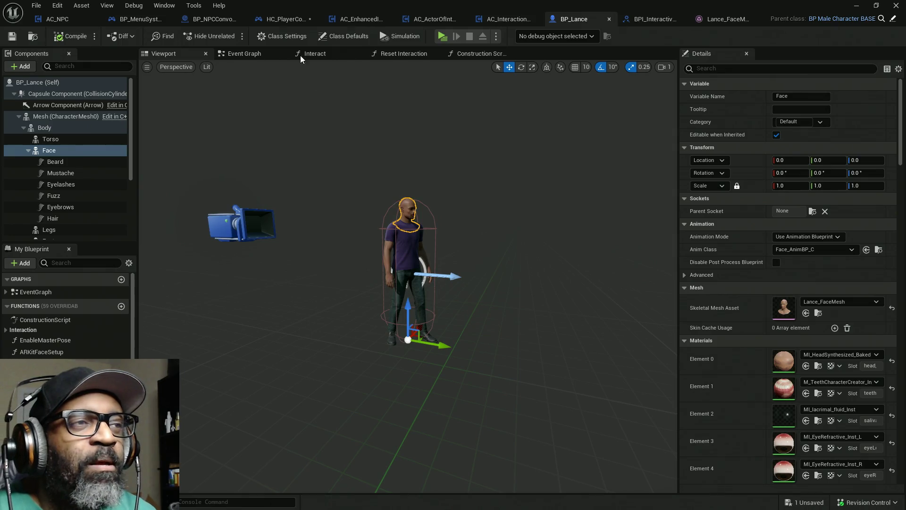
Add a Get Components By Class node from Array Element, then view BP_Lance's Face component.
{"action": "left_click", "coordinate": [283, 22]}
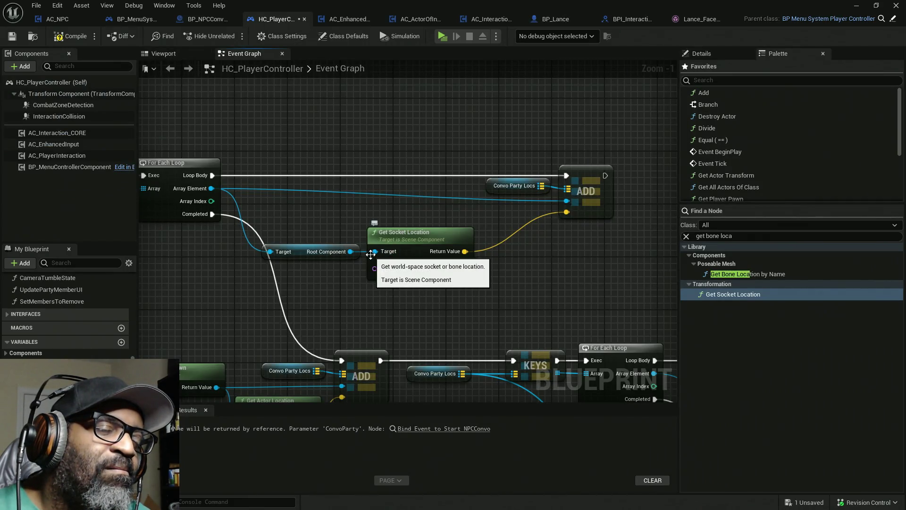
{"action": "left_click_drag", "start_coordinate": [212, 188], "coordinate": [292, 143]}
{"action": "type", "text": "get"}
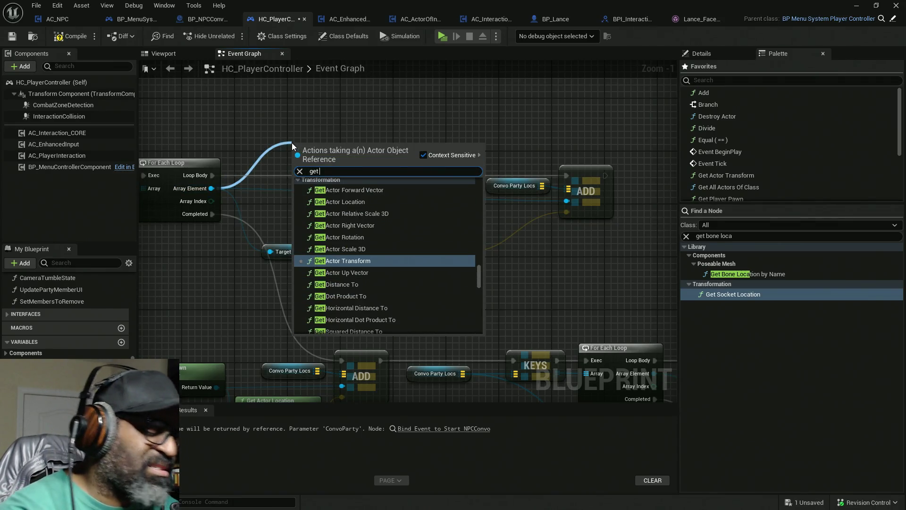
{"action": "type", "text": " comp"}
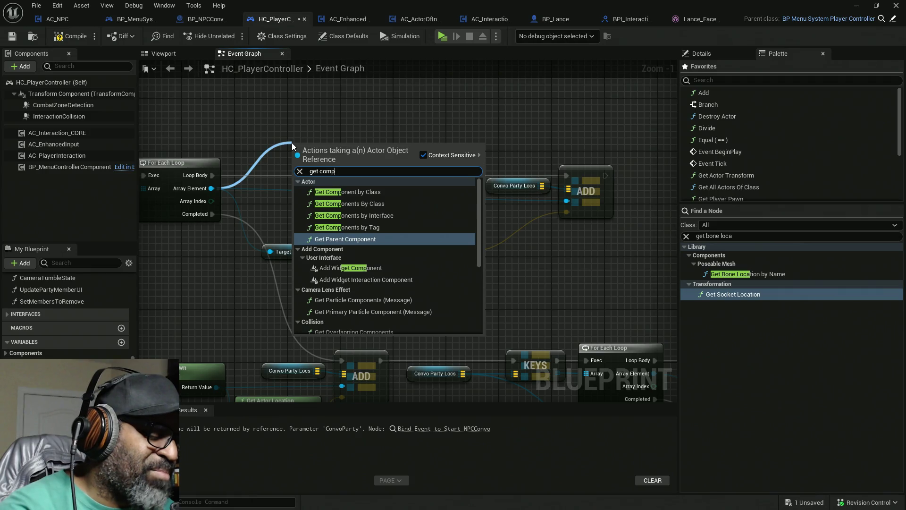
{"action": "type", "text": "onet"}
{"action": "key", "text": "BackSpace"}
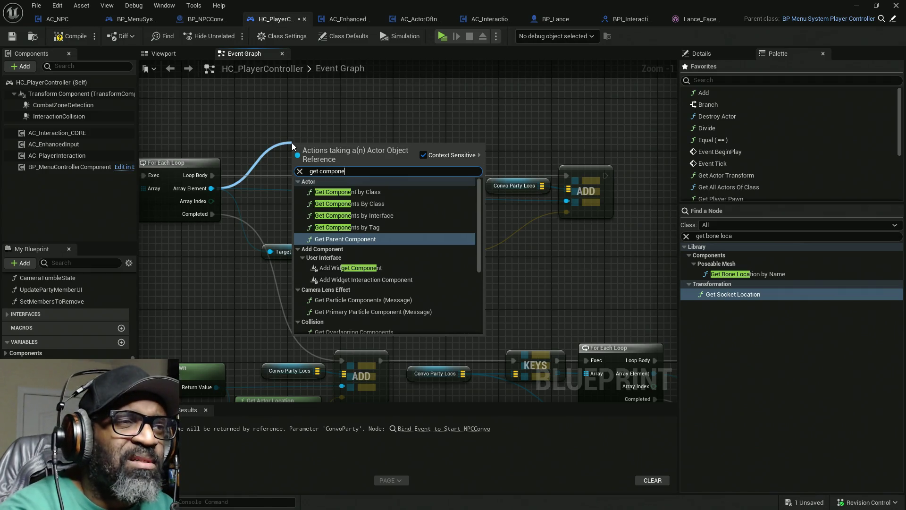
{"action": "type", "text": "nt"}
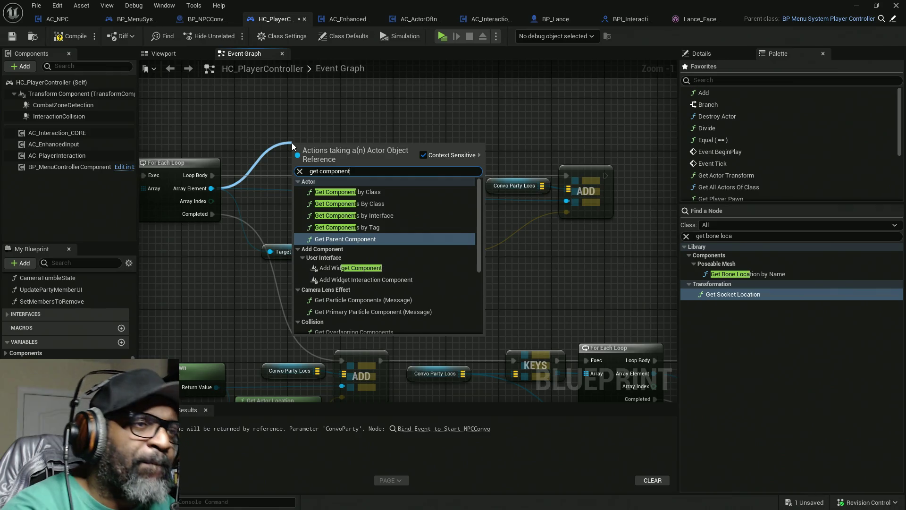
{"action": "type", "text": "s"}
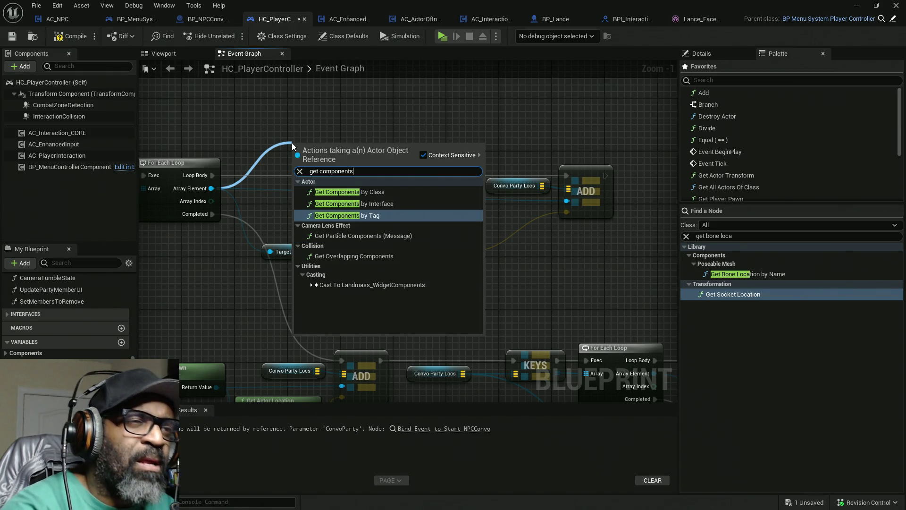
{"action": "left_click", "coordinate": [361, 193]}
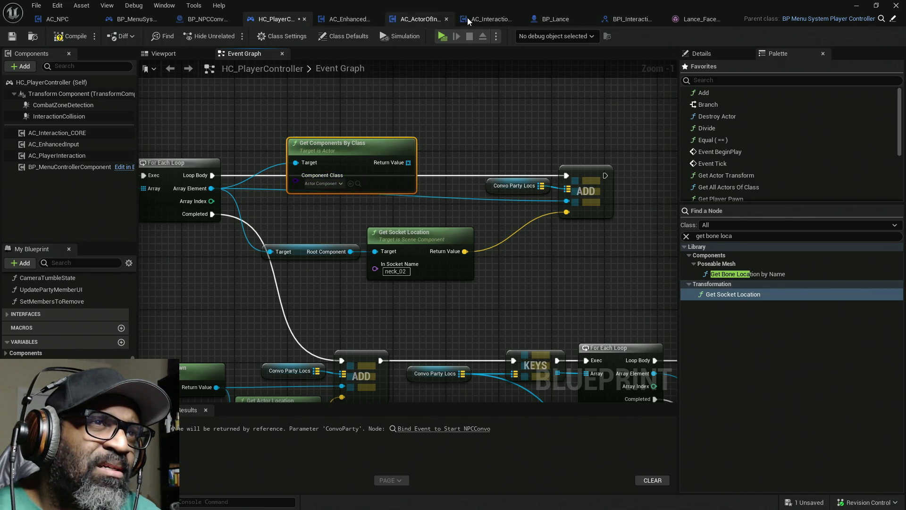
{"action": "left_click", "coordinate": [540, 21]}
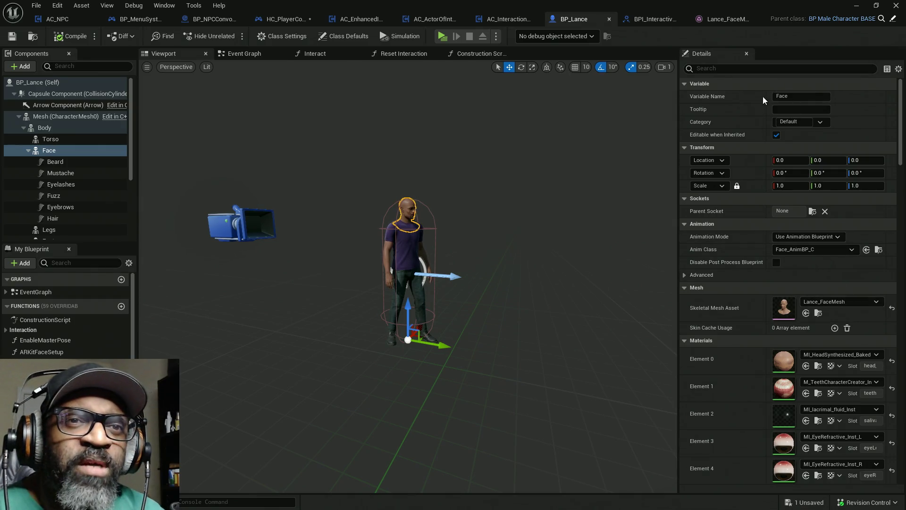
Add then remove an empty Face component tag, then open parents BP_MaleCharacterBASE and BP_BASE_Character.
{"action": "left_click", "coordinate": [770, 69]}
{"action": "type", "text": "tag"}
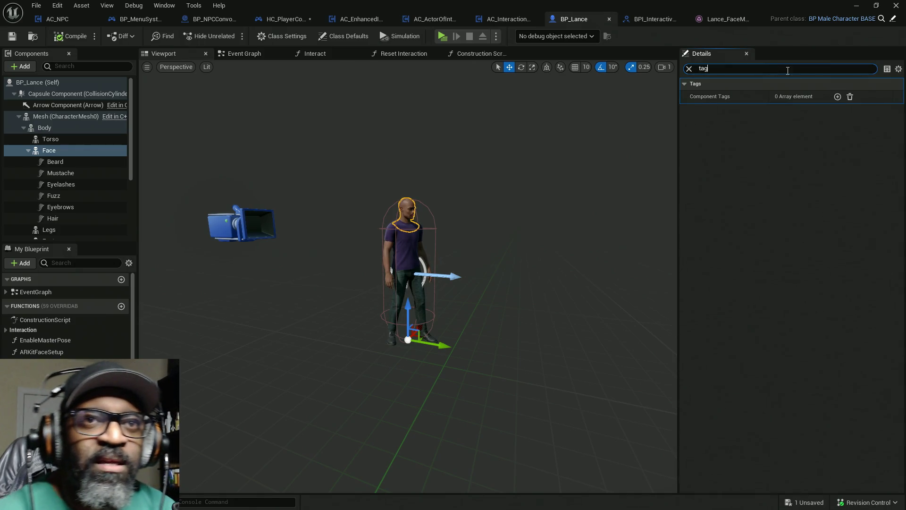
{"action": "left_click", "coordinate": [837, 97]}
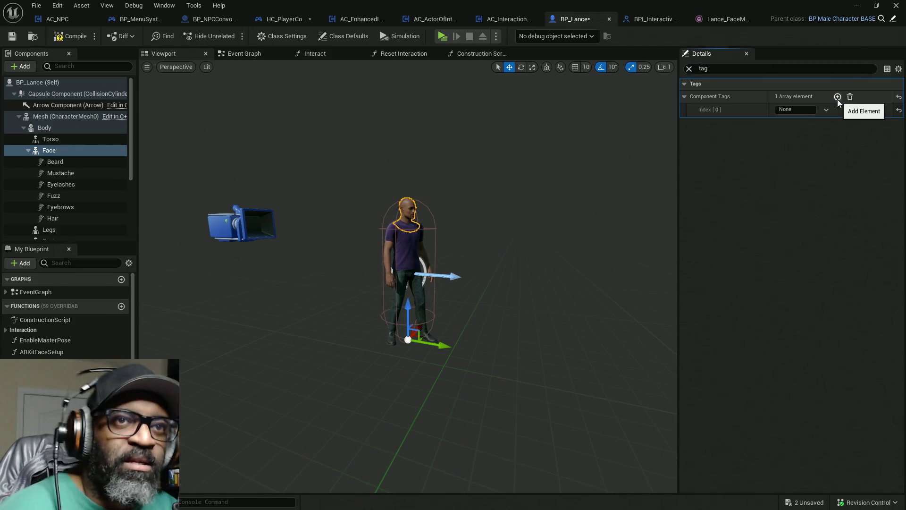
{"action": "left_click", "coordinate": [798, 110]}
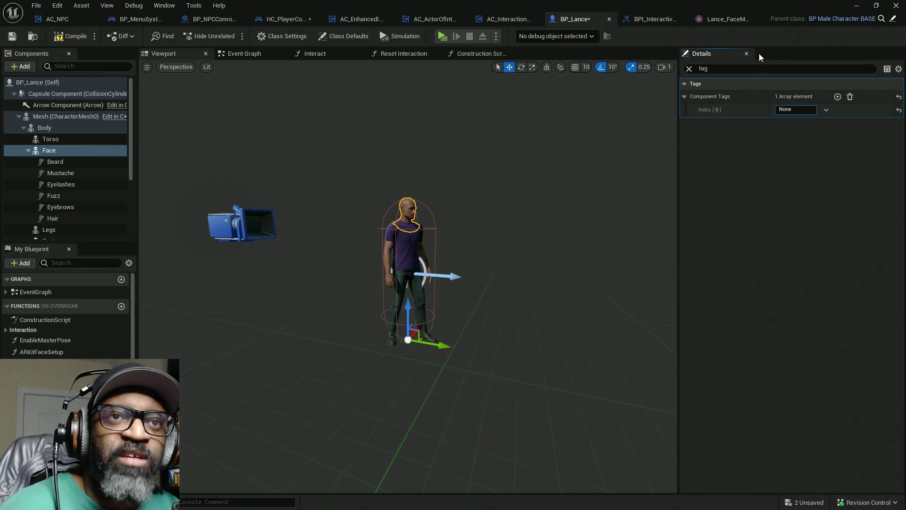
{"action": "left_click", "coordinate": [689, 68]}
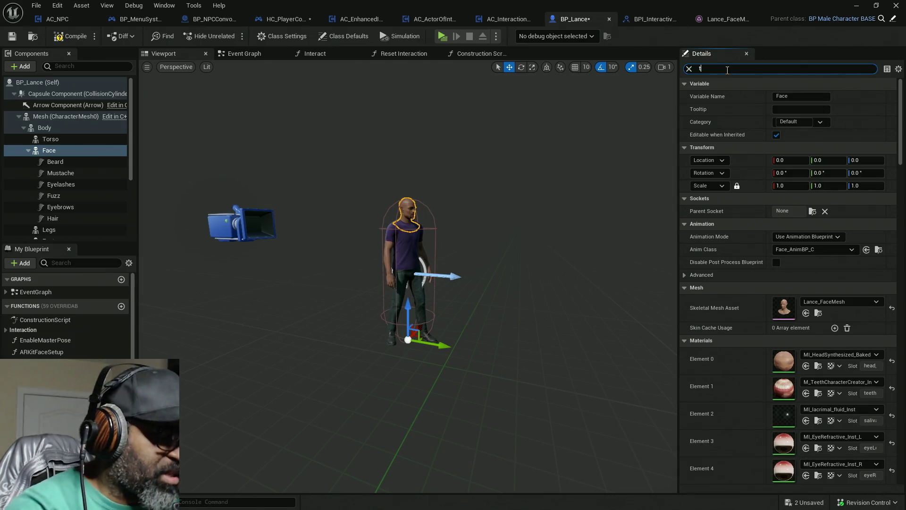
{"action": "type", "text": "ag"}
{"action": "left_click", "coordinate": [850, 96]}
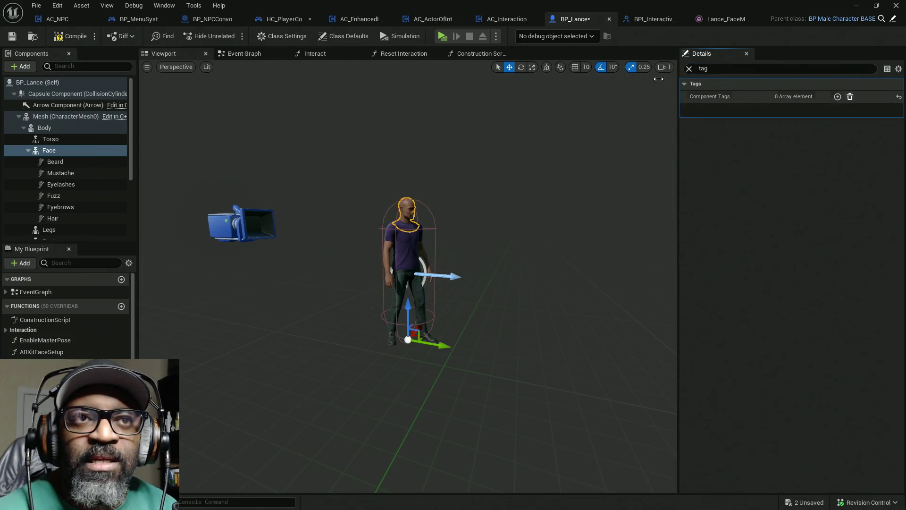
{"action": "left_click", "coordinate": [893, 19]}
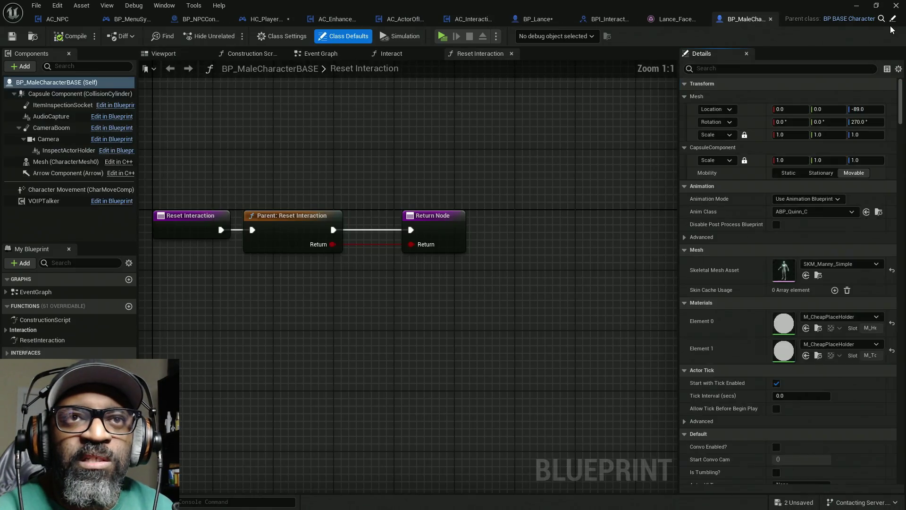
{"action": "left_click", "coordinate": [894, 18]}
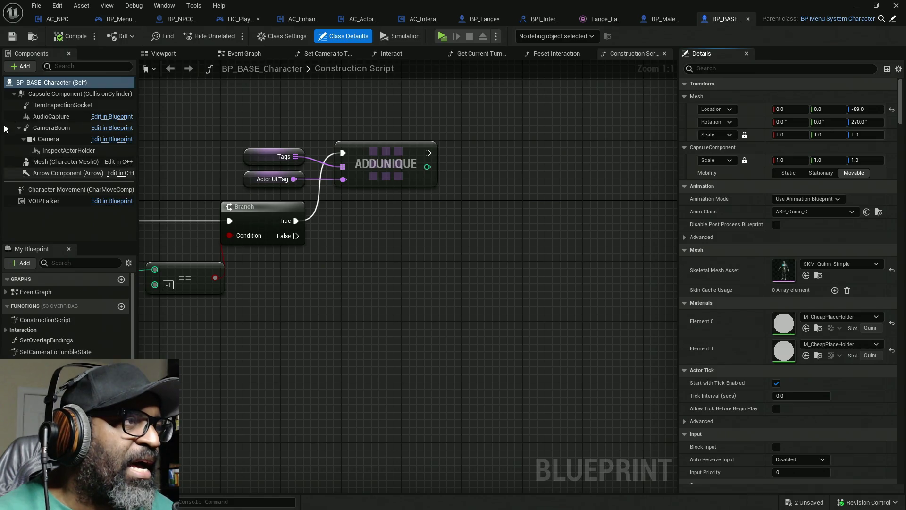
Close the BP_BASE_Character and BP_MaleCharacterBASE tabs and return to BP_Lance.
{"action": "left_click", "coordinate": [749, 19]}
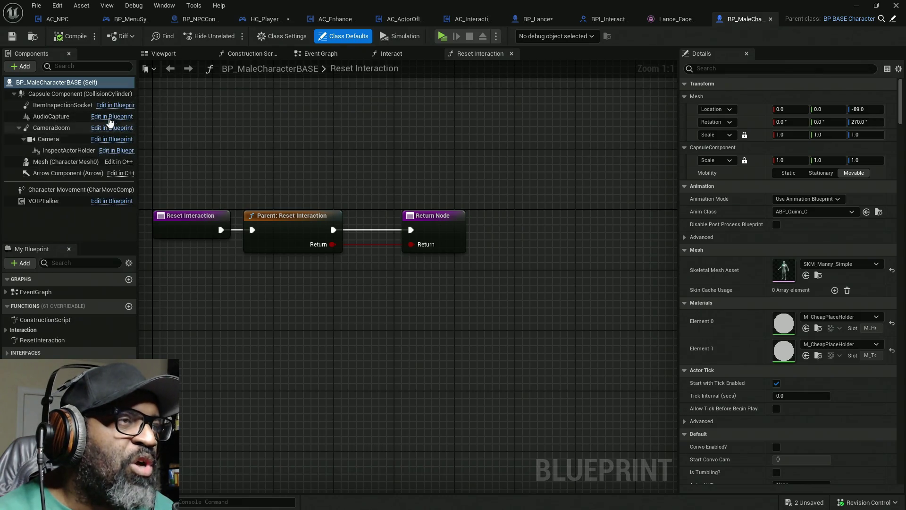
{"action": "left_click", "coordinate": [164, 57]}
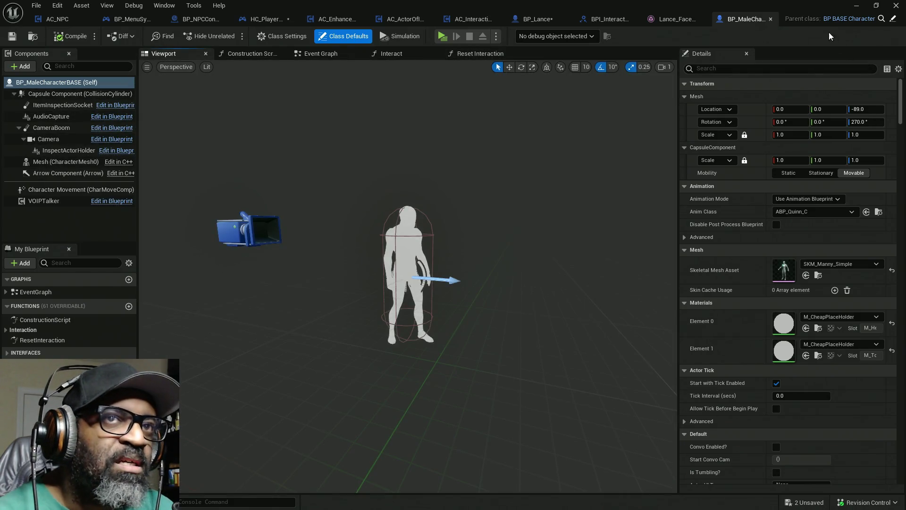
{"action": "left_click", "coordinate": [771, 20]}
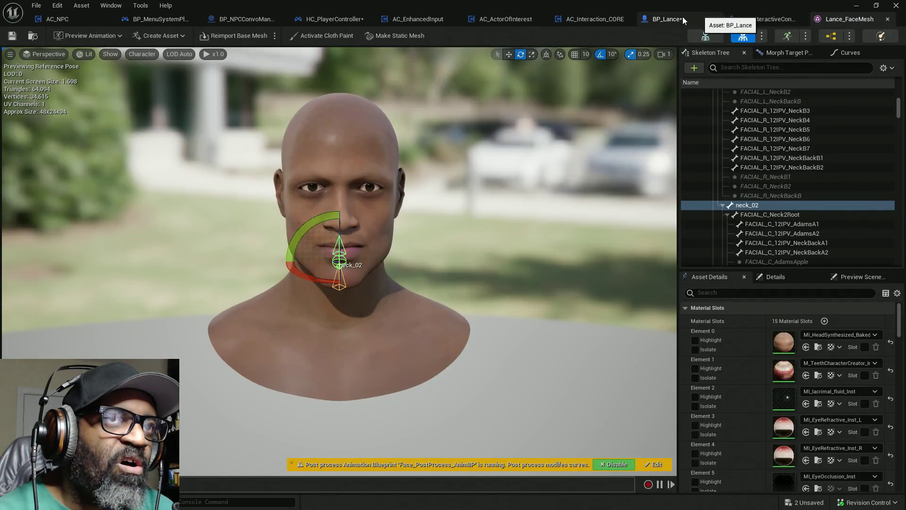
{"action": "left_click", "coordinate": [687, 21]}
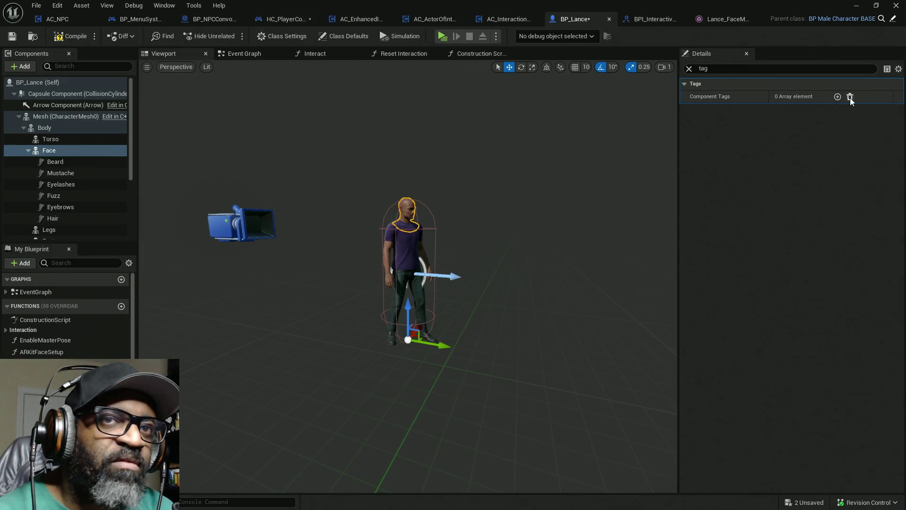
Give BP_Lance's Face component a Component Tags entry named Face.
{"action": "left_click", "coordinate": [837, 97]}
{"action": "left_click", "coordinate": [796, 109]}
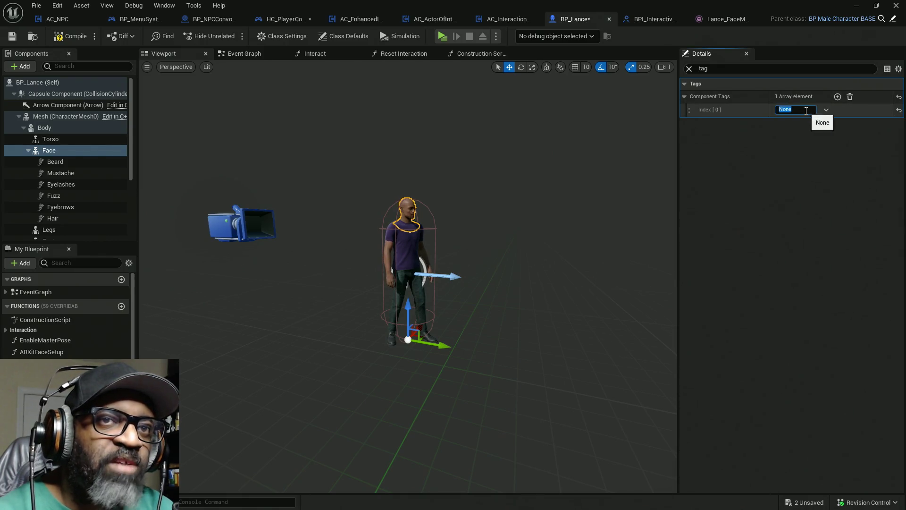
{"action": "type", "text": "Face"}
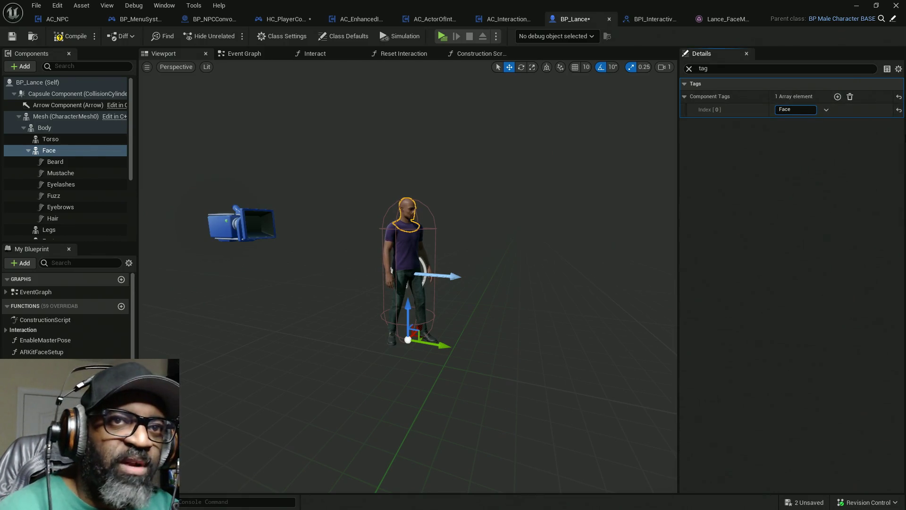
{"action": "key", "text": "Return"}
Save all modified assets with Ctrl+Shift+S and bring HC_PlayerController to the front.
{"action": "left_click", "coordinate": [70, 36]}
{"action": "key", "text": "ctrl+shift+s"}
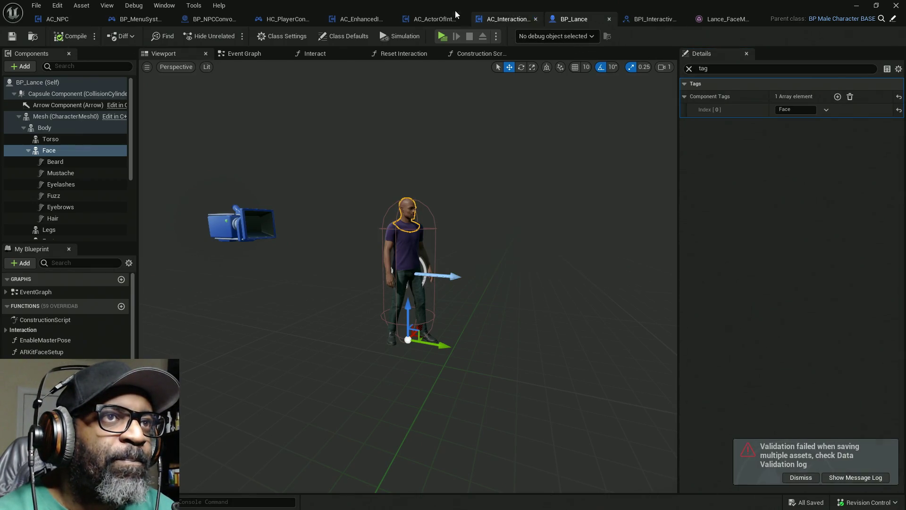
{"action": "mouse_move", "coordinate": [293, 25]}
{"action": "left_mouse_down"}
{"action": "mouse_move", "coordinate": [52, 22]}
{"action": "mouse_move", "coordinate": [55, 29]}
{"action": "left_mouse_up"}
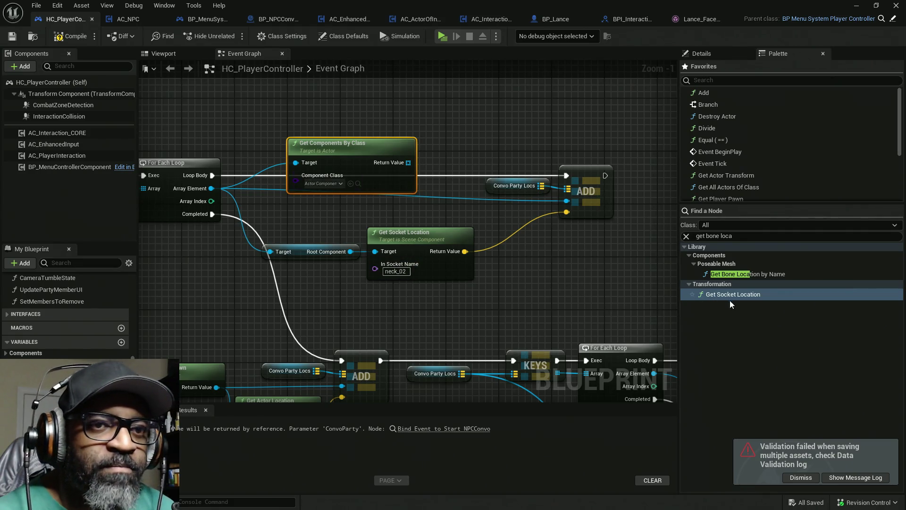
Search the Palette for 'components' and scroll up to the Library > Actor > Get Components entries.
{"action": "left_click", "coordinate": [798, 477]}
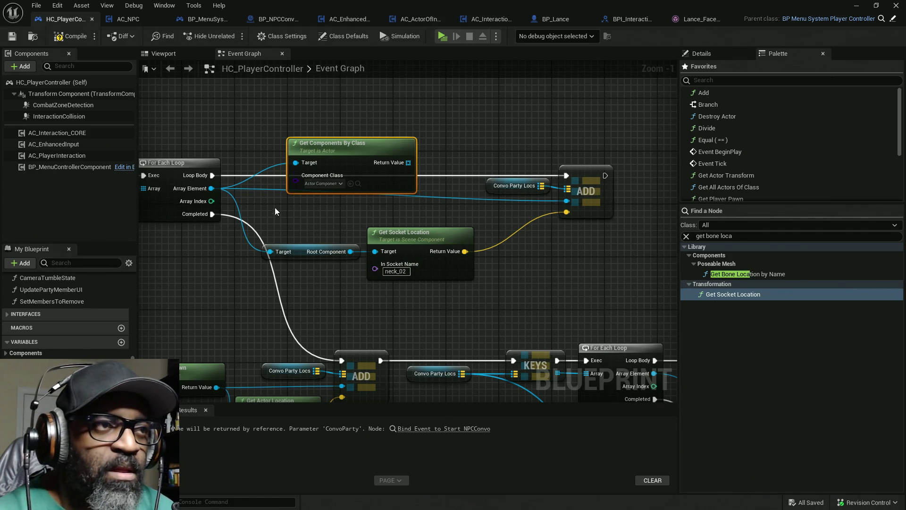
{"action": "left_click", "coordinate": [339, 184]}
{"action": "type", "text": "ske"}
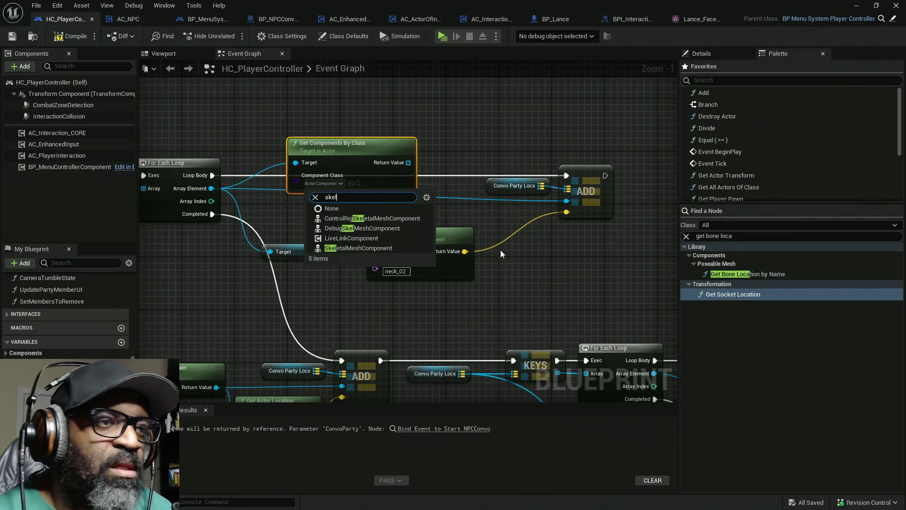
{"action": "left_click", "coordinate": [737, 235]}
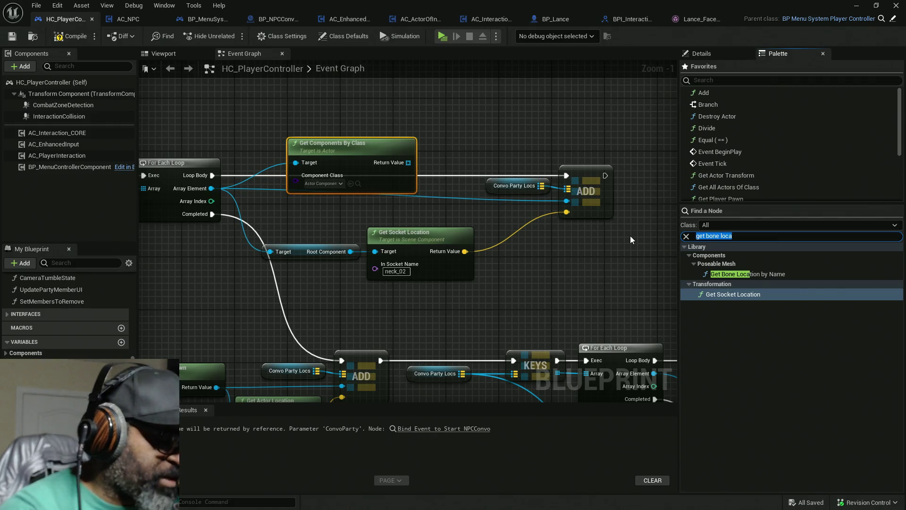
{"action": "type", "text": "componentts"}
{"action": "key", "text": "BackSpace"}
{"action": "key", "text": "BackSpace"}
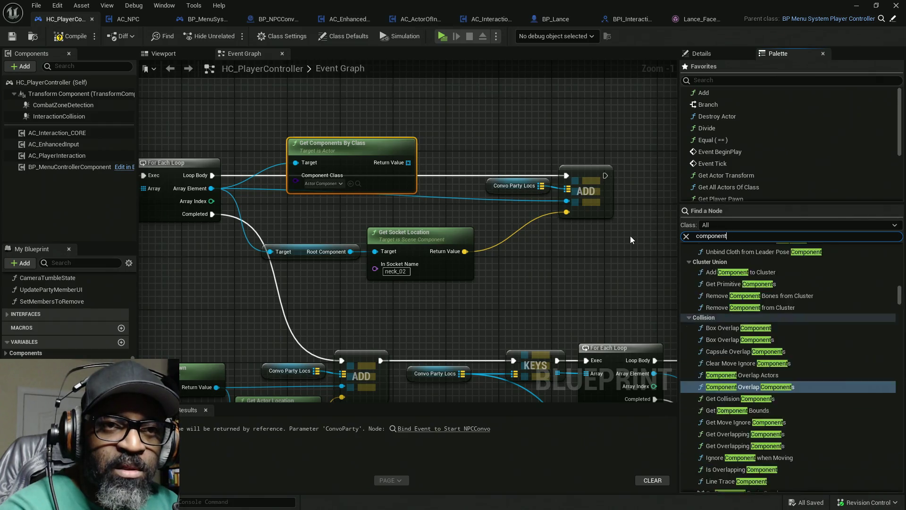
{"action": "type", "text": "s"}
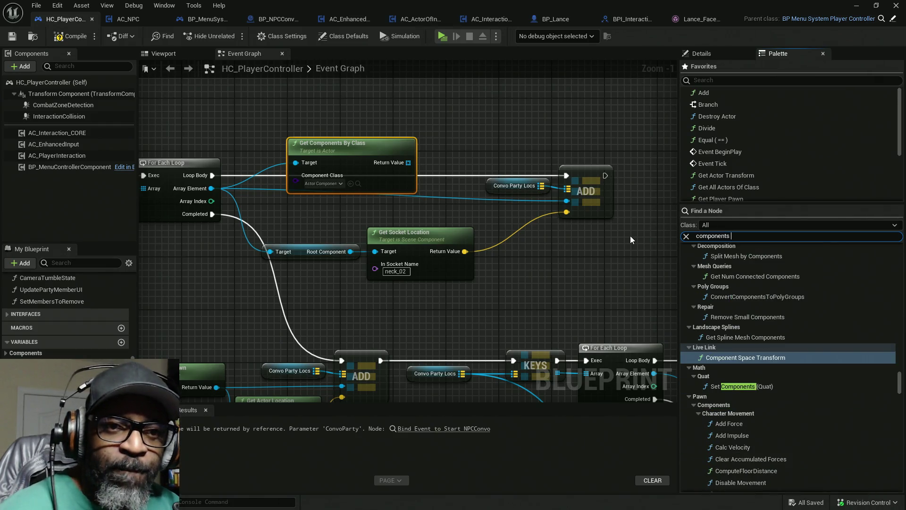
{"action": "scroll", "coordinate": [784, 378], "scroll_direction": "up", "scroll_amount": 5}
{"action": "scroll", "coordinate": [790, 367], "scroll_direction": "up", "scroll_amount": 10}
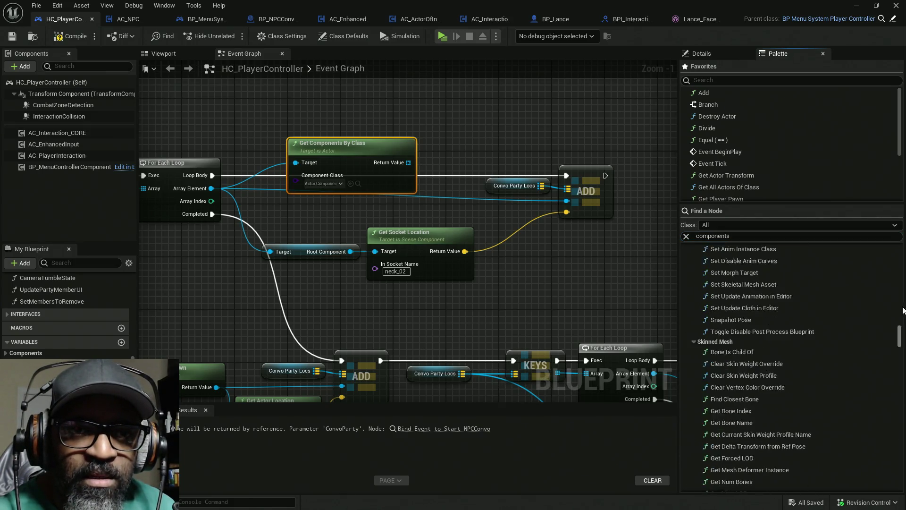
{"action": "scroll", "coordinate": [903, 284], "scroll_direction": "up", "scroll_amount": 10}
Replace Get Components By Class with Get Components by Tag, tag Face, class SkeletalMeshComponent.
{"action": "mouse_move", "coordinate": [739, 289]}
{"action": "left_mouse_down"}
{"action": "mouse_move", "coordinate": [399, 61]}
{"action": "mouse_move", "coordinate": [432, 115]}
{"action": "left_mouse_up"}
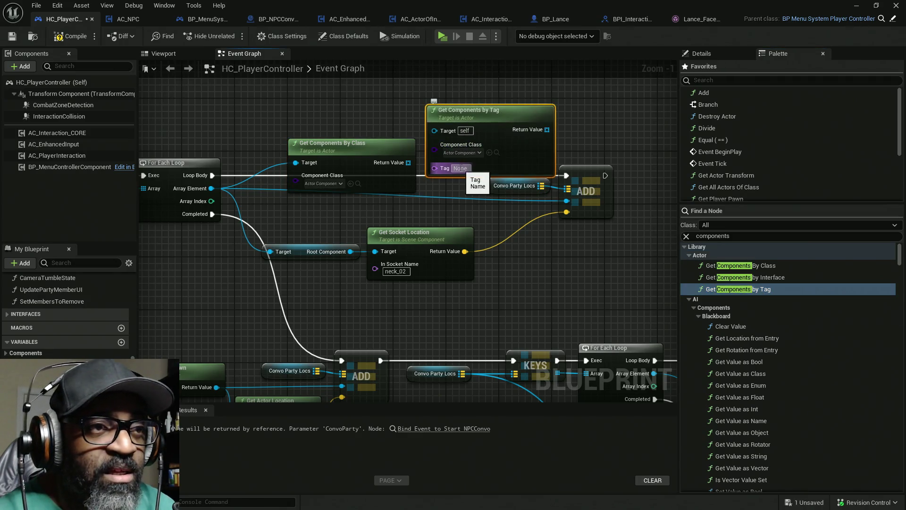
{"action": "type", "text": "fa"}
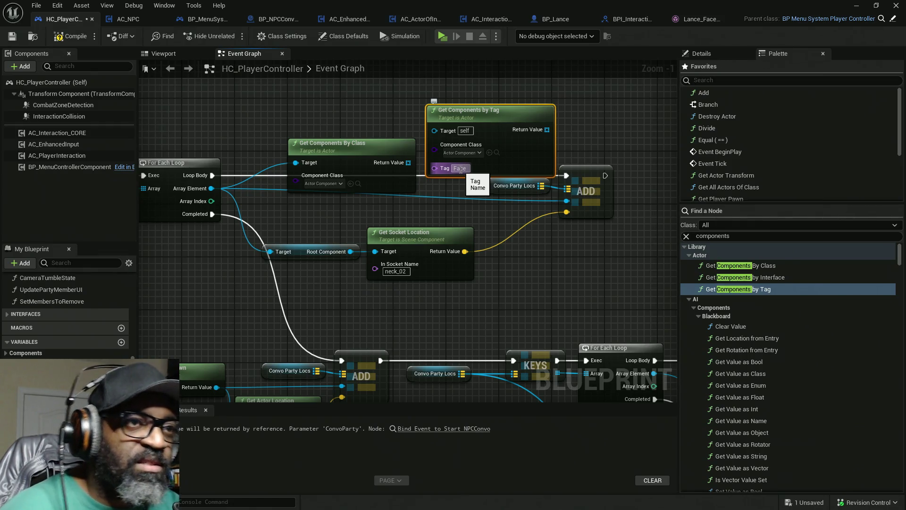
{"action": "left_click", "coordinate": [468, 152]}
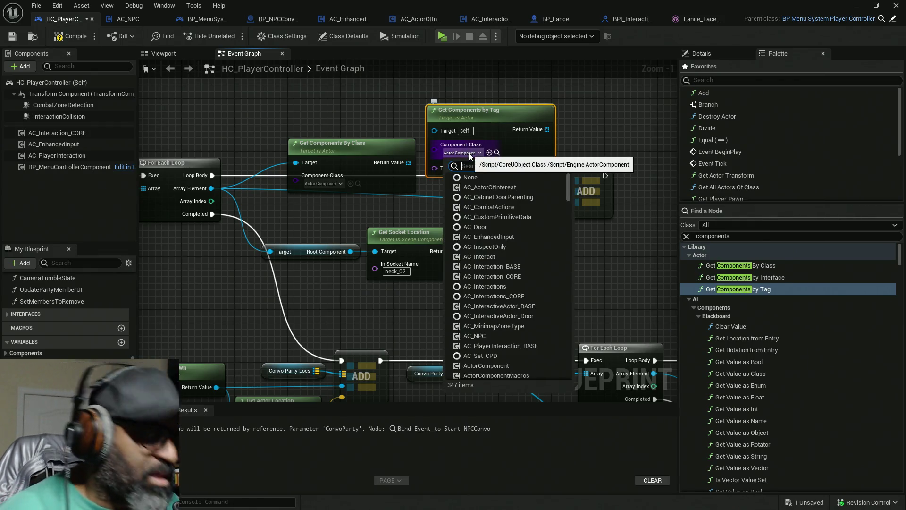
{"action": "type", "text": "skelet"}
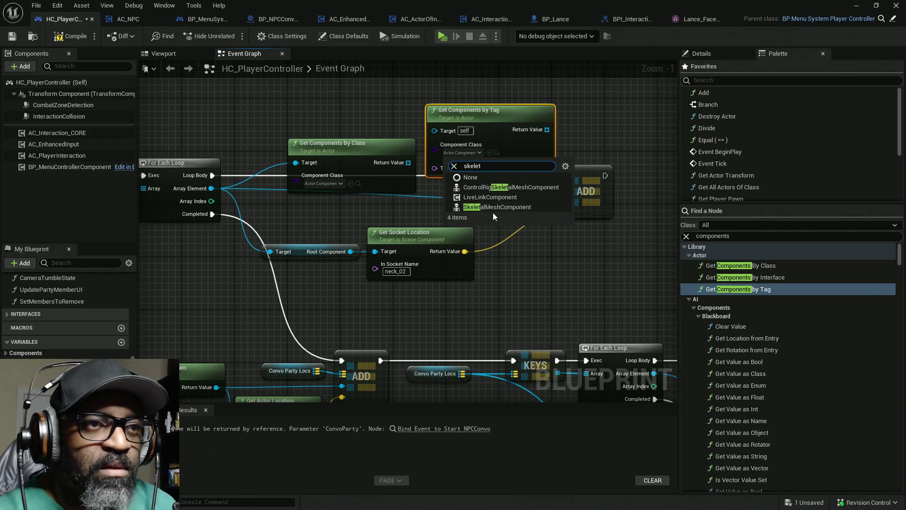
{"action": "left_click", "coordinate": [493, 208]}
{"action": "left_click", "coordinate": [360, 147]}
{"action": "key", "text": "Delete"}
{"action": "mouse_move", "coordinate": [474, 136]}
{"action": "left_mouse_down"}
{"action": "mouse_move", "coordinate": [295, 141]}
{"action": "mouse_move", "coordinate": [294, 168]}
{"action": "left_mouse_up"}
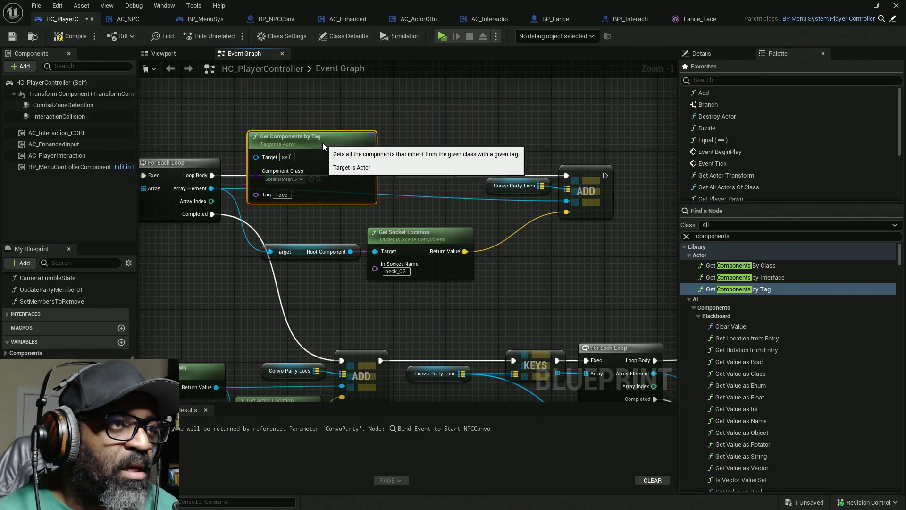
Add an Is Not Empty node fed by the tag lookup's Return Value.
{"action": "left_click_drag", "start_coordinate": [369, 162], "coordinate": [406, 143]}
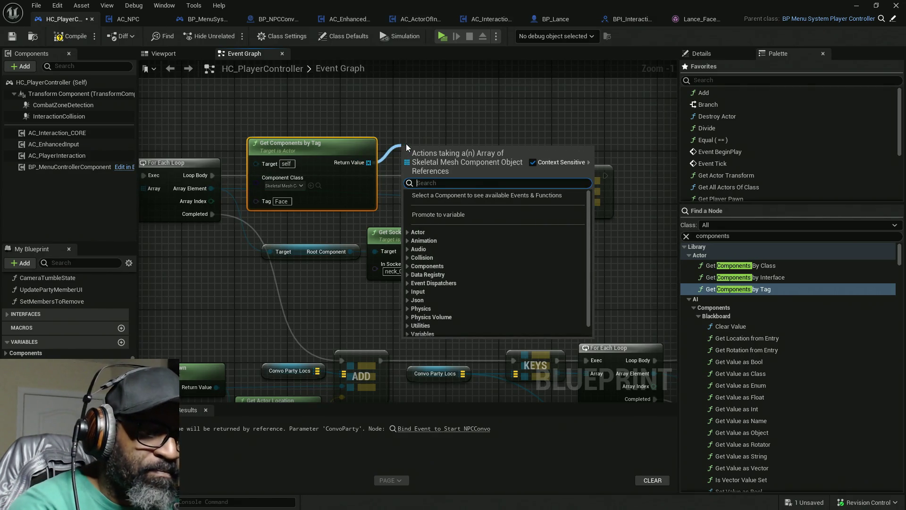
{"action": "type", "text": "not emp"}
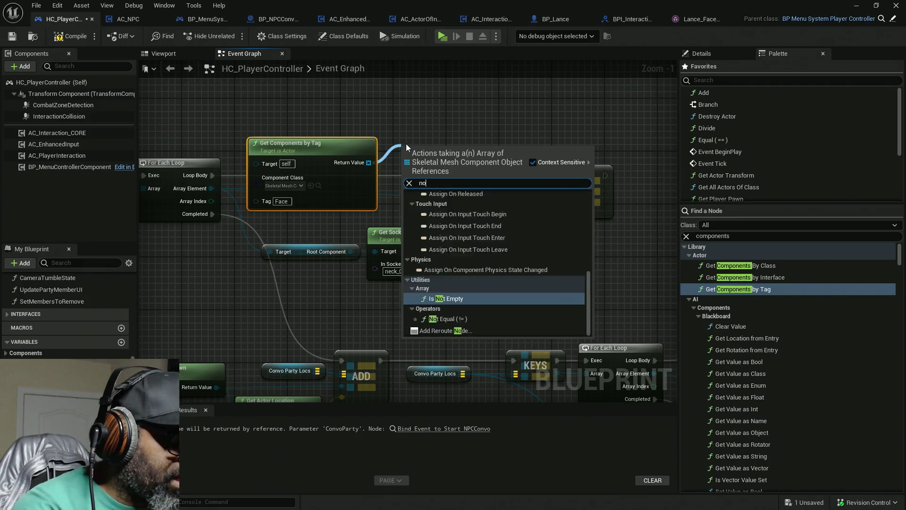
{"action": "key", "text": "BackSpace"}
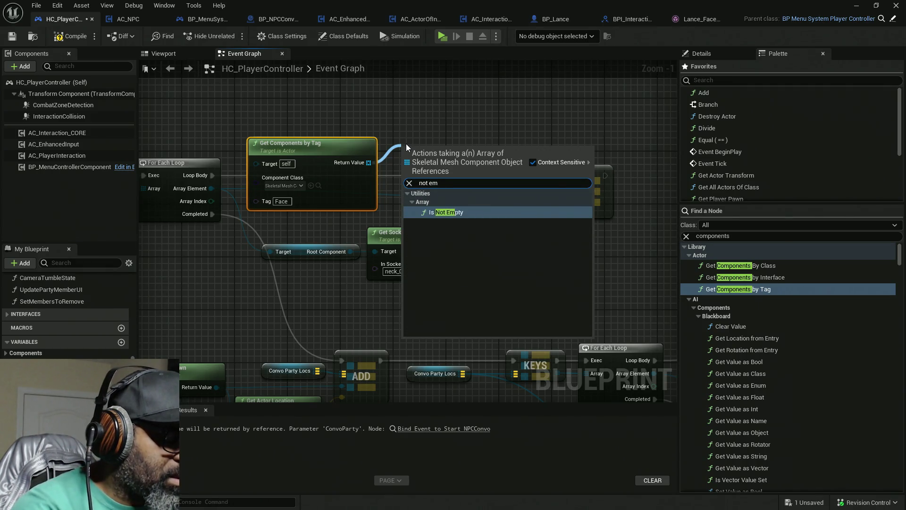
{"action": "type", "text": "t"}
{"action": "key", "text": "BackSpace"}
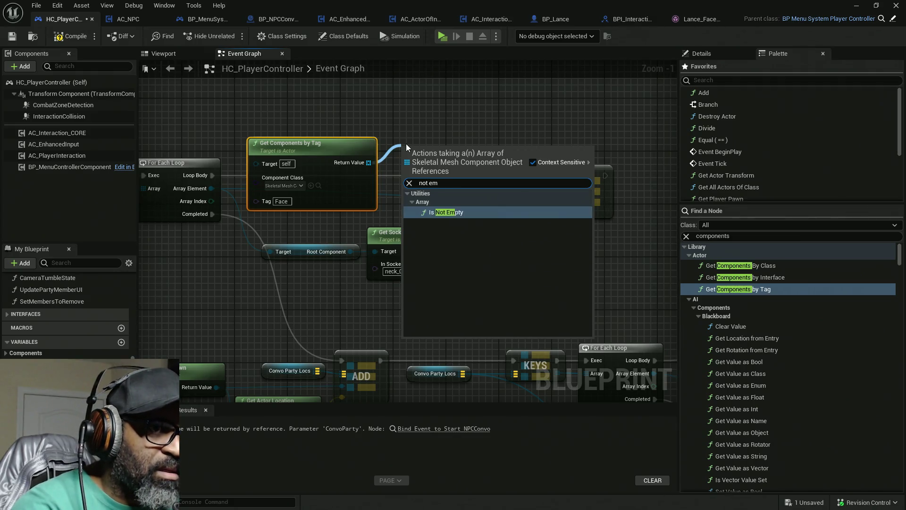
{"action": "key", "text": "Escape"}
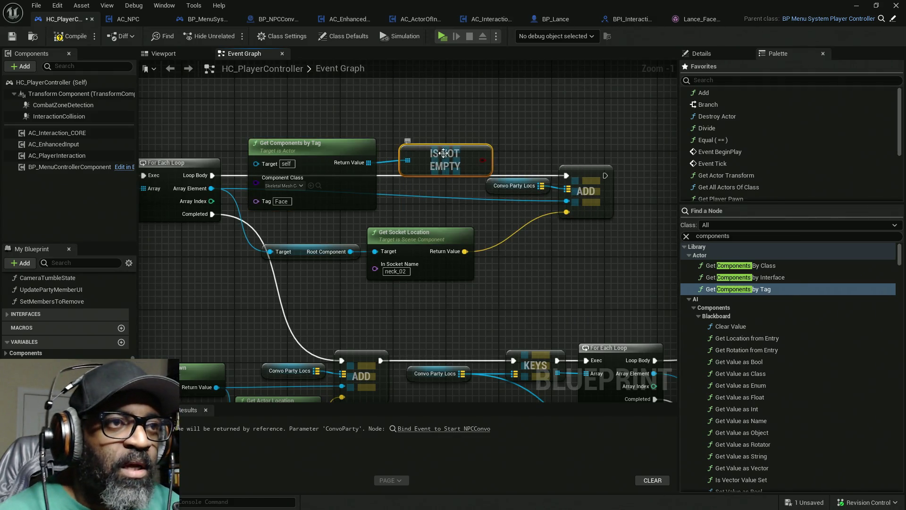
Gate the party members' ADD with a Branch driven by Is Not Empty, targeting each looped member.
{"action": "left_click_drag", "start_coordinate": [497, 242], "coordinate": [645, 201]}
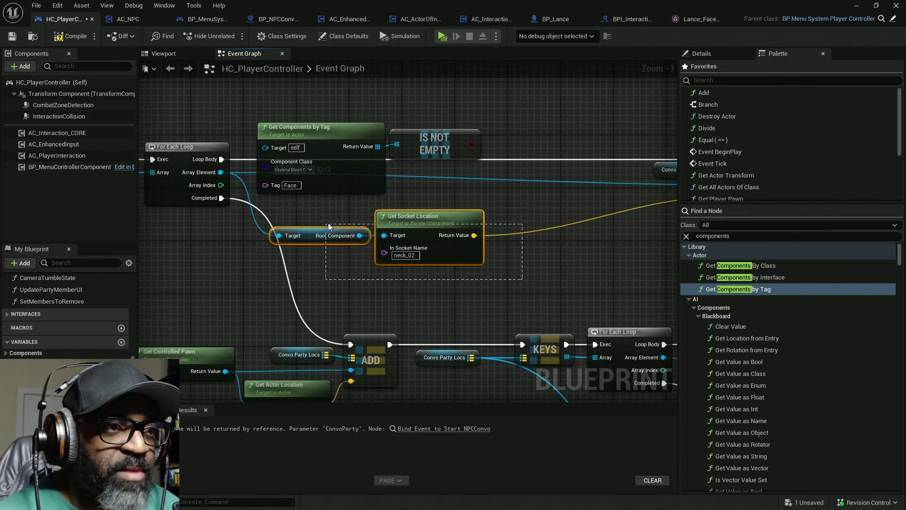
{"action": "left_click_drag", "start_coordinate": [532, 216], "coordinate": [307, 269]}
{"action": "left_click_drag", "start_coordinate": [454, 273], "coordinate": [462, 279]}
{"action": "left_click_drag", "start_coordinate": [257, 120], "coordinate": [418, 191]}
{"action": "left_click_drag", "start_coordinate": [424, 149], "coordinate": [435, 213]}
{"action": "left_click", "coordinate": [510, 164]}
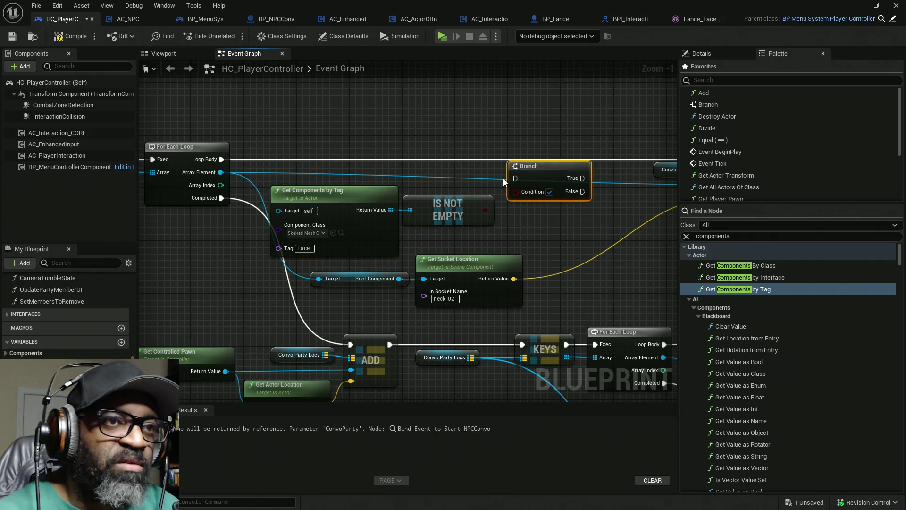
{"action": "mouse_move", "coordinate": [221, 159]}
{"action": "left_mouse_down"}
{"action": "mouse_move", "coordinate": [257, 176]}
{"action": "mouse_move", "coordinate": [570, 160]}
{"action": "mouse_move", "coordinate": [583, 178]}
{"action": "left_mouse_up"}
{"action": "mouse_move", "coordinate": [515, 177]}
{"action": "left_mouse_down"}
{"action": "mouse_move", "coordinate": [201, 149]}
{"action": "mouse_move", "coordinate": [222, 159]}
{"action": "left_mouse_up"}
{"action": "mouse_move", "coordinate": [486, 210]}
{"action": "left_mouse_down"}
{"action": "mouse_move", "coordinate": [500, 219]}
{"action": "mouse_move", "coordinate": [519, 203]}
{"action": "mouse_move", "coordinate": [539, 162]}
{"action": "left_mouse_up"}
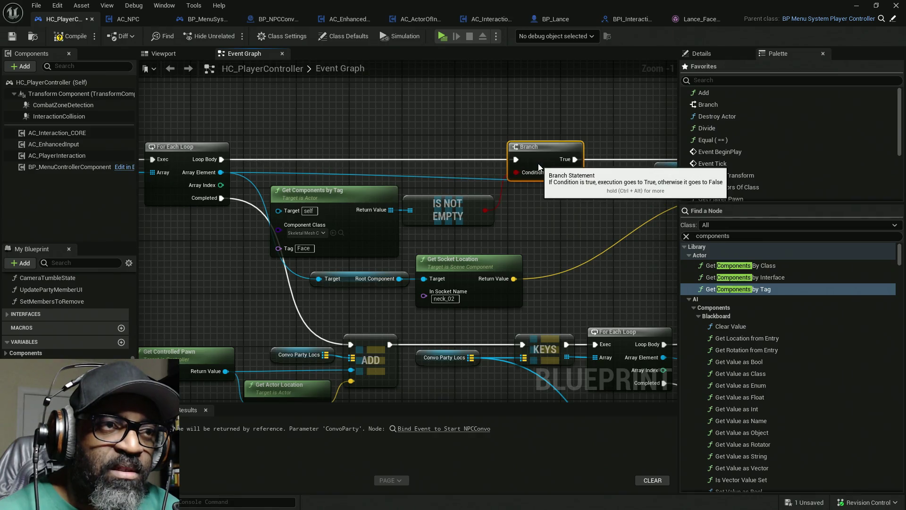
{"action": "left_click", "coordinate": [283, 191]}
{"action": "left_click", "coordinate": [461, 220], "text": "ctrl"}
{"action": "left_click_drag", "start_coordinate": [461, 219], "coordinate": [461, 206]}
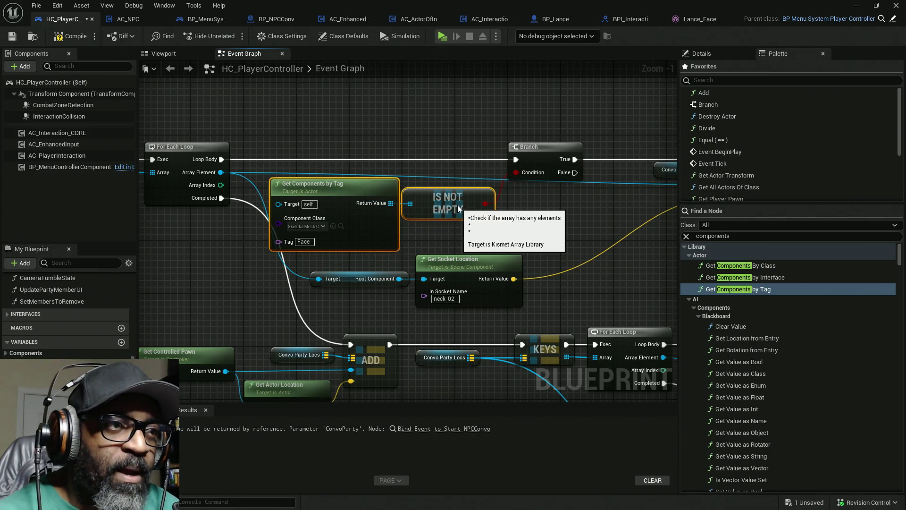
{"action": "left_click_drag", "start_coordinate": [278, 198], "coordinate": [219, 172]}
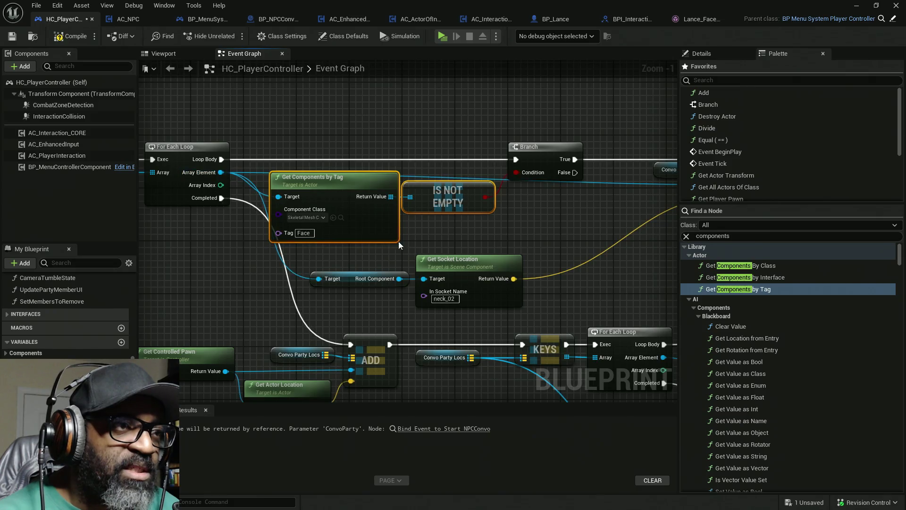
Paste a copy of the face-check nodes and route the pawn's ADD through its Branch.
{"action": "mouse_move", "coordinate": [352, 323]}
{"action": "left_mouse_down"}
{"action": "mouse_move", "coordinate": [405, 318]}
{"action": "mouse_move", "coordinate": [435, 273]}
{"action": "mouse_move", "coordinate": [396, 250]}
{"action": "left_mouse_up"}
{"action": "key", "text": "ctrl+v"}
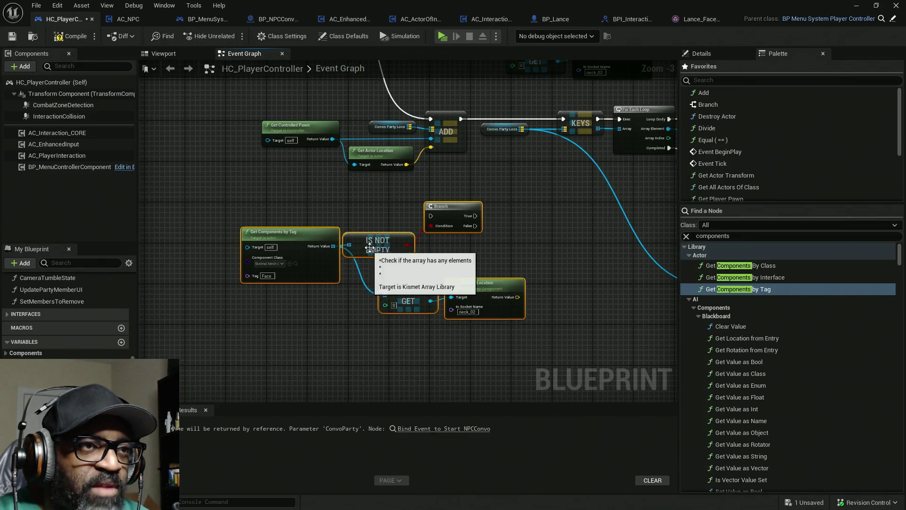
{"action": "left_click_drag", "start_coordinate": [353, 220], "coordinate": [421, 260]}
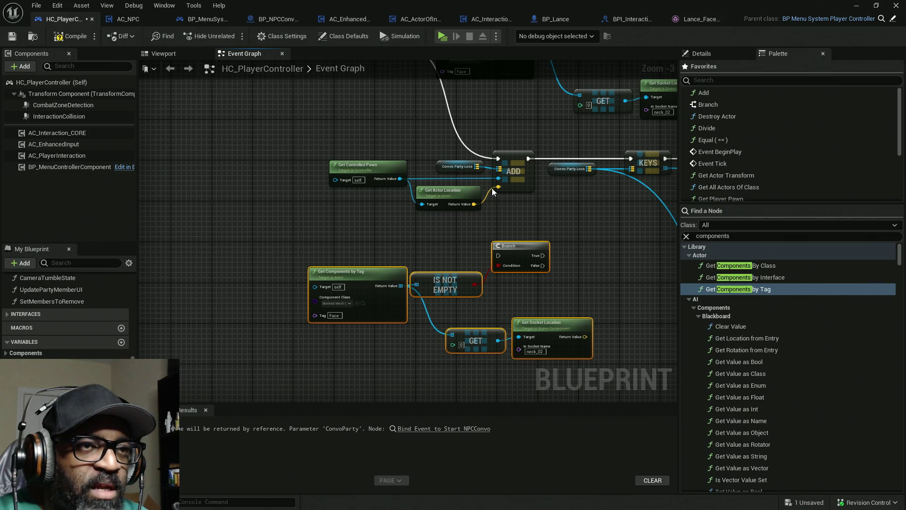
{"action": "mouse_move", "coordinate": [500, 156]}
{"action": "left_mouse_down"}
{"action": "mouse_move", "coordinate": [505, 266]}
{"action": "mouse_move", "coordinate": [498, 257]}
{"action": "mouse_move", "coordinate": [514, 186]}
{"action": "mouse_move", "coordinate": [499, 158]}
{"action": "left_mouse_up"}
{"action": "mouse_move", "coordinate": [302, 257]}
{"action": "left_mouse_down"}
{"action": "mouse_move", "coordinate": [370, 259]}
{"action": "mouse_move", "coordinate": [545, 361]}
{"action": "left_mouse_up"}
{"action": "mouse_move", "coordinate": [550, 321]}
{"action": "left_mouse_down"}
{"action": "mouse_move", "coordinate": [435, 293]}
{"action": "mouse_move", "coordinate": [350, 234]}
{"action": "mouse_move", "coordinate": [355, 208]}
{"action": "left_mouse_up"}
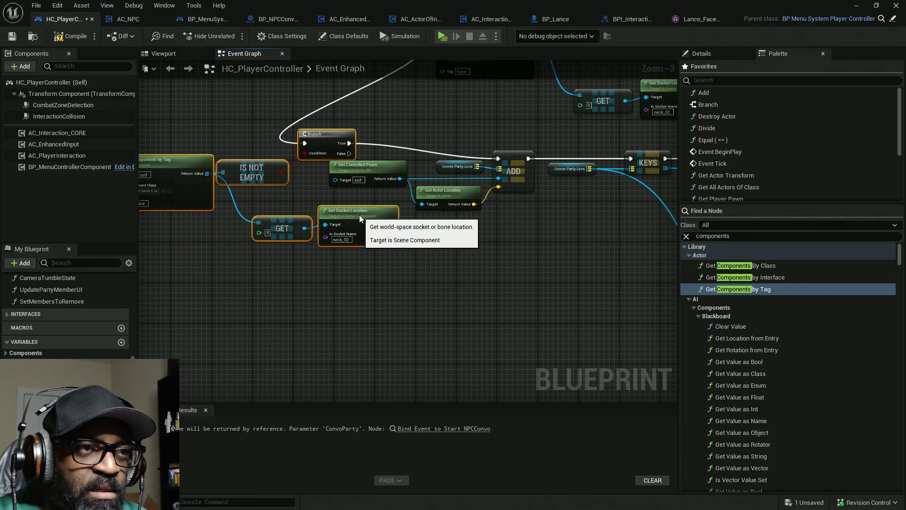
{"action": "left_click", "coordinate": [325, 189]}
{"action": "left_click_drag", "start_coordinate": [315, 141], "coordinate": [422, 140]}
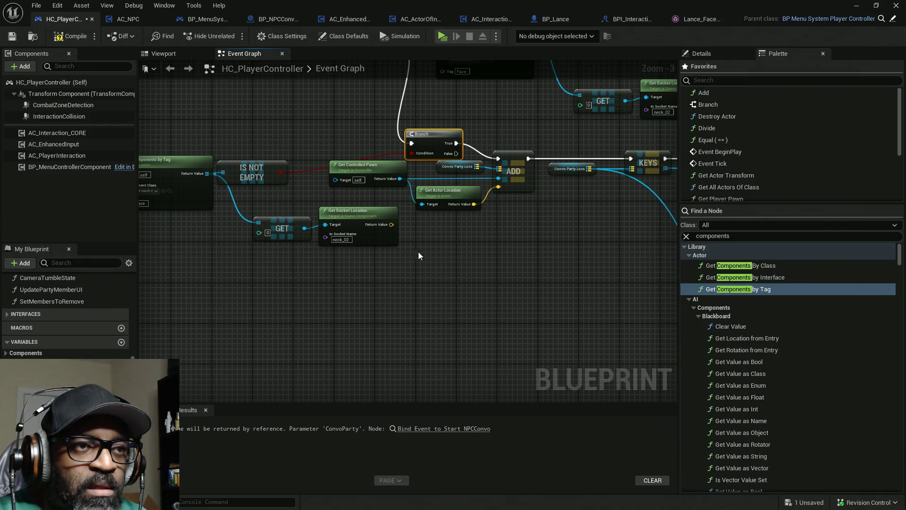
Feed the neck_02 Get Socket Location into ADD and delete the unused Get Actor Location.
{"action": "mouse_move", "coordinate": [389, 225]}
{"action": "left_mouse_down"}
{"action": "mouse_move", "coordinate": [513, 185]}
{"action": "mouse_move", "coordinate": [498, 187]}
{"action": "left_mouse_up"}
{"action": "left_click", "coordinate": [455, 208]}
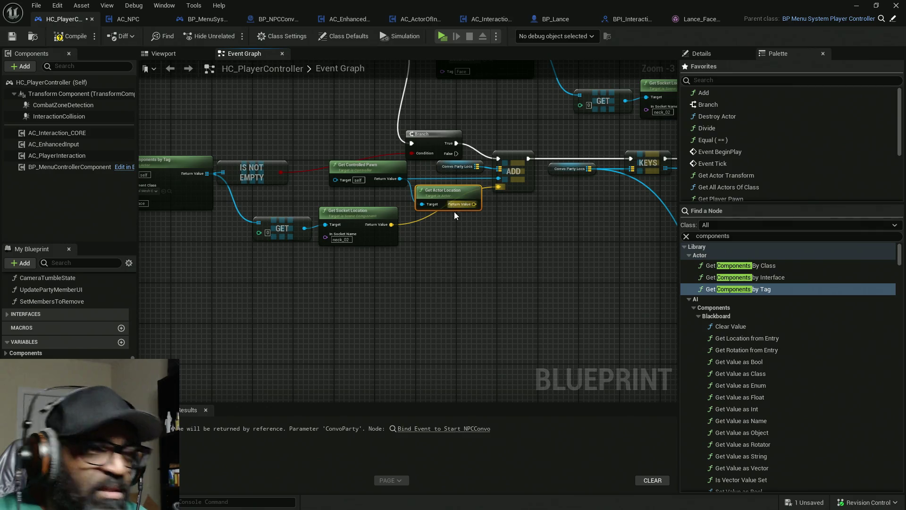
{"action": "key", "text": "Delete"}
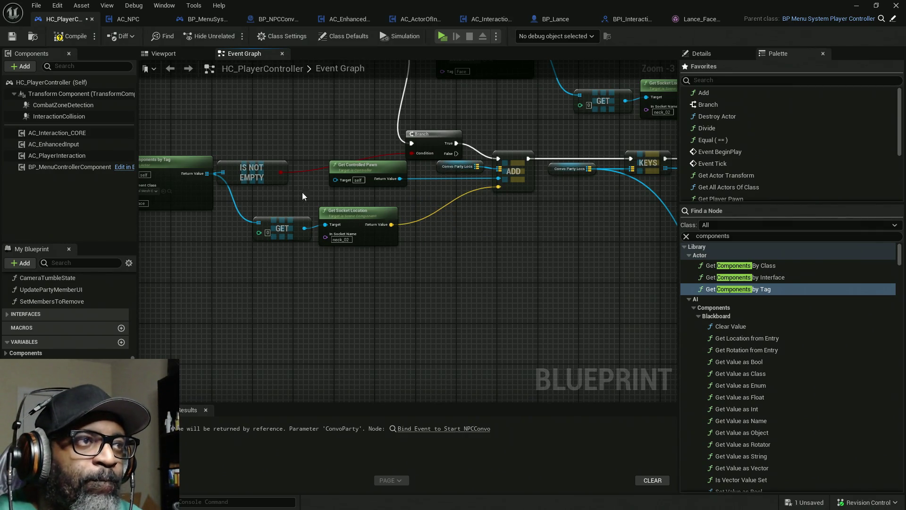
{"action": "mouse_move", "coordinate": [568, 245]}
{"action": "left_mouse_down"}
{"action": "mouse_move", "coordinate": [403, 229]}
{"action": "mouse_move", "coordinate": [410, 228]}
{"action": "mouse_move", "coordinate": [150, 228]}
{"action": "left_mouse_up"}
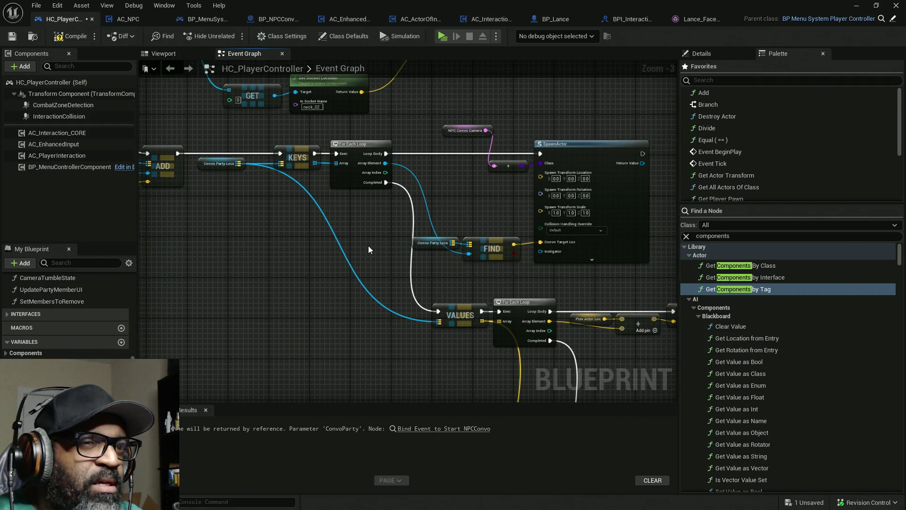
{"action": "mouse_move", "coordinate": [368, 246]}
{"action": "left_mouse_down"}
{"action": "mouse_move", "coordinate": [397, 350]}
{"action": "mouse_move", "coordinate": [406, 317]}
{"action": "mouse_move", "coordinate": [429, 299]}
{"action": "left_mouse_up"}
Compile HC_PlayerController and save it with Ctrl+S.
{"action": "left_click", "coordinate": [71, 36]}
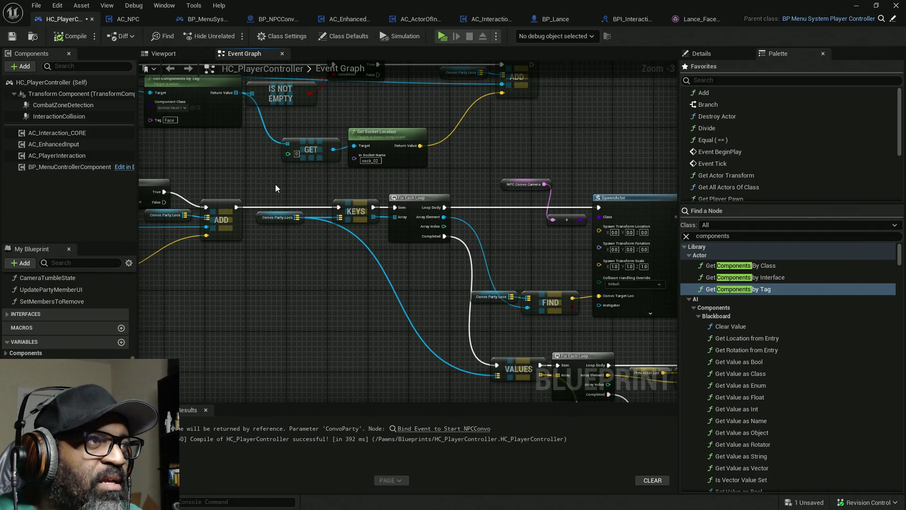
{"action": "key", "text": "ctrl+s"}
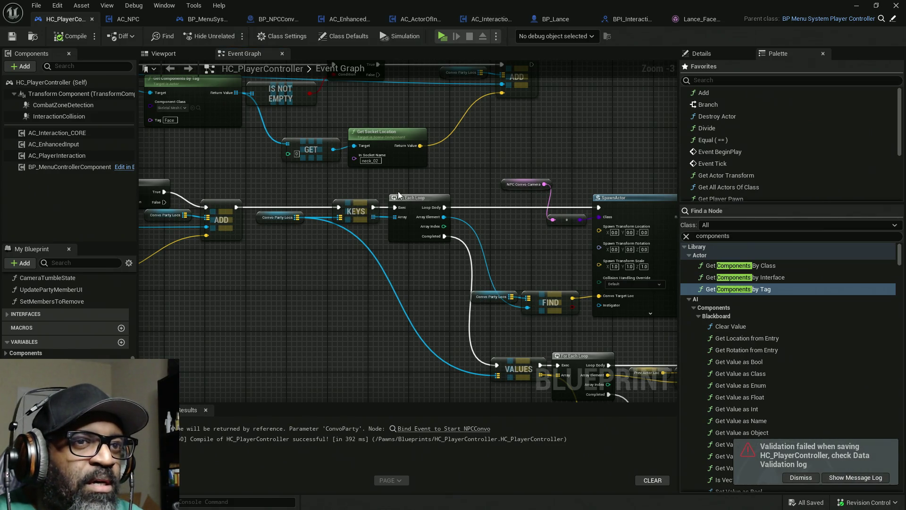
{"action": "left_click_drag", "start_coordinate": [524, 229], "coordinate": [291, 208]}
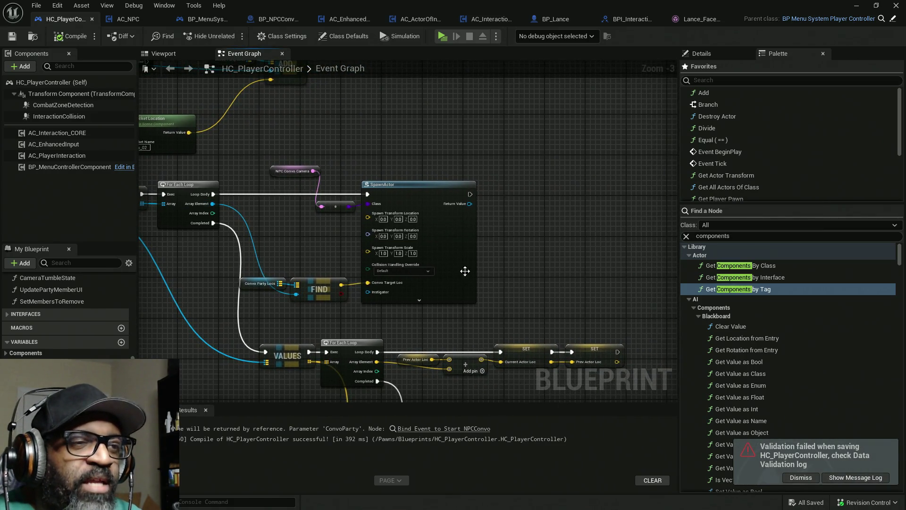
Review the VALUES loop and SpawnActor camera logic, then launch a standalone Play session.
{"action": "left_click_drag", "start_coordinate": [337, 367], "coordinate": [332, 257]}
{"action": "mouse_move", "coordinate": [406, 334]}
{"action": "left_mouse_down"}
{"action": "mouse_move", "coordinate": [405, 198]}
{"action": "mouse_move", "coordinate": [392, 165]}
{"action": "mouse_move", "coordinate": [296, 177]}
{"action": "left_mouse_up"}
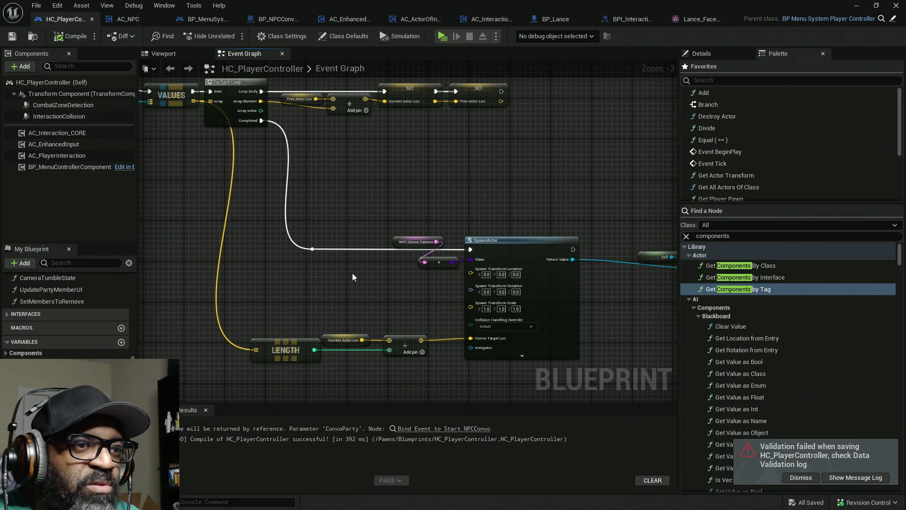
{"action": "mouse_move", "coordinate": [259, 313]}
{"action": "left_mouse_down"}
{"action": "mouse_move", "coordinate": [316, 314]}
{"action": "mouse_move", "coordinate": [254, 265]}
{"action": "left_mouse_up"}
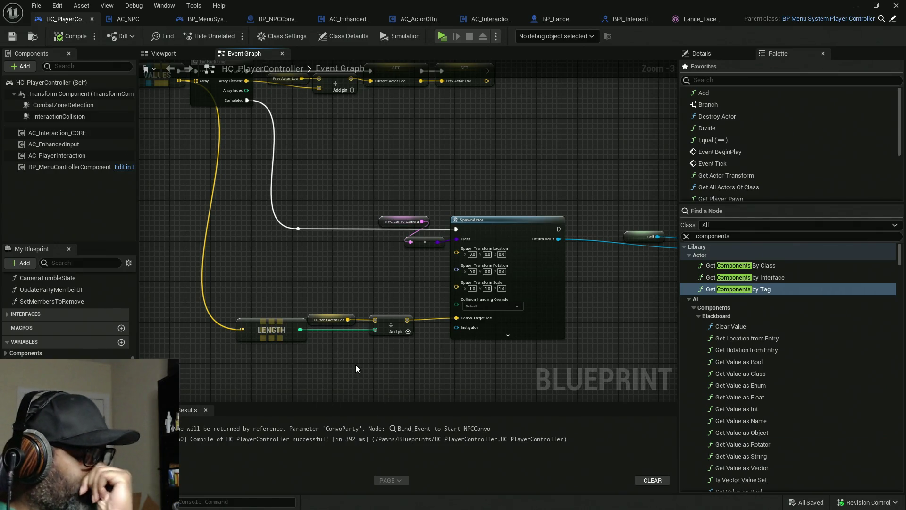
{"action": "mouse_move", "coordinate": [287, 343]}
{"action": "left_mouse_down"}
{"action": "mouse_move", "coordinate": [279, 342]}
{"action": "mouse_move", "coordinate": [442, 296]}
{"action": "mouse_move", "coordinate": [301, 244]}
{"action": "mouse_move", "coordinate": [437, 274]}
{"action": "mouse_move", "coordinate": [377, 238]}
{"action": "mouse_move", "coordinate": [277, 208]}
{"action": "left_mouse_up"}
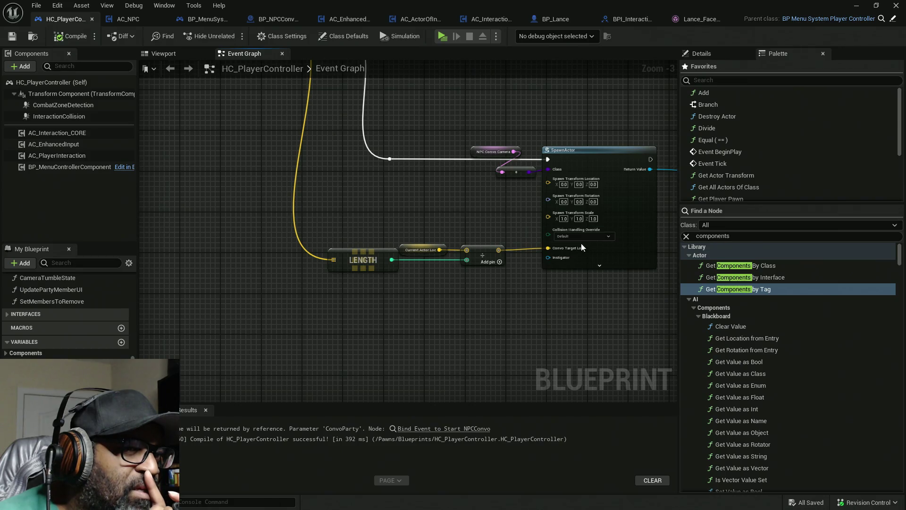
{"action": "left_click", "coordinate": [443, 35]}
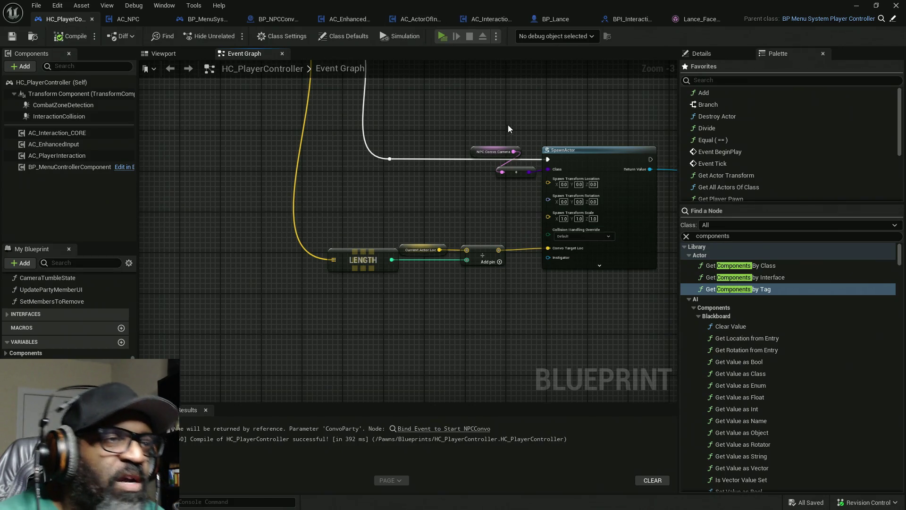
Walk the player up to Fen, talk to him with E, then release control of the game.
{"action": "key", "text": "w"}
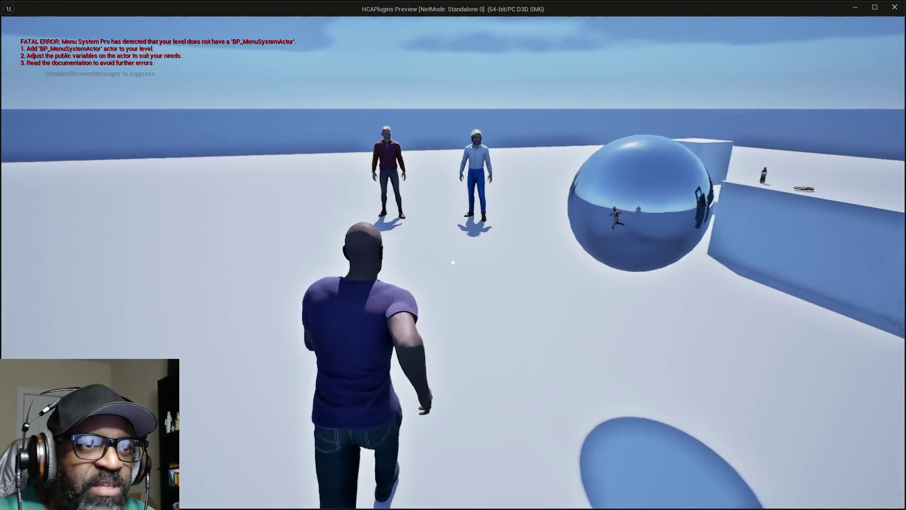
{"action": "key", "text": "w"}
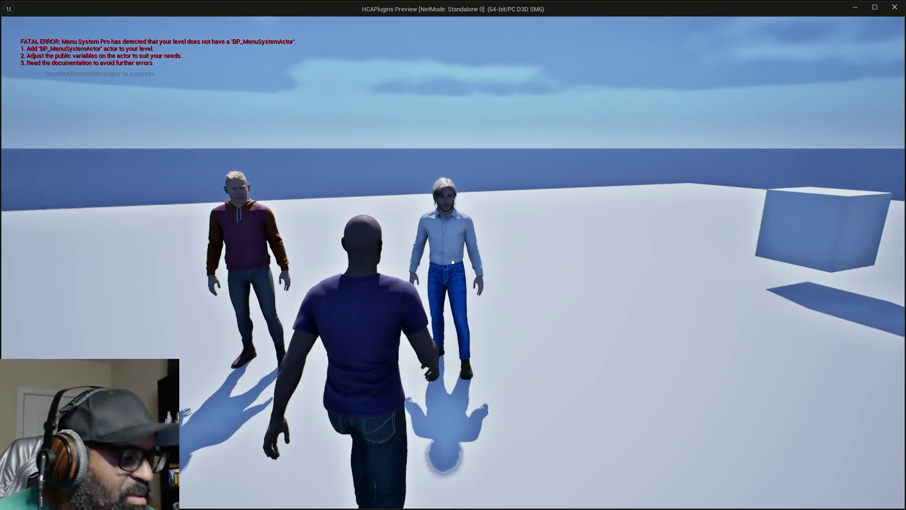
{"action": "key", "text": "w"}
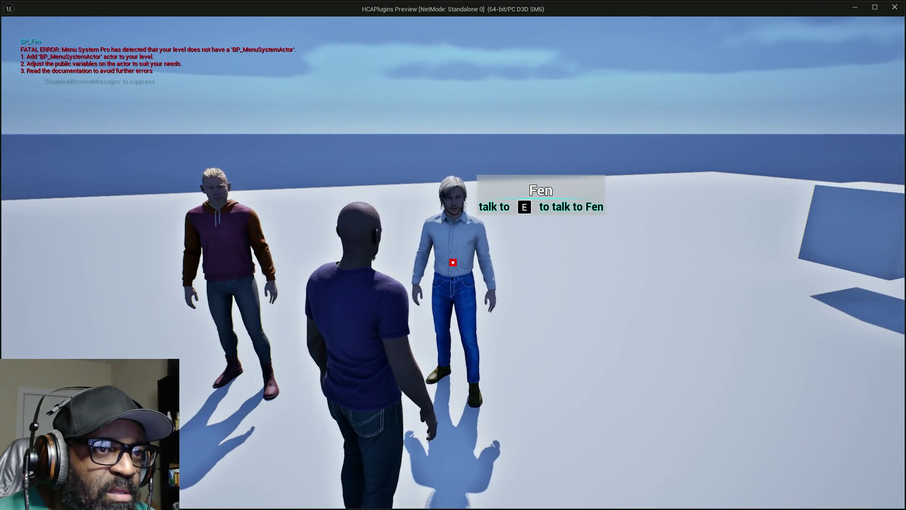
{"action": "key", "text": "a"}
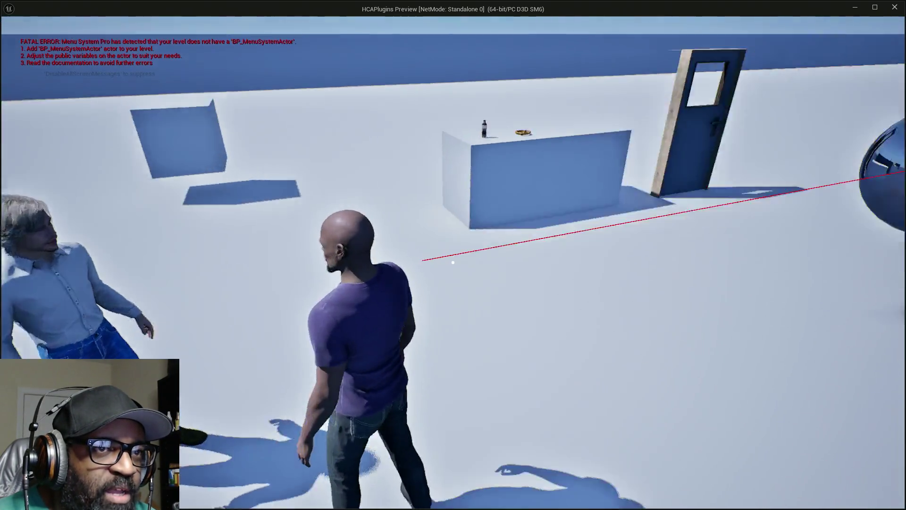
{"action": "key", "text": "w"}
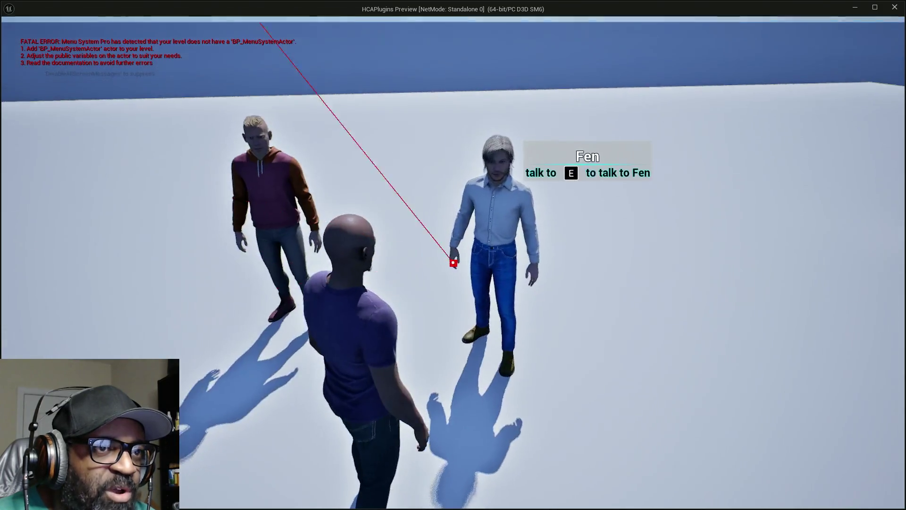
{"action": "key", "text": "w"}
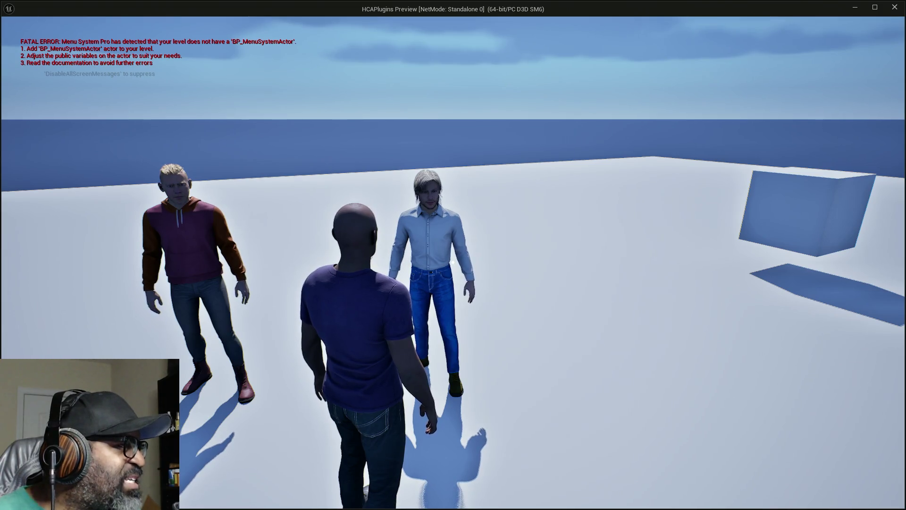
{"action": "key", "text": "w"}
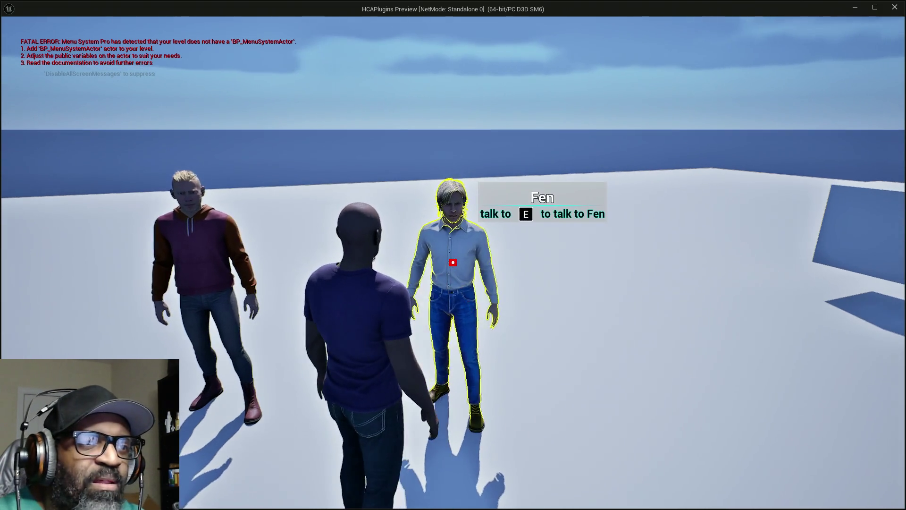
{"action": "key", "text": "e"}
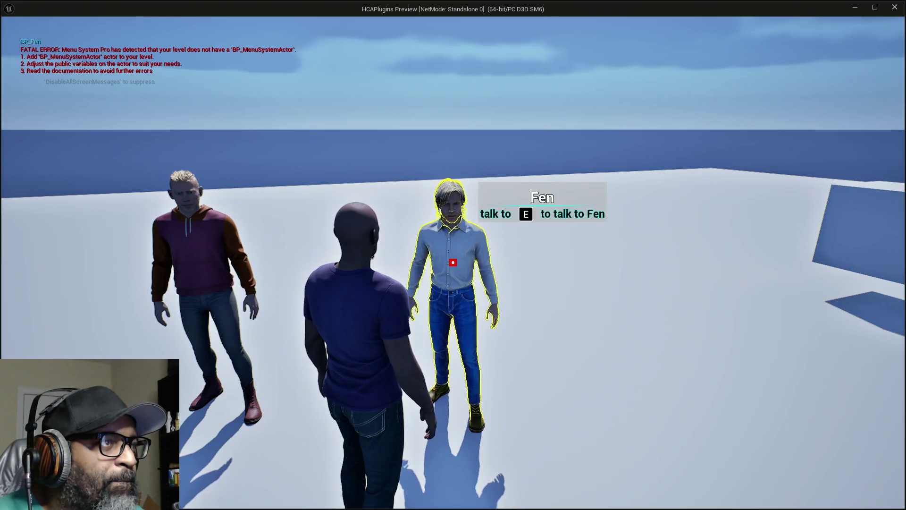
{"action": "key", "text": "e"}
{"action": "key", "text": "e"}
{"action": "key", "text": "e"}
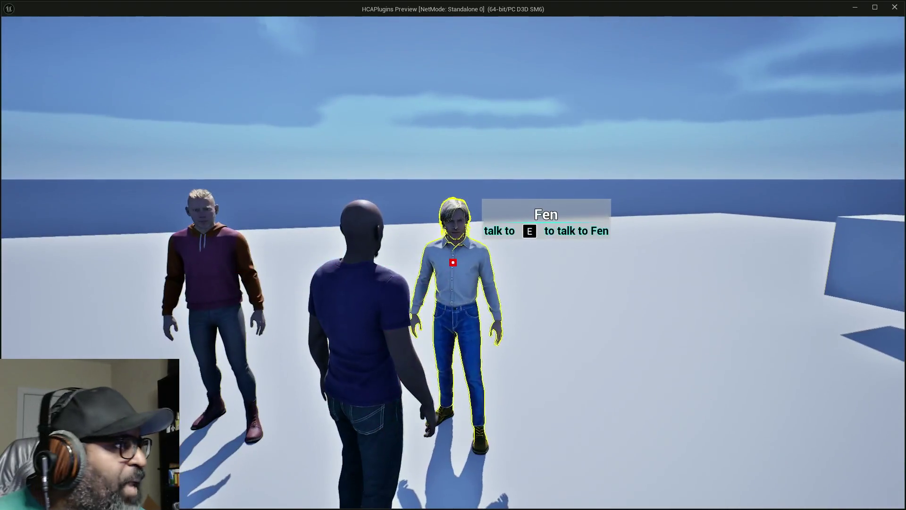
{"action": "key", "text": "e"}
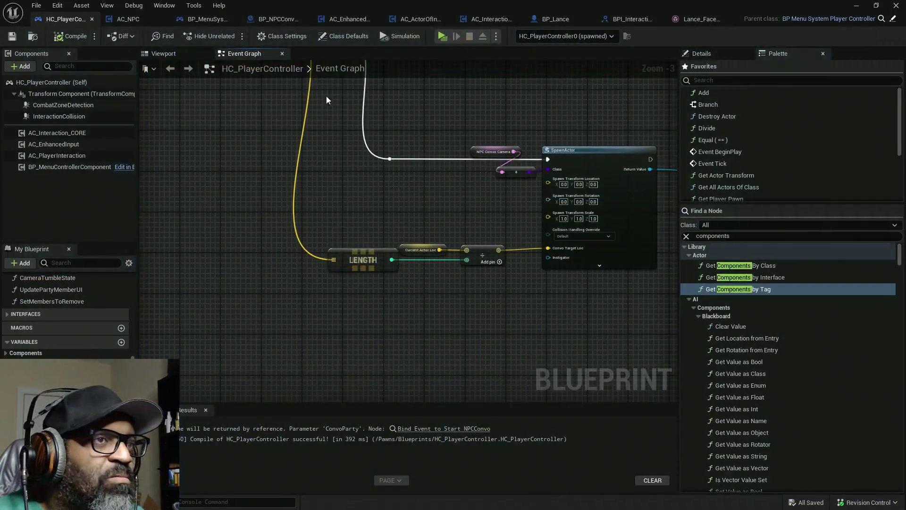
Toggle a breakpoint on the Branch following the Is Not Empty face check.
{"action": "scroll", "coordinate": [500, 273], "scroll_direction": "down", "scroll_amount": 4}
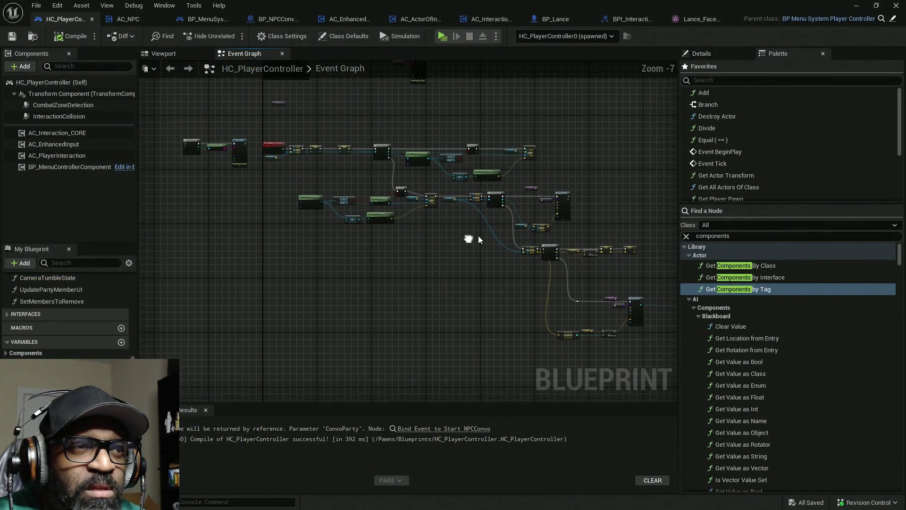
{"action": "scroll", "coordinate": [434, 205], "scroll_direction": "up", "scroll_amount": 4}
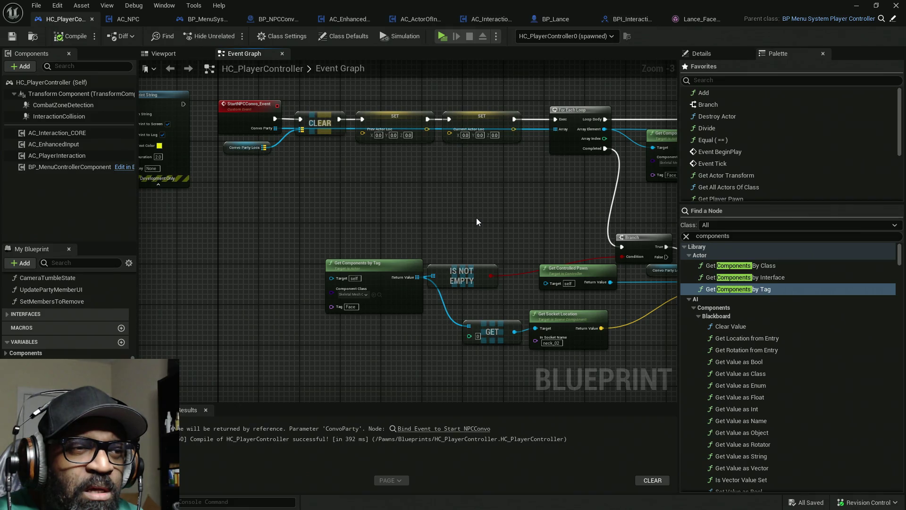
{"action": "mouse_move", "coordinate": [463, 200]}
{"action": "left_mouse_down"}
{"action": "mouse_move", "coordinate": [472, 222]}
{"action": "mouse_move", "coordinate": [528, 208]}
{"action": "mouse_move", "coordinate": [366, 221]}
{"action": "left_mouse_up"}
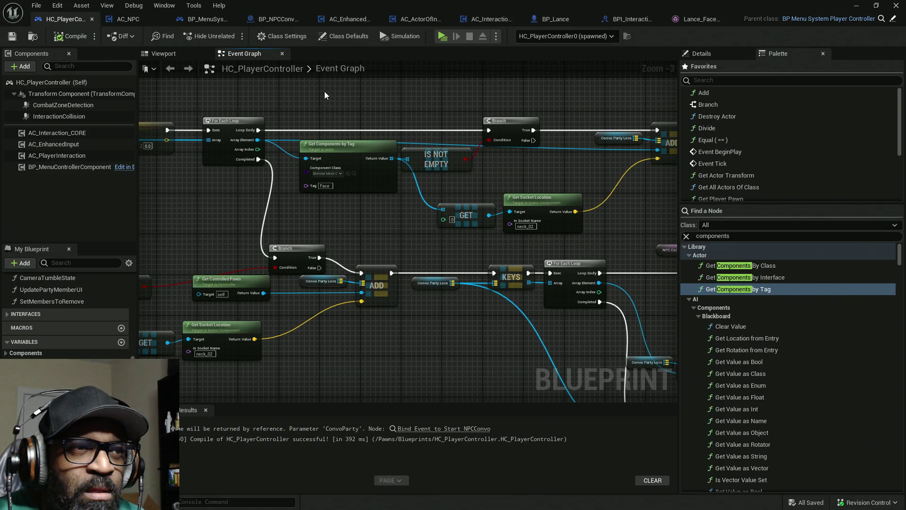
{"action": "left_click_drag", "start_coordinate": [501, 135], "coordinate": [397, 124]}
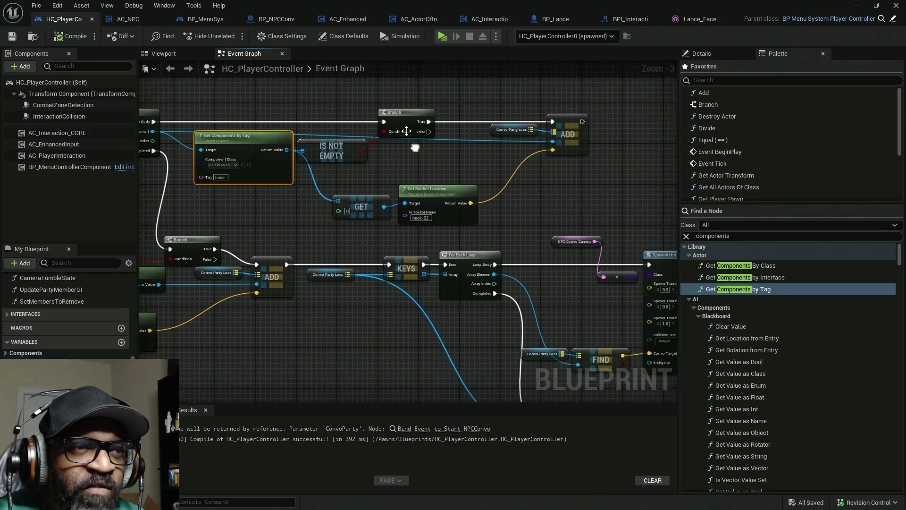
{"action": "right_click", "coordinate": [397, 124]}
{"action": "left_click_drag", "start_coordinate": [275, 209], "coordinate": [375, 220]}
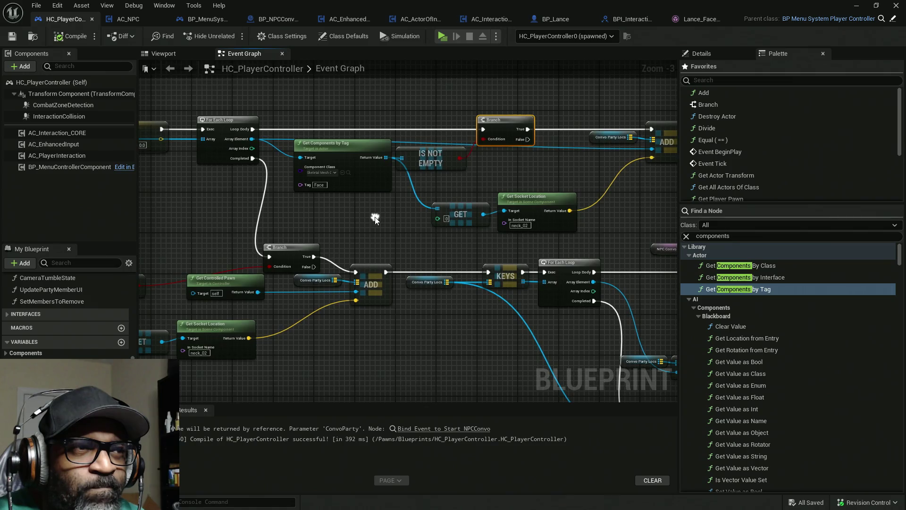
{"action": "right_click", "coordinate": [499, 122]}
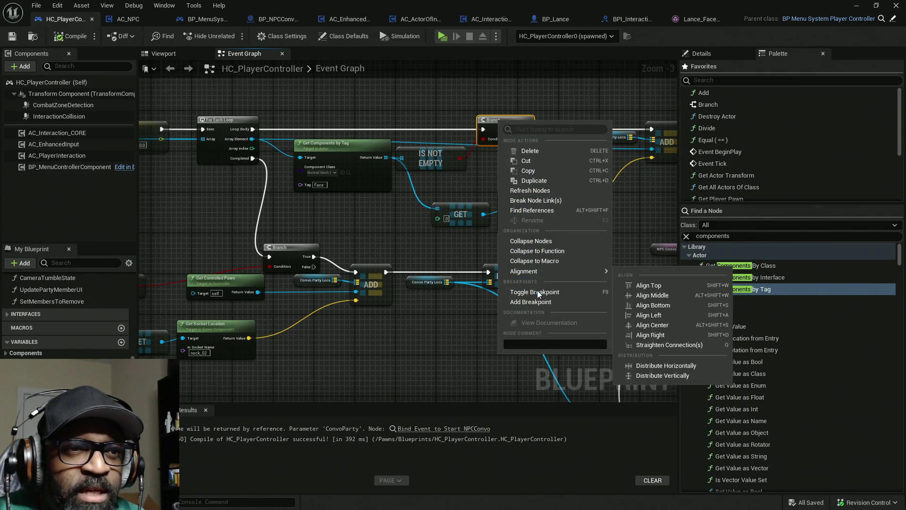
{"action": "left_click", "coordinate": [519, 297]}
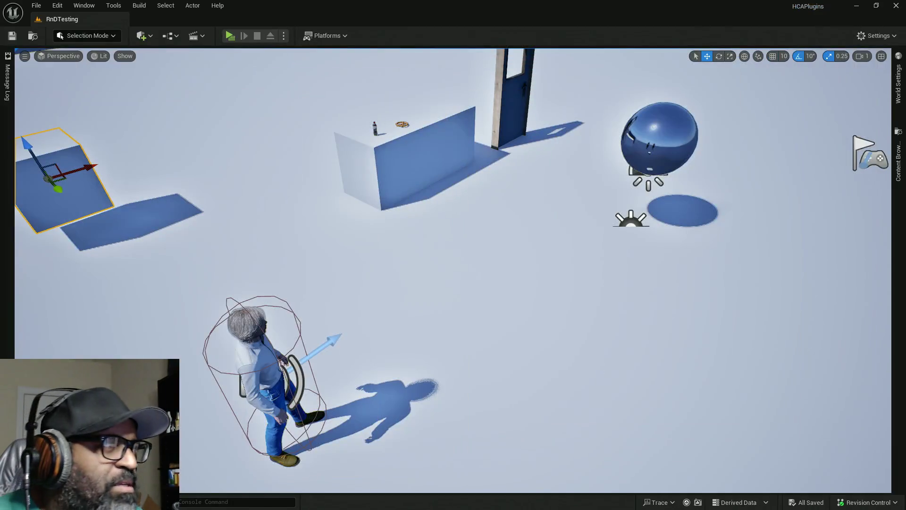
Launch the standalone preview and approach Fen to trigger the breakpoint.
{"action": "left_click", "coordinate": [229, 38]}
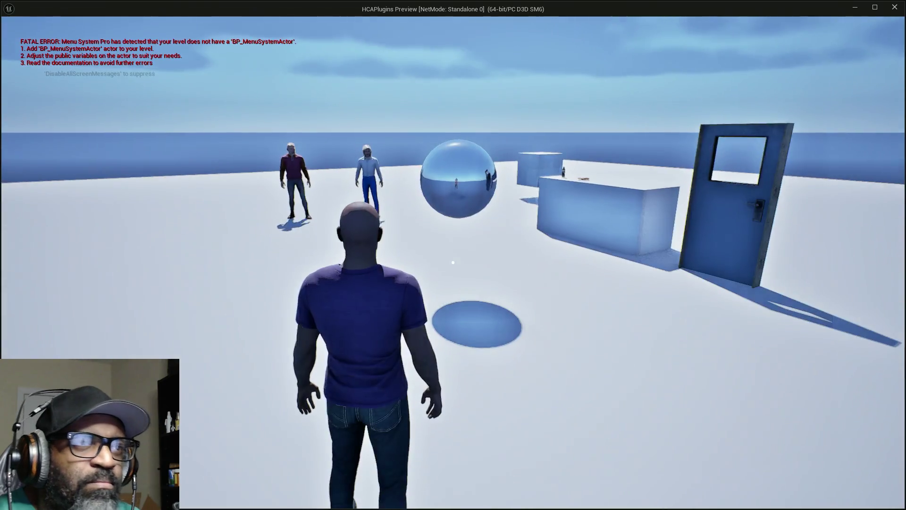
{"action": "key", "text": "w"}
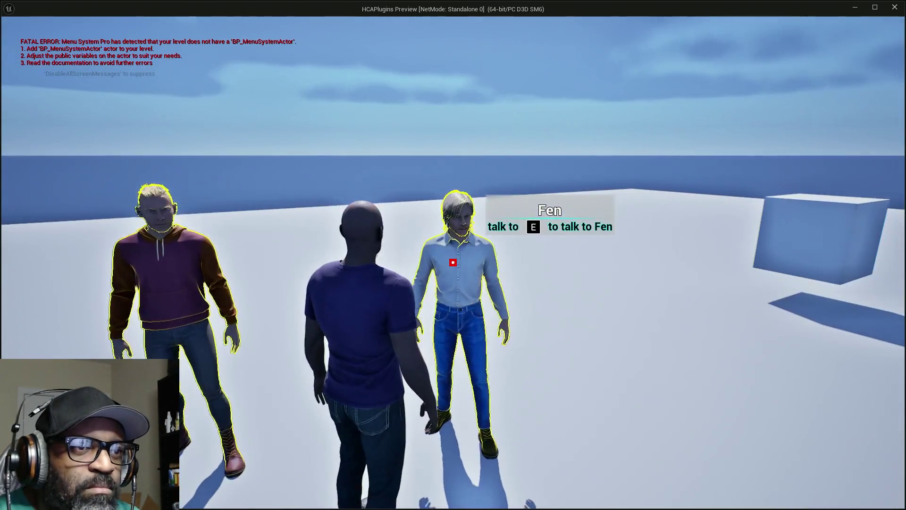
{"action": "key", "text": "Escape"}
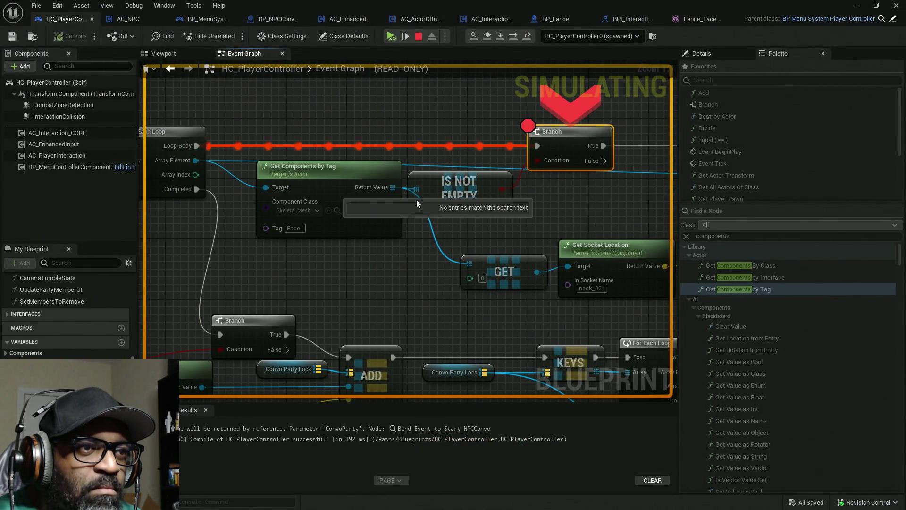
Inspect pin debug values and expand Convo Party, confirming it holds BP_Fen and BP_Styopa.
{"action": "mouse_move", "coordinate": [393, 188]}
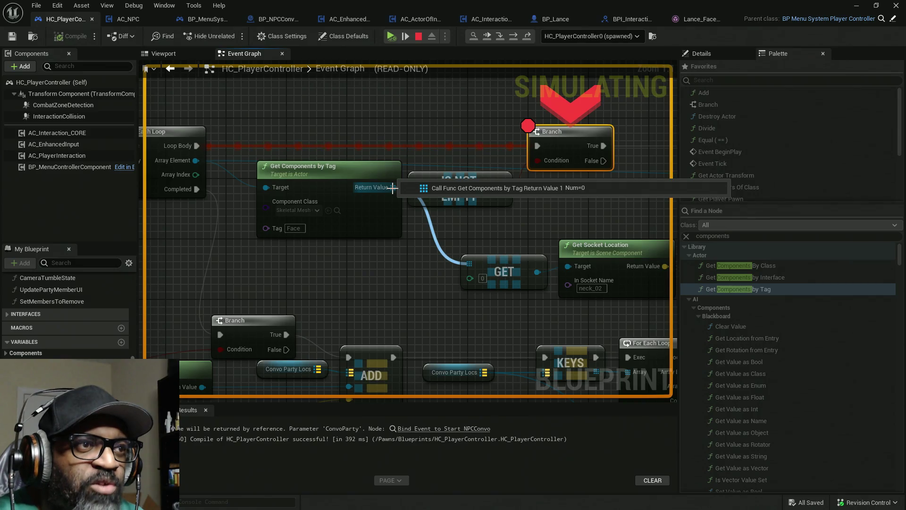
{"action": "mouse_move", "coordinate": [303, 211]}
{"action": "left_click_drag", "start_coordinate": [187, 167], "coordinate": [363, 172]}
{"action": "mouse_move", "coordinate": [367, 168]}
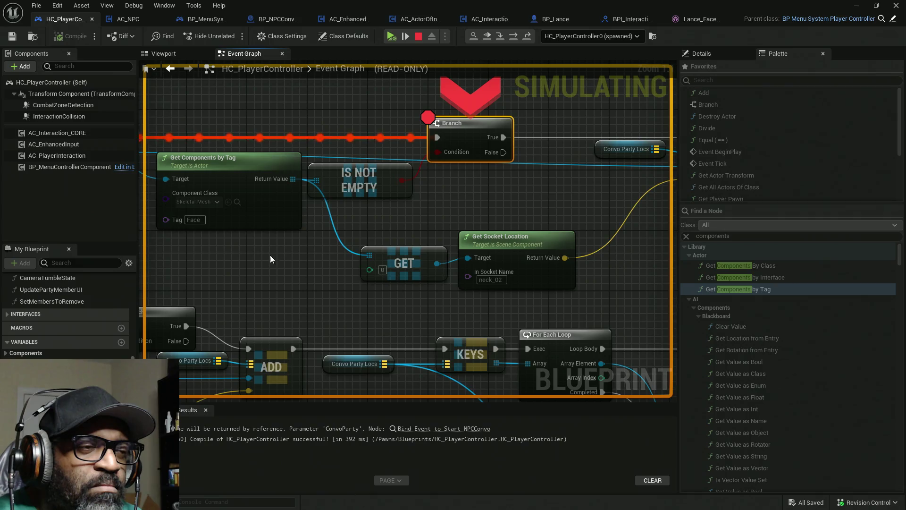
{"action": "mouse_move", "coordinate": [268, 256]}
{"action": "left_mouse_down"}
{"action": "mouse_move", "coordinate": [503, 245]}
{"action": "mouse_move", "coordinate": [218, 381]}
{"action": "left_mouse_up"}
{"action": "mouse_move", "coordinate": [428, 198]}
{"action": "left_mouse_down"}
{"action": "mouse_move", "coordinate": [512, 266]}
{"action": "mouse_move", "coordinate": [598, 297]}
{"action": "left_mouse_up"}
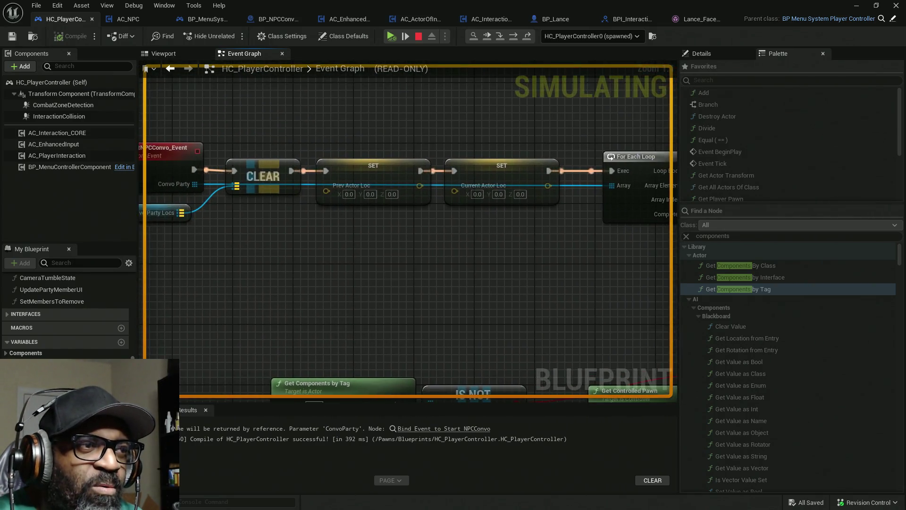
{"action": "left_click_drag", "start_coordinate": [425, 264], "coordinate": [587, 266]}
{"action": "mouse_move", "coordinate": [353, 190]}
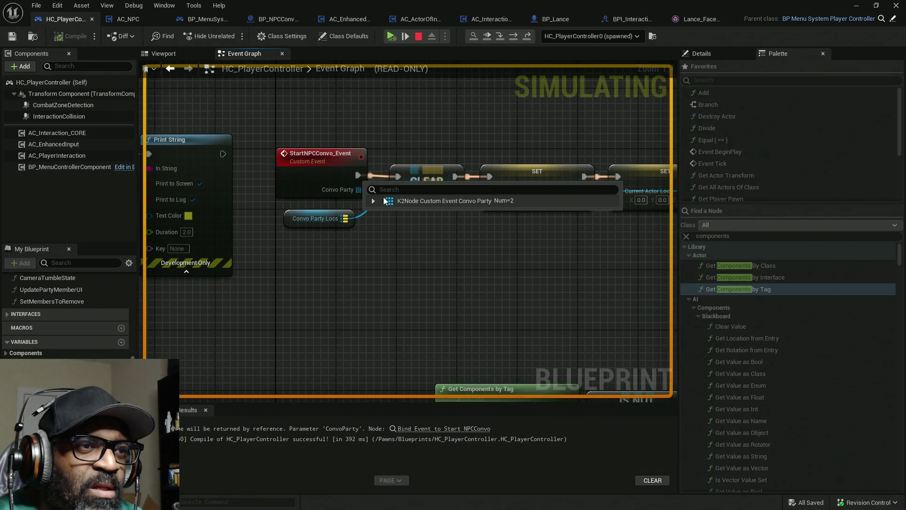
{"action": "left_click", "coordinate": [373, 200]}
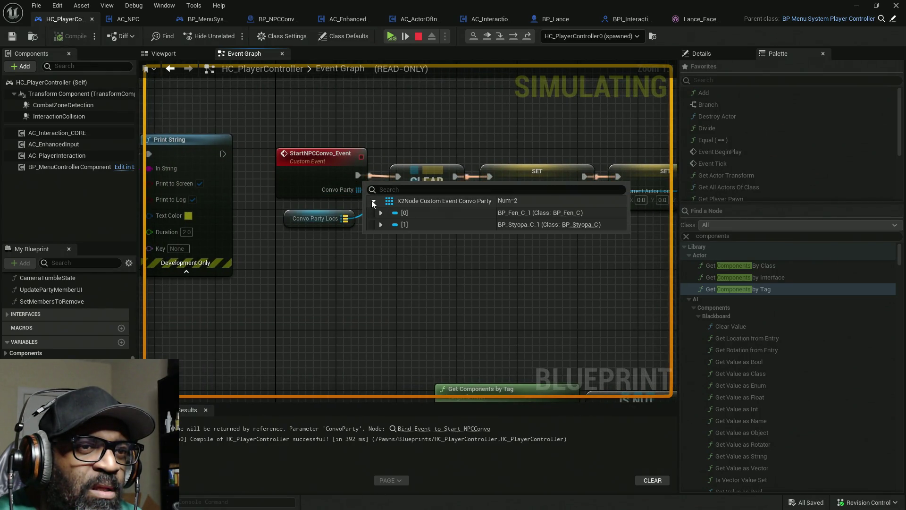
Add a breakpoint on the ADD node and step into the For Each Loop macro.
{"action": "left_click_drag", "start_coordinate": [529, 228], "coordinate": [397, 237]}
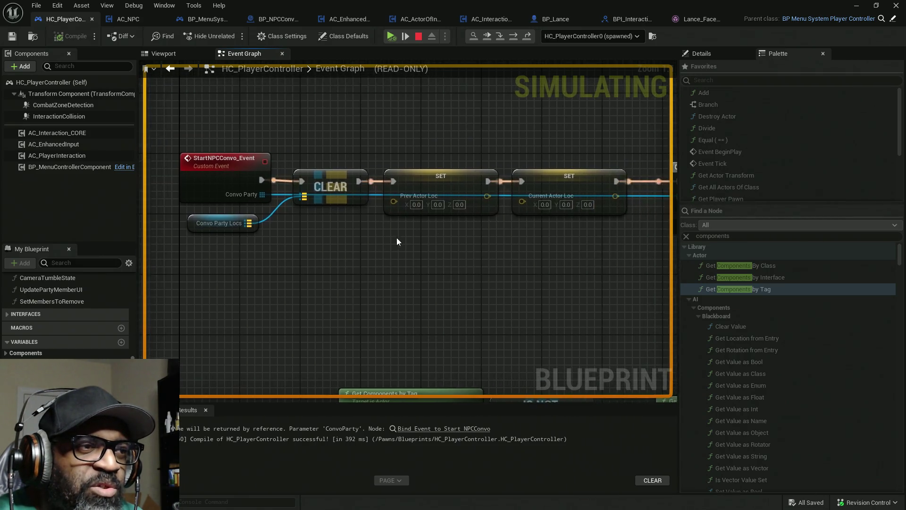
{"action": "mouse_move", "coordinate": [469, 236]}
{"action": "left_mouse_down"}
{"action": "mouse_move", "coordinate": [475, 243]}
{"action": "mouse_move", "coordinate": [261, 243]}
{"action": "left_mouse_up"}
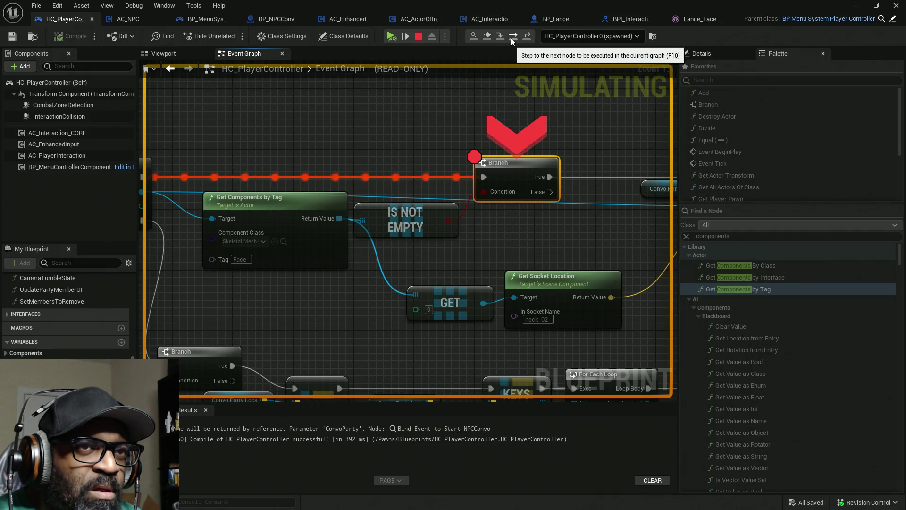
{"action": "left_click_drag", "start_coordinate": [639, 131], "coordinate": [390, 136]}
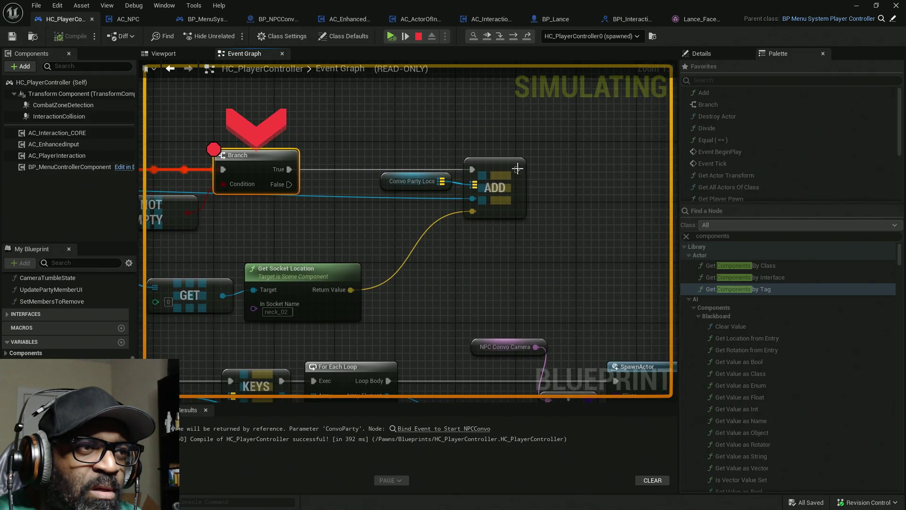
{"action": "right_click", "coordinate": [510, 181]}
{"action": "left_click", "coordinate": [538, 241]}
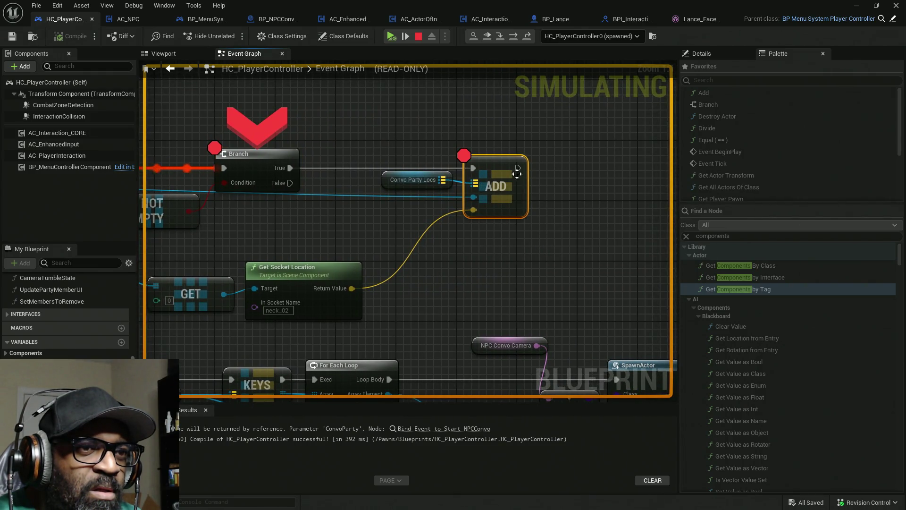
{"action": "left_click", "coordinate": [516, 36]}
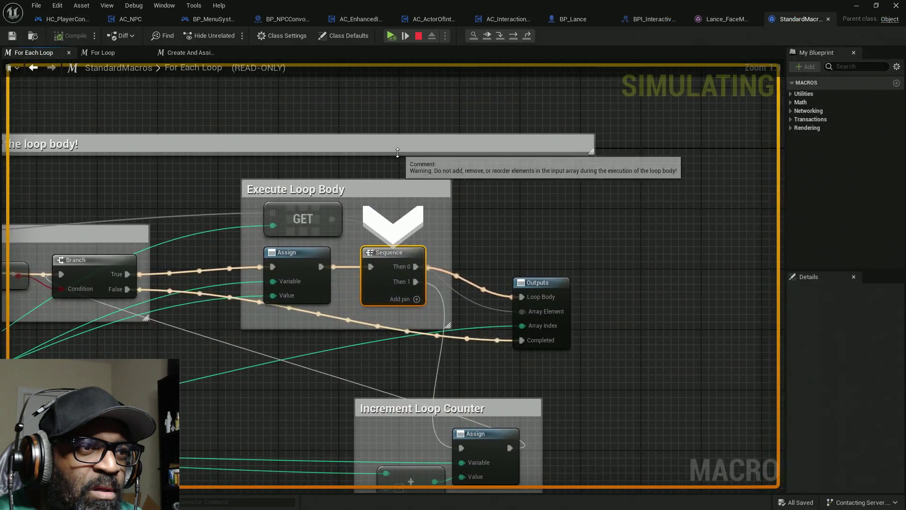
Step out of the For Each Loop macro, step in again, then back out to the event graph.
{"action": "left_click", "coordinate": [529, 37]}
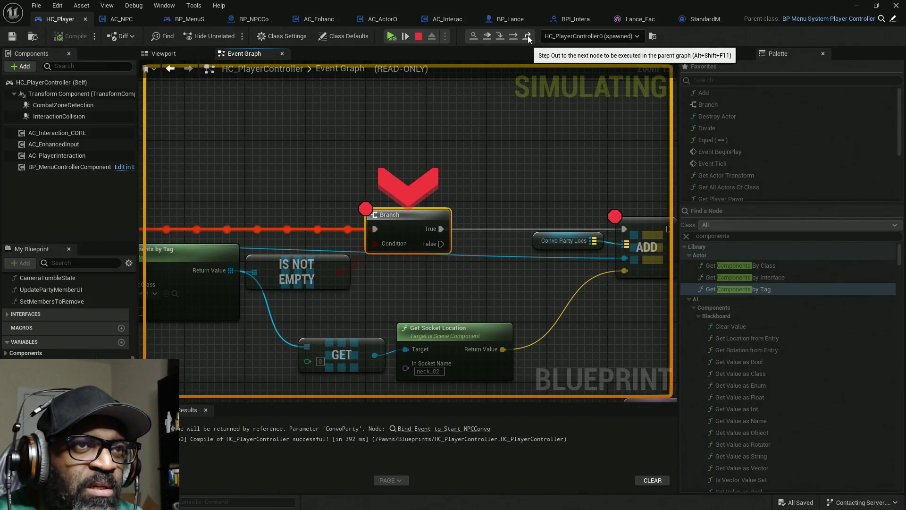
{"action": "left_click", "coordinate": [499, 37]}
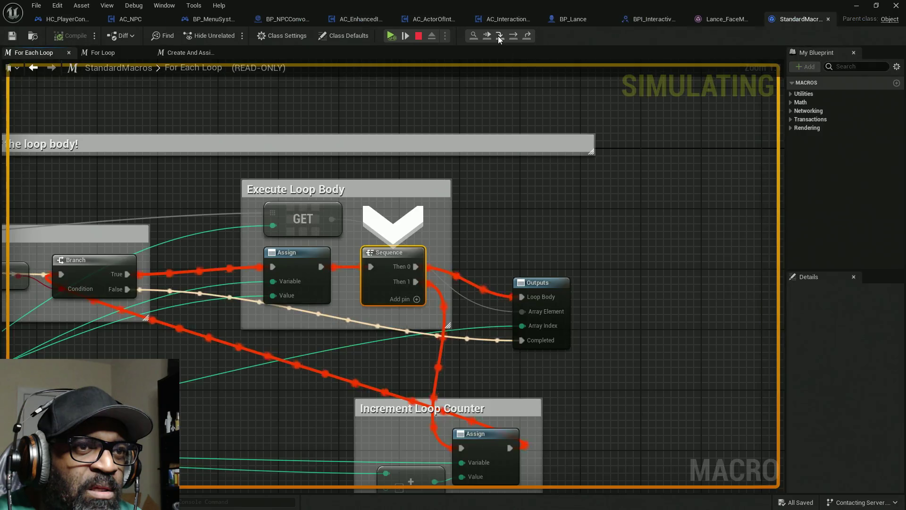
{"action": "left_click", "coordinate": [529, 37]}
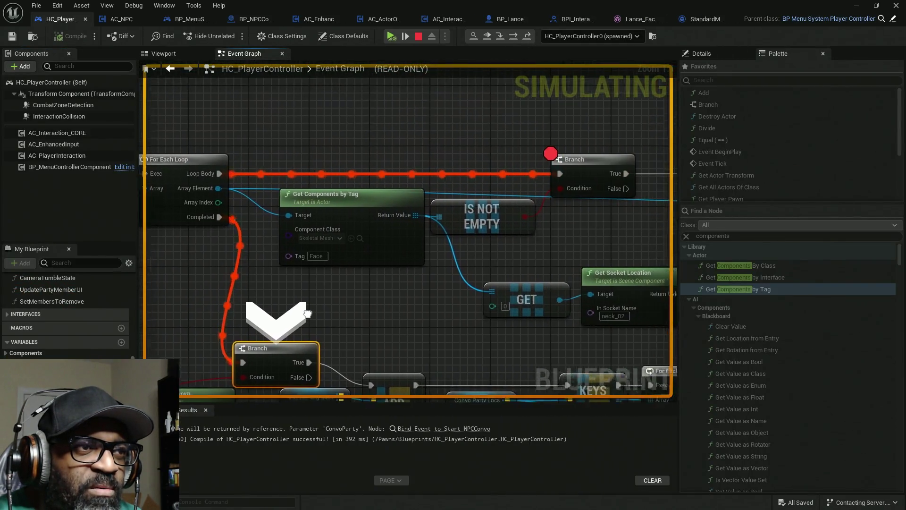
Check Get Components by Tag's component class, then switch to BP_Lance to inspect its Face tag.
{"action": "mouse_move", "coordinate": [507, 213]}
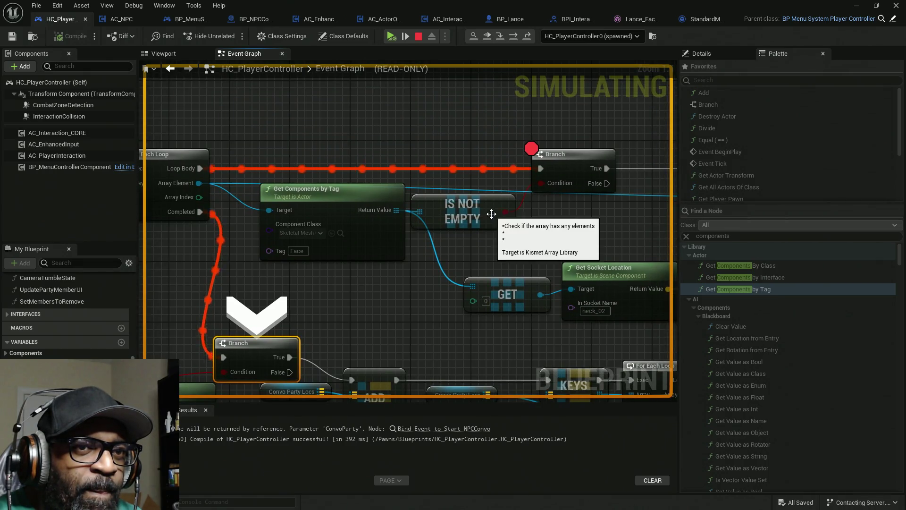
{"action": "mouse_move", "coordinate": [397, 210]}
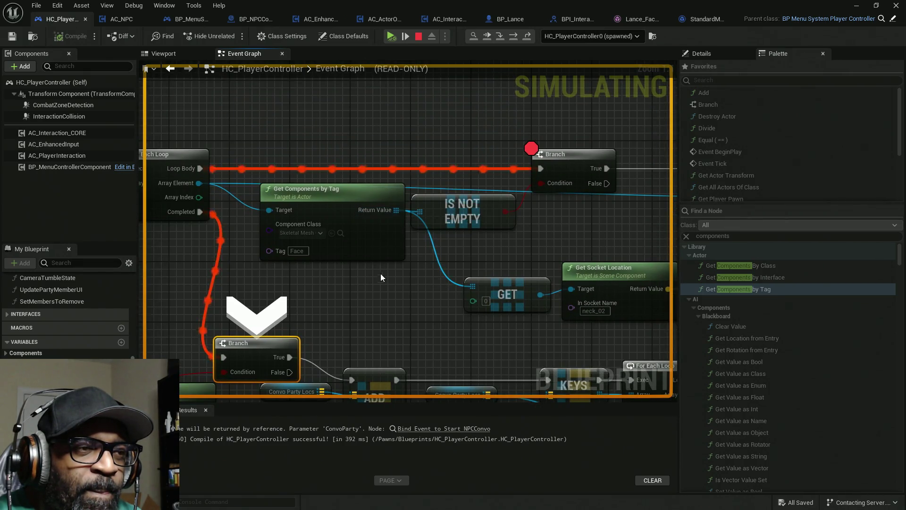
{"action": "left_click", "coordinate": [307, 234]}
{"action": "left_click_drag", "start_coordinate": [310, 239], "coordinate": [357, 208]}
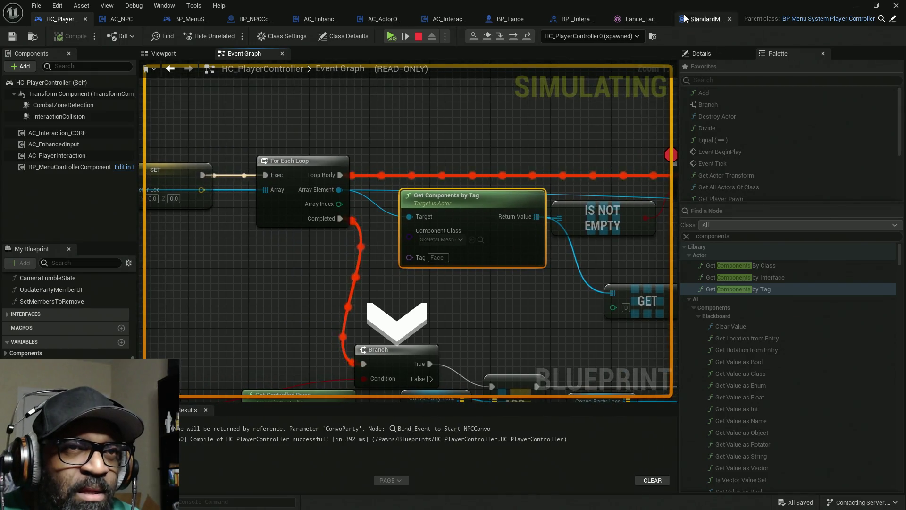
{"action": "left_click", "coordinate": [509, 19]}
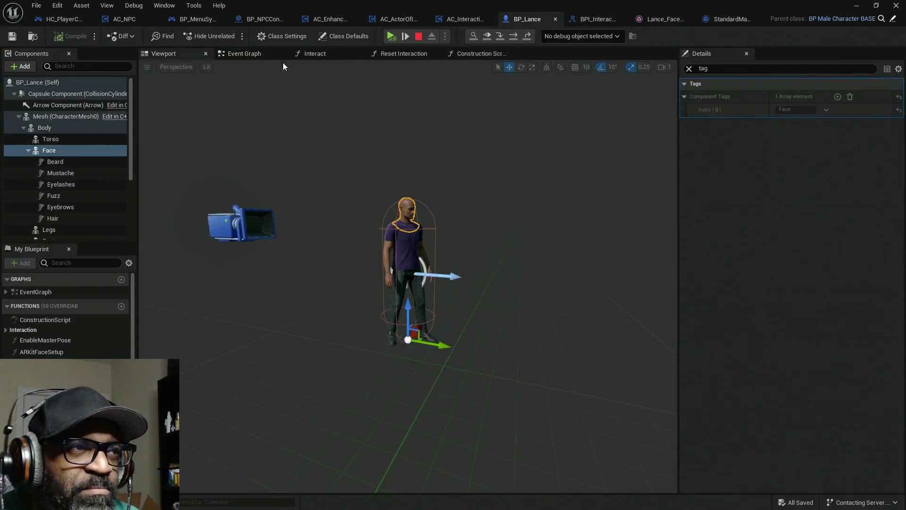
Widen the Components panel and go back to the HC_PlayerController event graph.
{"action": "mouse_move", "coordinate": [135, 137]}
{"action": "left_mouse_down"}
{"action": "mouse_move", "coordinate": [255, 138]}
{"action": "mouse_move", "coordinate": [205, 137]}
{"action": "left_mouse_up"}
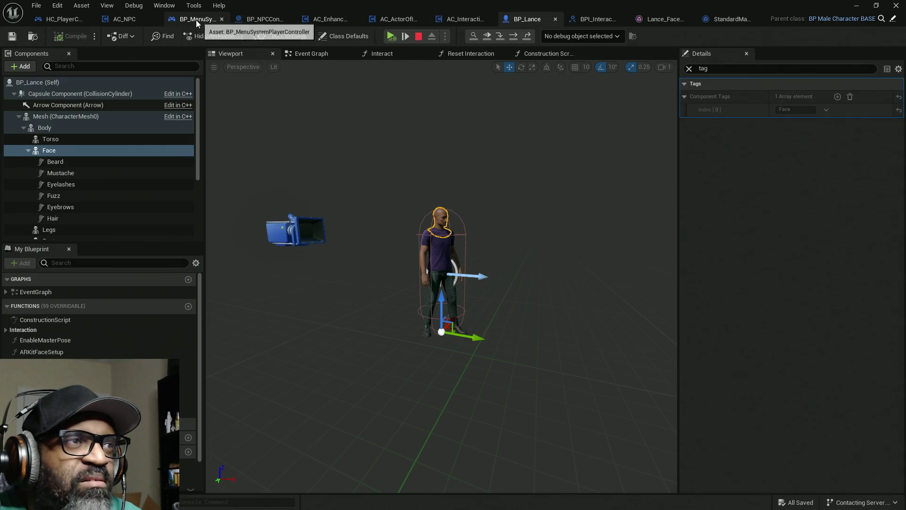
{"action": "left_click", "coordinate": [72, 21]}
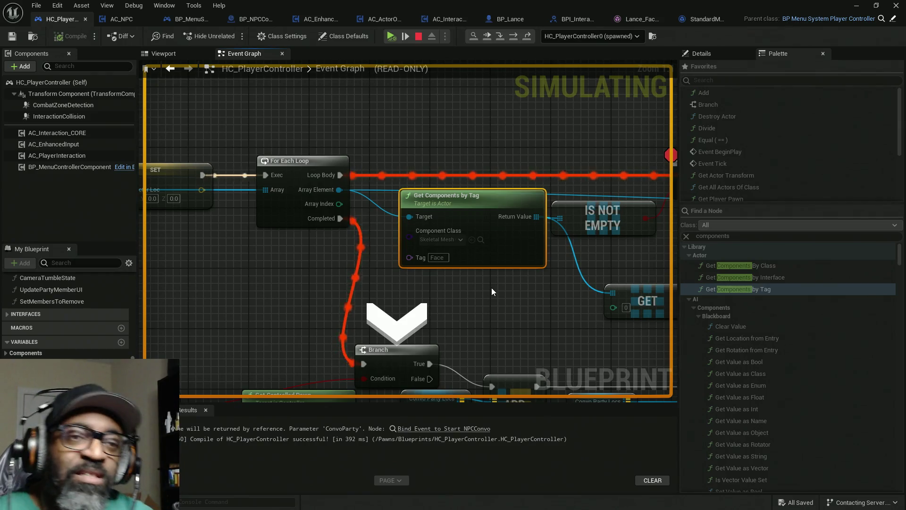
Remove the ADD node's breakpoint and disable the Branch node's breakpoint.
{"action": "left_click_drag", "start_coordinate": [577, 182], "coordinate": [315, 180]}
{"action": "left_click_drag", "start_coordinate": [373, 150], "coordinate": [277, 141]}
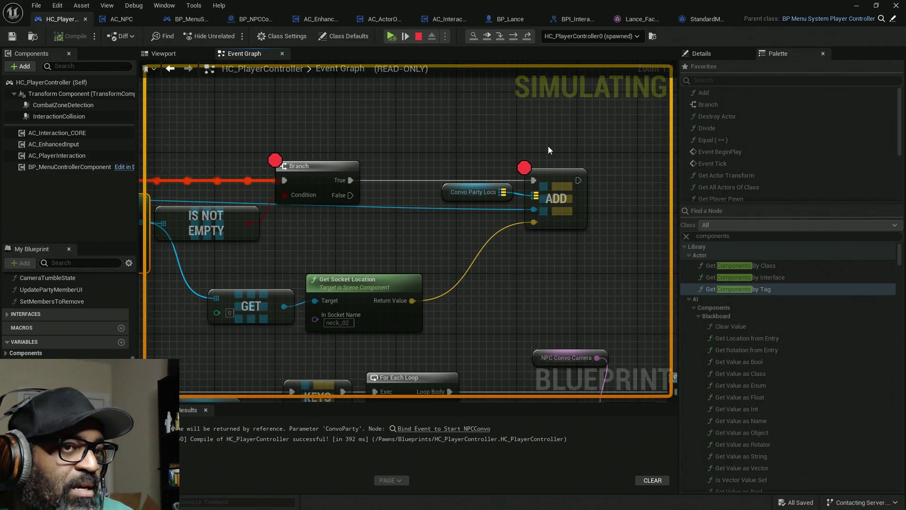
{"action": "right_click", "coordinate": [548, 175]}
{"action": "left_click", "coordinate": [573, 246]}
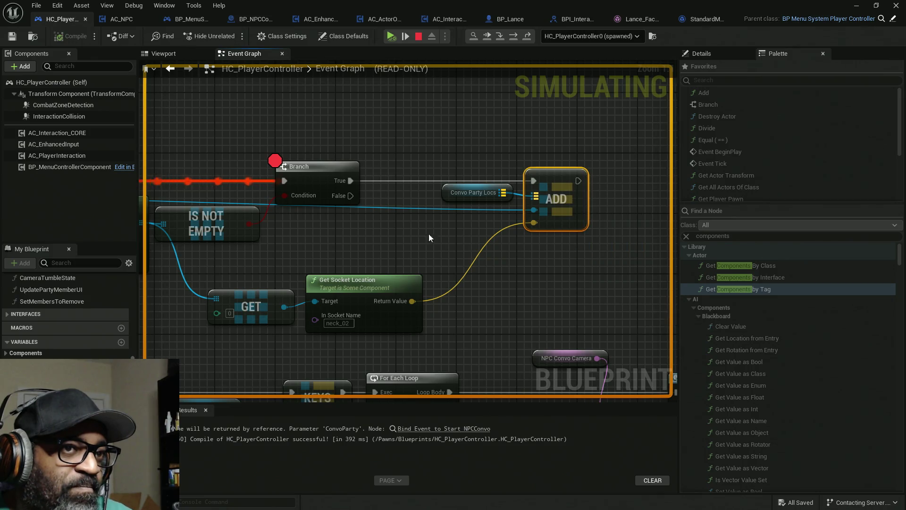
{"action": "left_click_drag", "start_coordinate": [428, 234], "coordinate": [511, 228]}
{"action": "right_click", "coordinate": [449, 191]}
{"action": "left_click", "coordinate": [482, 248]}
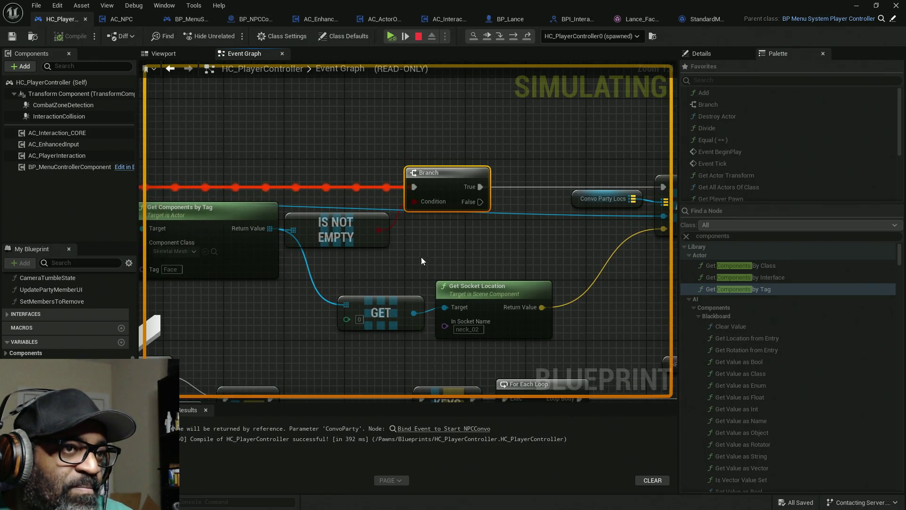
Pan the graph back to the For Each Loop and StartNPCConvo_Event nodes.
{"action": "left_click_drag", "start_coordinate": [422, 257], "coordinate": [591, 257]}
{"action": "mouse_move", "coordinate": [440, 312]}
{"action": "left_mouse_down"}
{"action": "mouse_move", "coordinate": [592, 266]}
{"action": "mouse_move", "coordinate": [543, 334]}
{"action": "left_mouse_up"}
{"action": "mouse_move", "coordinate": [407, 210]}
{"action": "left_mouse_down"}
{"action": "mouse_move", "coordinate": [466, 215]}
{"action": "mouse_move", "coordinate": [466, 202]}
{"action": "left_mouse_up"}
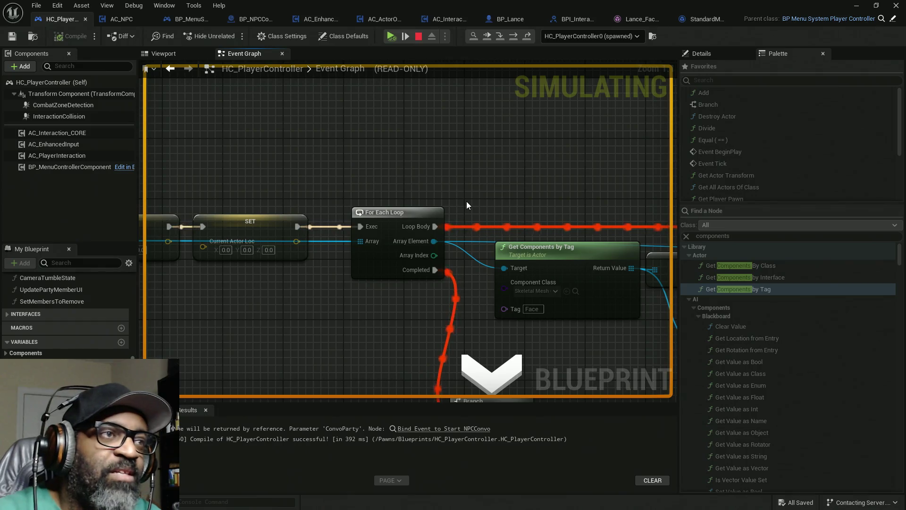
{"action": "mouse_move", "coordinate": [451, 194]}
{"action": "left_mouse_down"}
{"action": "mouse_move", "coordinate": [467, 146]}
{"action": "mouse_move", "coordinate": [472, 174]}
{"action": "mouse_move", "coordinate": [459, 184]}
{"action": "mouse_move", "coordinate": [511, 177]}
{"action": "mouse_move", "coordinate": [382, 184]}
{"action": "left_mouse_up"}
{"action": "mouse_move", "coordinate": [457, 165]}
{"action": "left_mouse_down"}
{"action": "mouse_move", "coordinate": [536, 178]}
{"action": "mouse_move", "coordinate": [428, 178]}
{"action": "mouse_move", "coordinate": [449, 178]}
{"action": "left_mouse_up"}
Expand the live Convo Party watch and browse BP_Styopa's components.
{"action": "mouse_move", "coordinate": [247, 221]}
{"action": "left_click", "coordinate": [270, 231]}
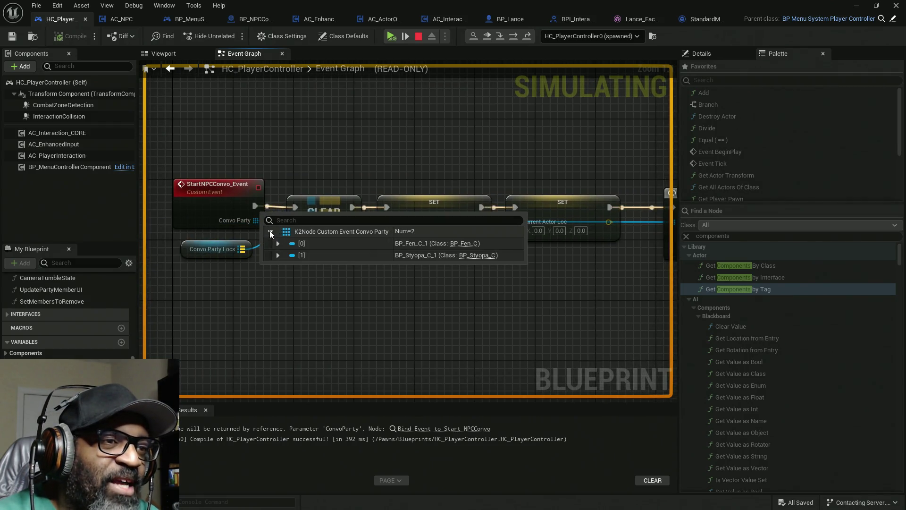
{"action": "left_click", "coordinate": [277, 255]}
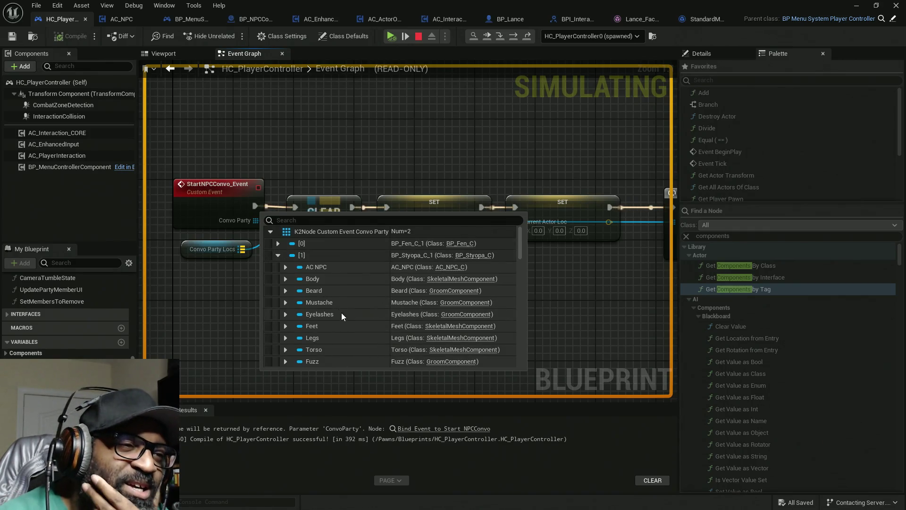
{"action": "scroll", "coordinate": [336, 296], "scroll_direction": "down", "scroll_amount": 2}
{"action": "scroll", "coordinate": [336, 296], "scroll_direction": "down", "scroll_amount": 3}
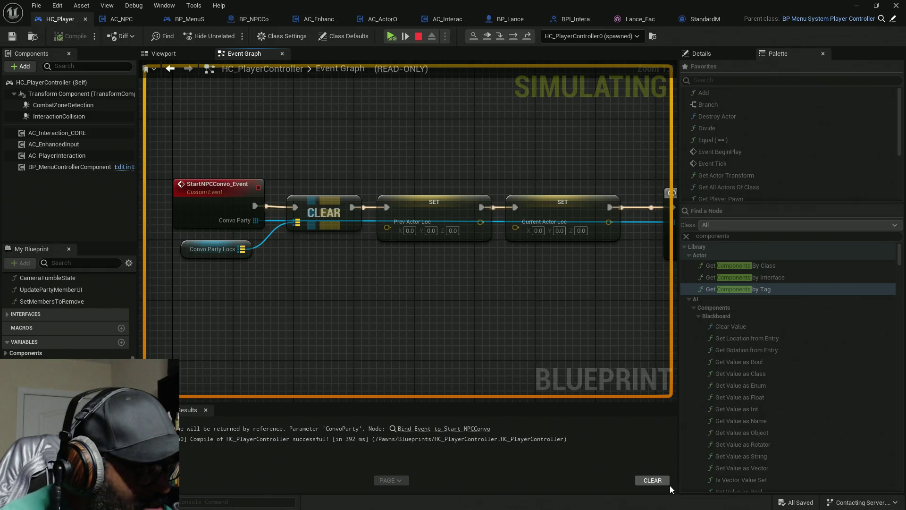
{"action": "key", "text": "super"}
{"action": "key", "text": "super"}
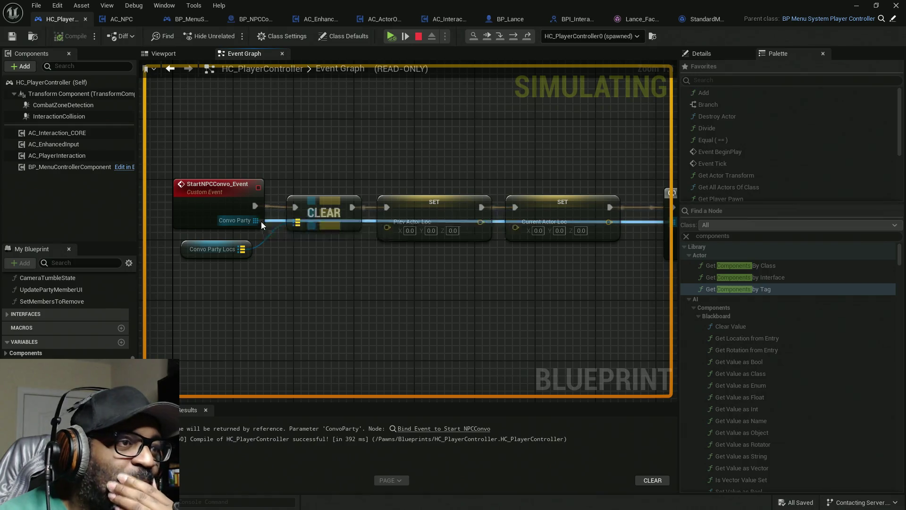
Expand BP_Fen's components and open the Face row showing Fen_FaceMesh.
{"action": "mouse_move", "coordinate": [258, 222]}
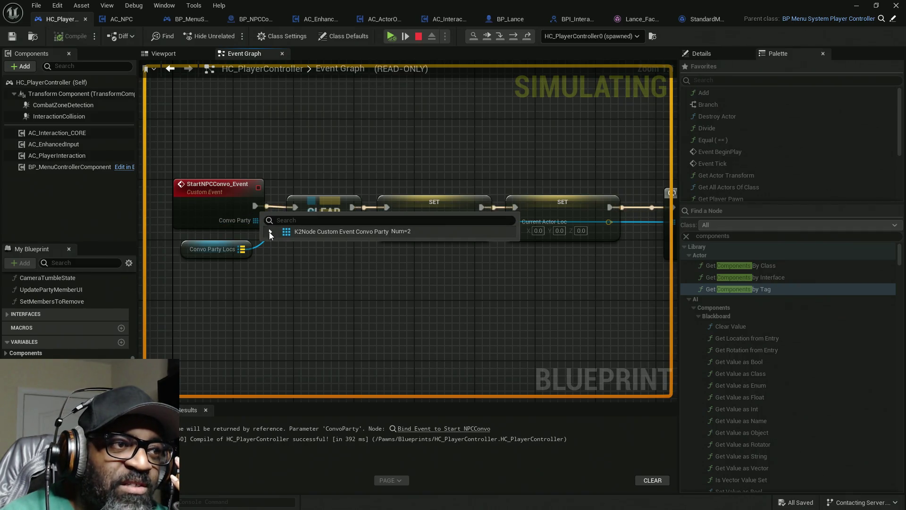
{"action": "left_click", "coordinate": [270, 232]}
{"action": "left_click", "coordinate": [277, 243]}
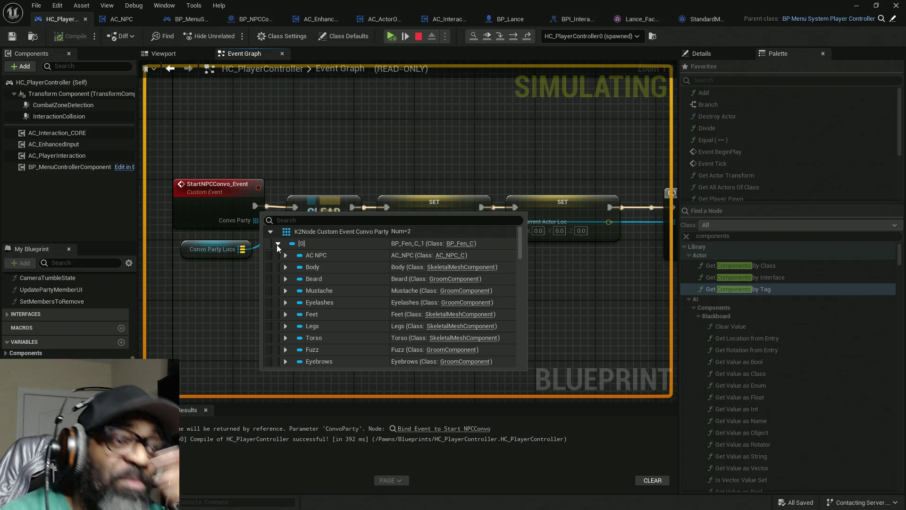
{"action": "scroll", "coordinate": [311, 285], "scroll_direction": "down", "scroll_amount": 5}
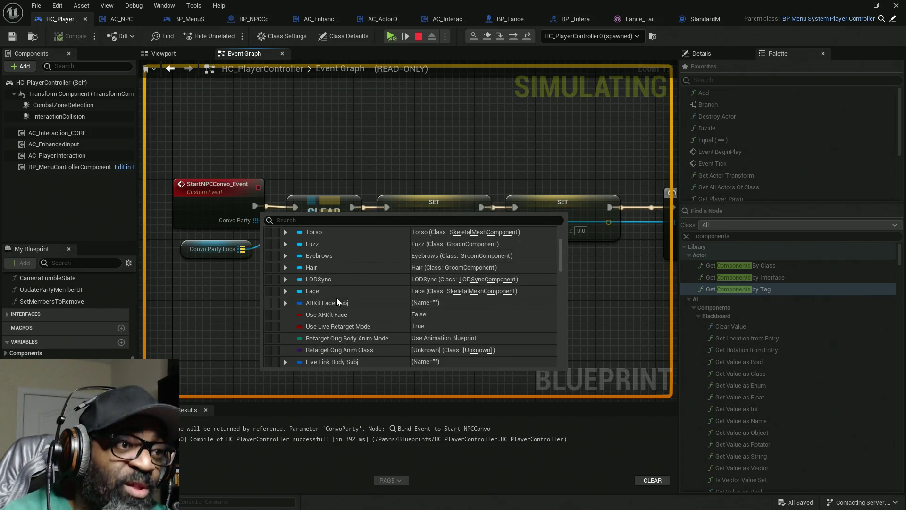
{"action": "left_click", "coordinate": [286, 292]}
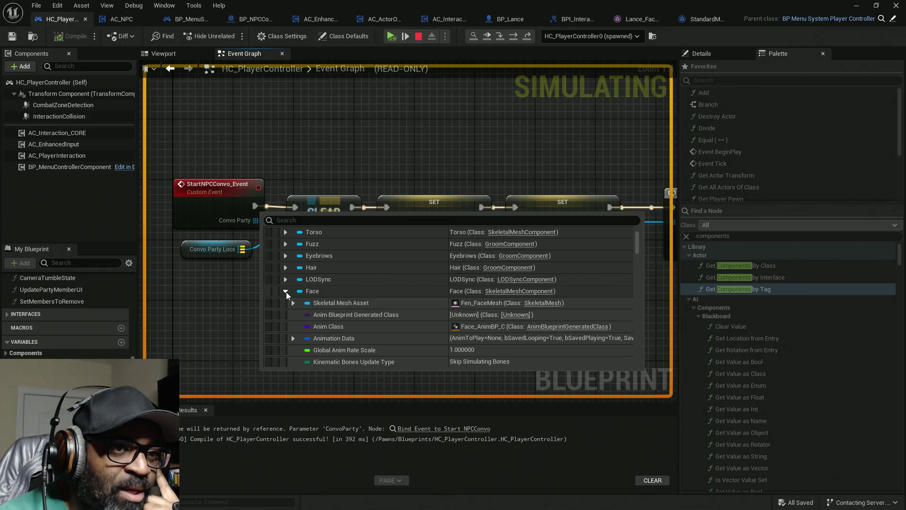
{"action": "mouse_move", "coordinate": [480, 295]}
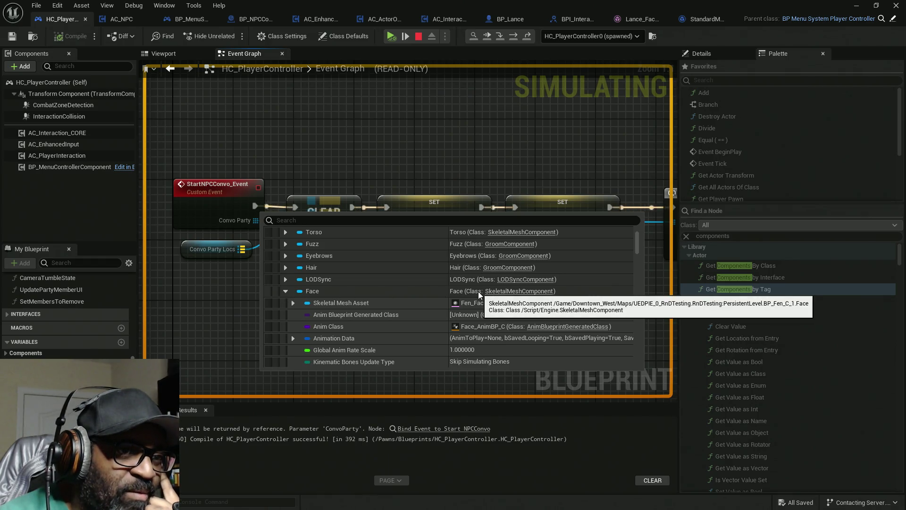
Check which component class the Get Components by Tag node looks up.
{"action": "left_click_drag", "start_coordinate": [495, 157], "coordinate": [395, 156]}
{"action": "mouse_move", "coordinate": [480, 157]}
{"action": "left_mouse_down"}
{"action": "mouse_move", "coordinate": [317, 143]}
{"action": "mouse_move", "coordinate": [384, 279]}
{"action": "left_mouse_up"}
{"action": "mouse_move", "coordinate": [357, 118]}
{"action": "left_mouse_down"}
{"action": "mouse_move", "coordinate": [427, 314]}
{"action": "mouse_move", "coordinate": [453, 330]}
{"action": "left_mouse_up"}
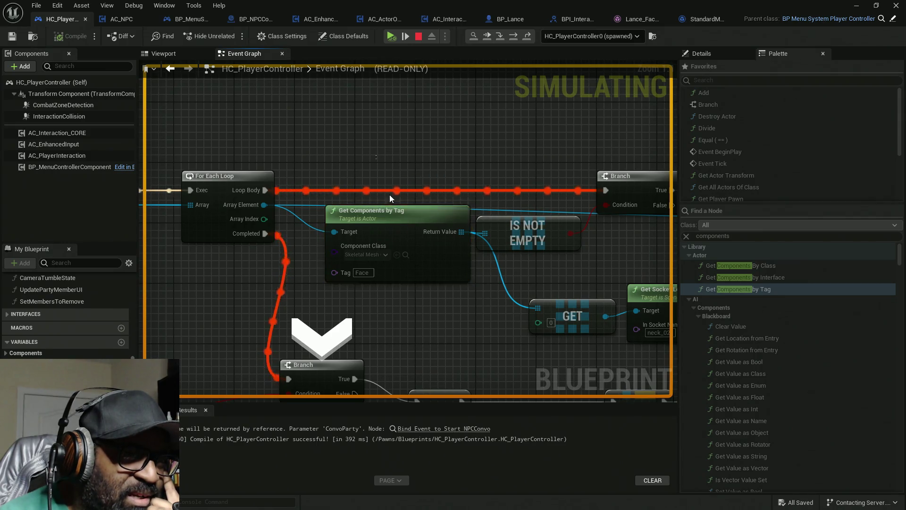
{"action": "left_click", "coordinate": [365, 249]}
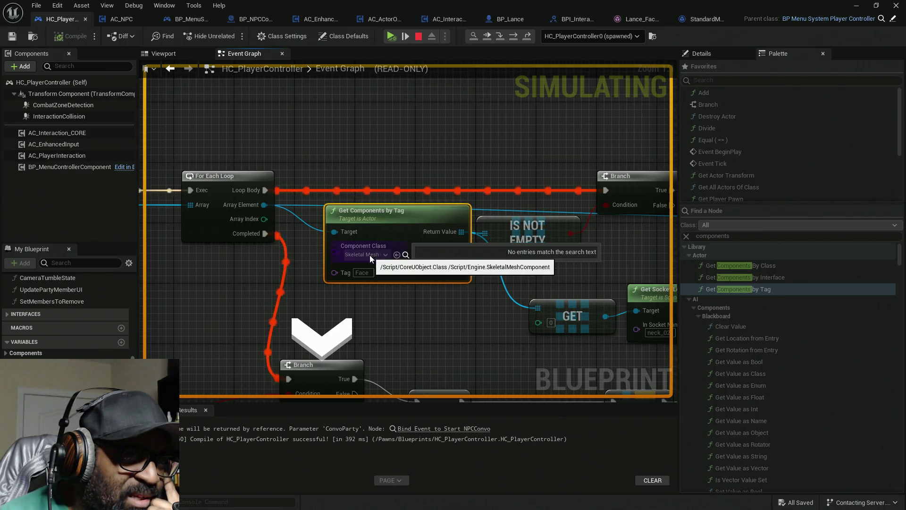
{"action": "mouse_move", "coordinate": [228, 281]}
{"action": "left_mouse_down"}
{"action": "mouse_move", "coordinate": [289, 272]}
{"action": "mouse_move", "coordinate": [338, 282]}
{"action": "mouse_move", "coordinate": [238, 215]}
{"action": "left_mouse_up"}
Re-check BP_Fen's Face component in the Convo Party watch, then step execution with F10.
{"action": "mouse_move", "coordinate": [292, 191]}
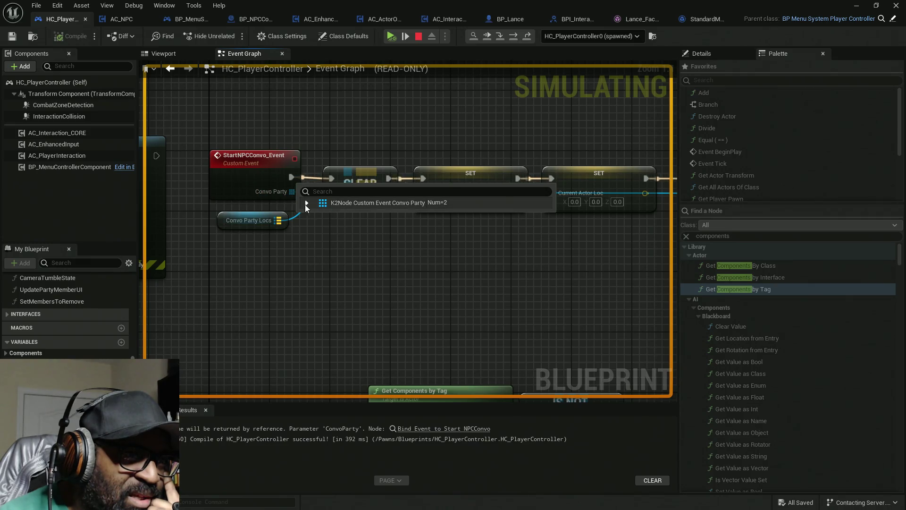
{"action": "left_click", "coordinate": [307, 203]}
{"action": "left_click", "coordinate": [315, 214]}
{"action": "left_click", "coordinate": [322, 226]}
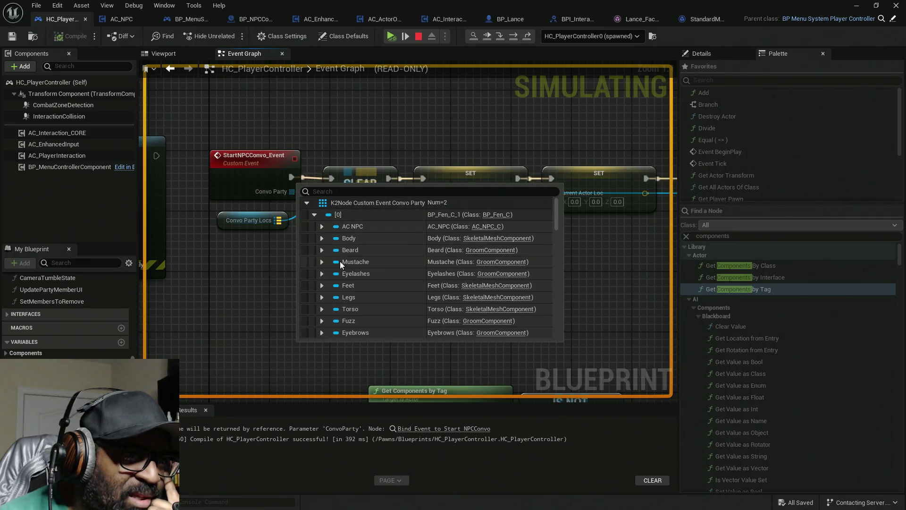
{"action": "scroll", "coordinate": [330, 283], "scroll_direction": "down", "scroll_amount": 2}
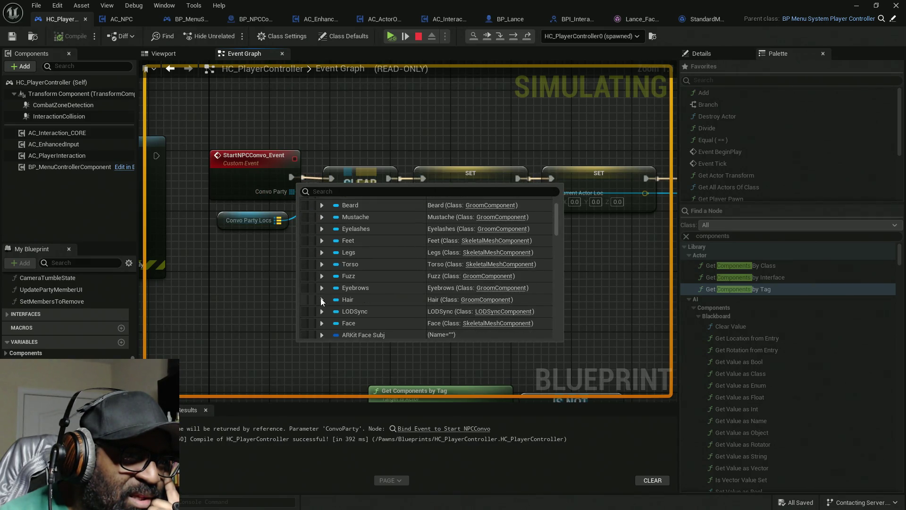
{"action": "left_click", "coordinate": [322, 323]}
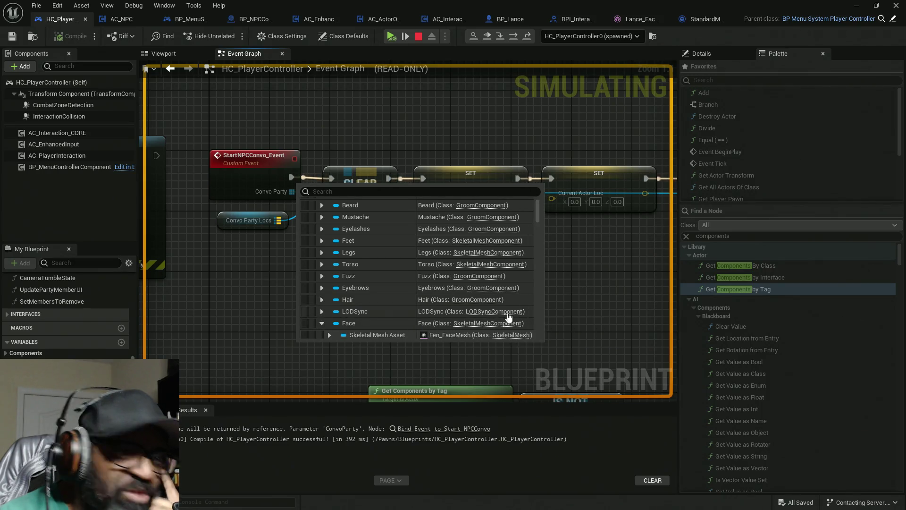
{"action": "key", "text": "F10"}
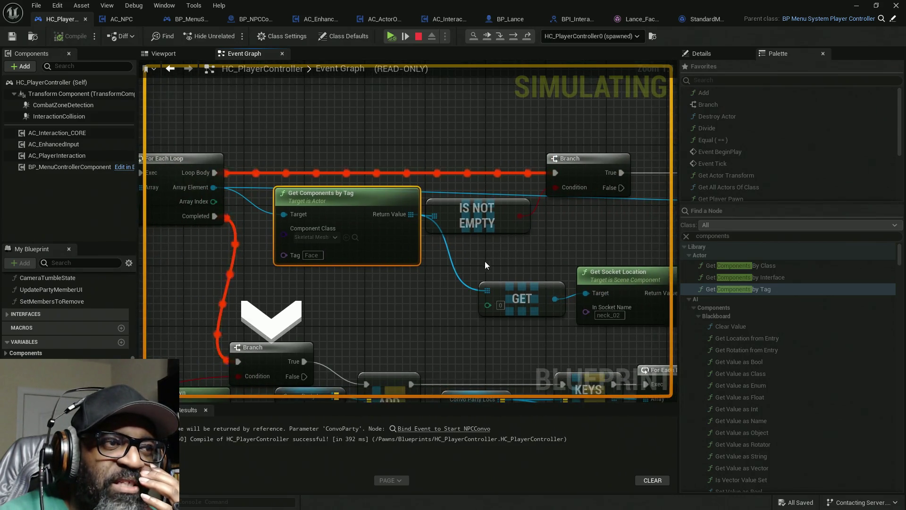
{"action": "mouse_move", "coordinate": [409, 214]}
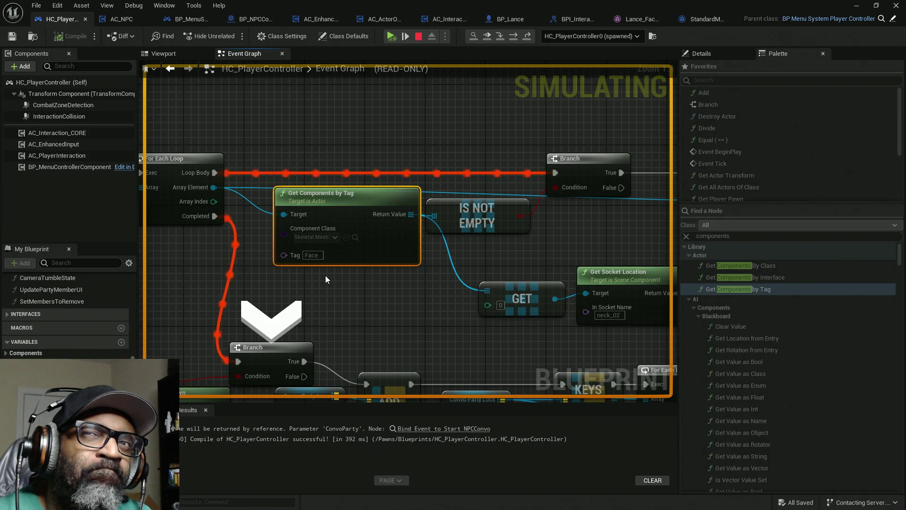
Resume the paused simulation, then stop it with Escape.
{"action": "left_click", "coordinate": [392, 36]}
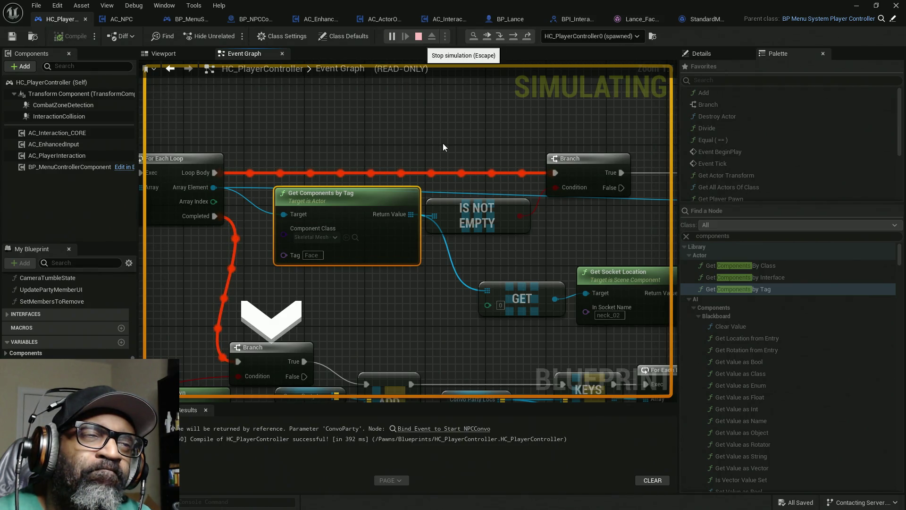
{"action": "key", "text": "Escape"}
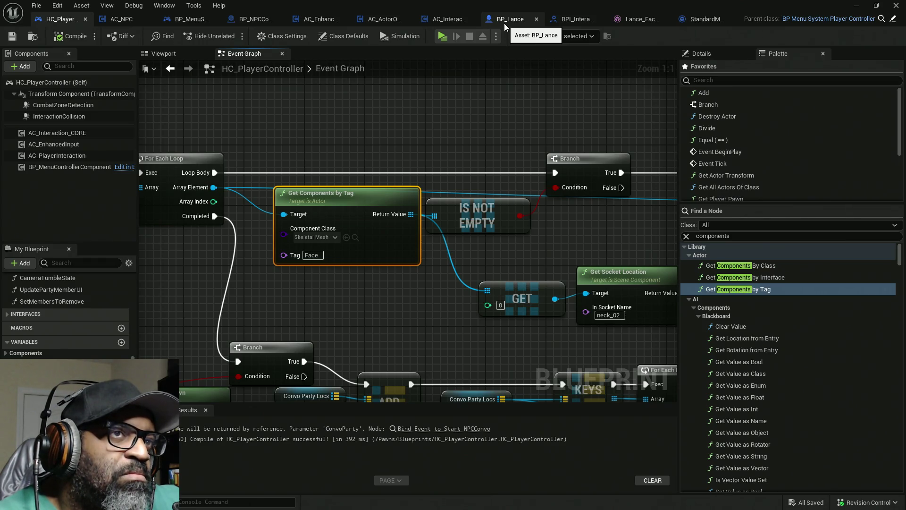
Enlarge BP_Lance's My Blueprint function list, then open its parent BP_MaleCharacterBASE.
{"action": "left_click", "coordinate": [512, 21]}
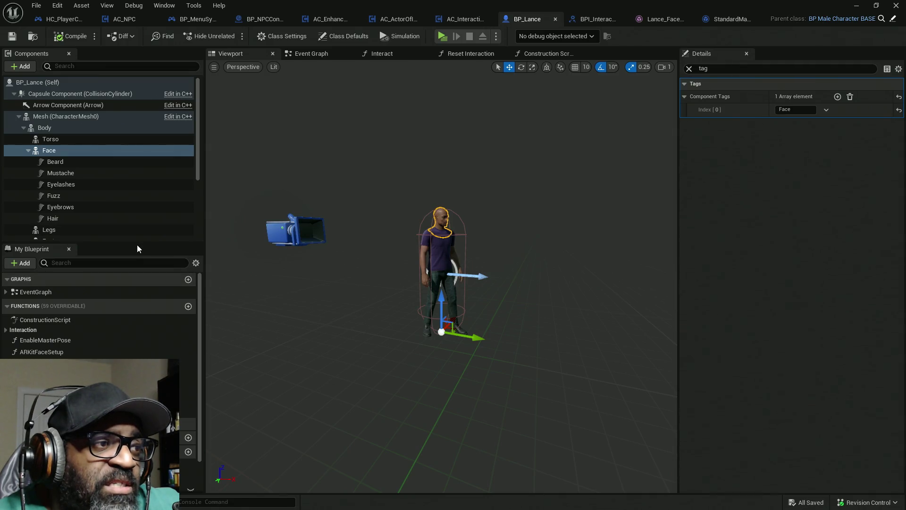
{"action": "left_click_drag", "start_coordinate": [141, 243], "coordinate": [149, 161]}
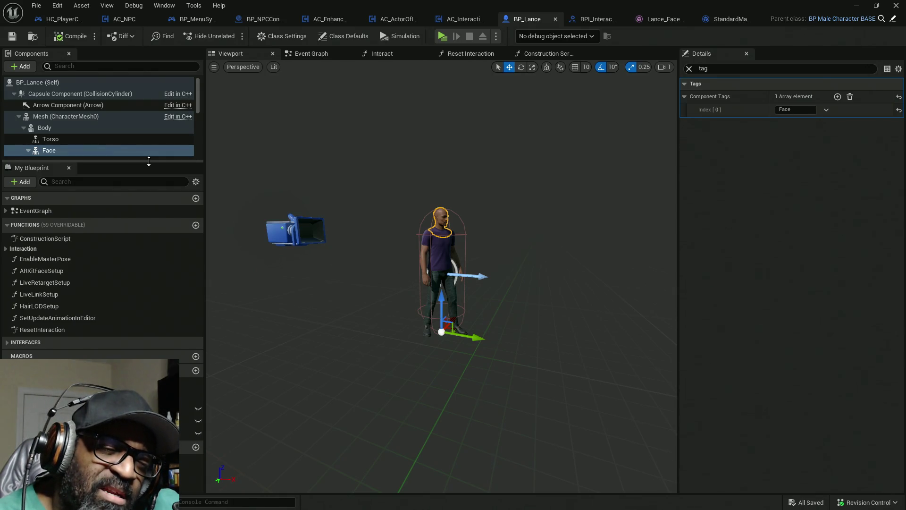
{"action": "left_click_drag", "start_coordinate": [149, 161], "coordinate": [150, 163]}
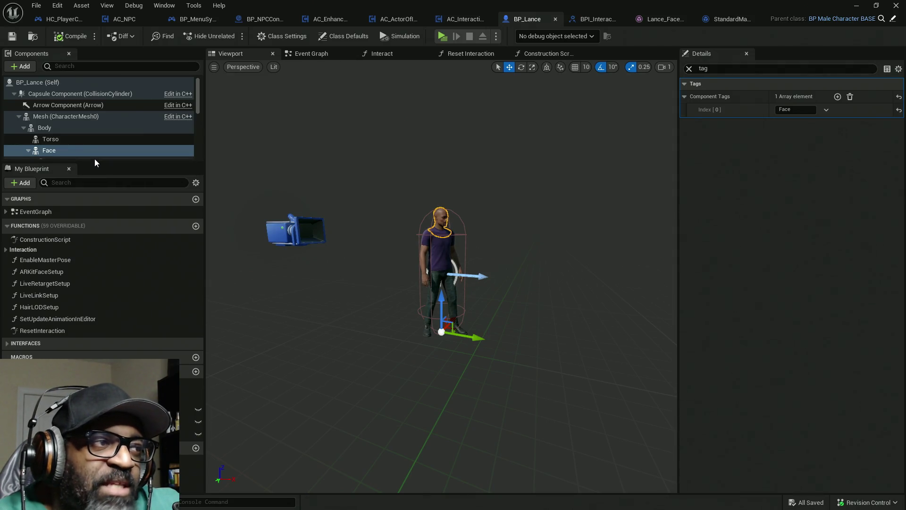
{"action": "mouse_move", "coordinate": [95, 163]}
{"action": "left_mouse_down"}
{"action": "mouse_move", "coordinate": [95, 174]}
{"action": "mouse_move", "coordinate": [97, 163]}
{"action": "left_mouse_up"}
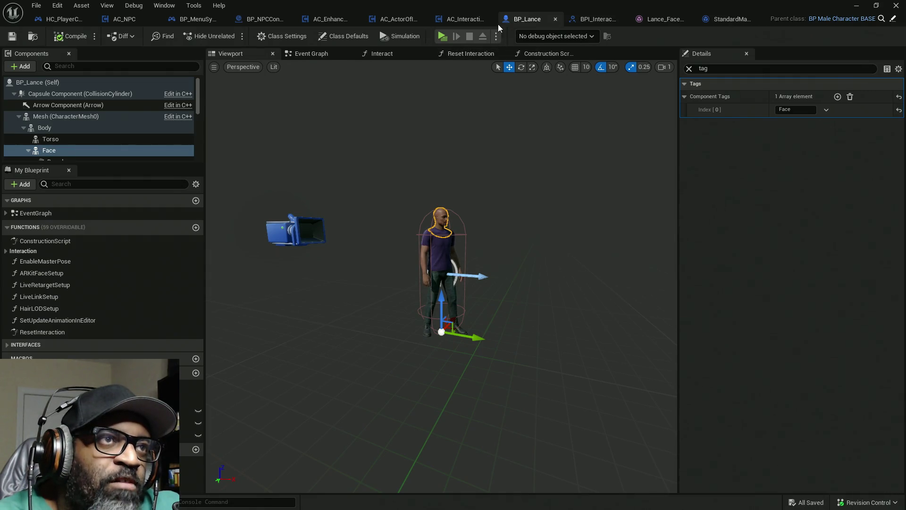
{"action": "left_click", "coordinate": [846, 19]}
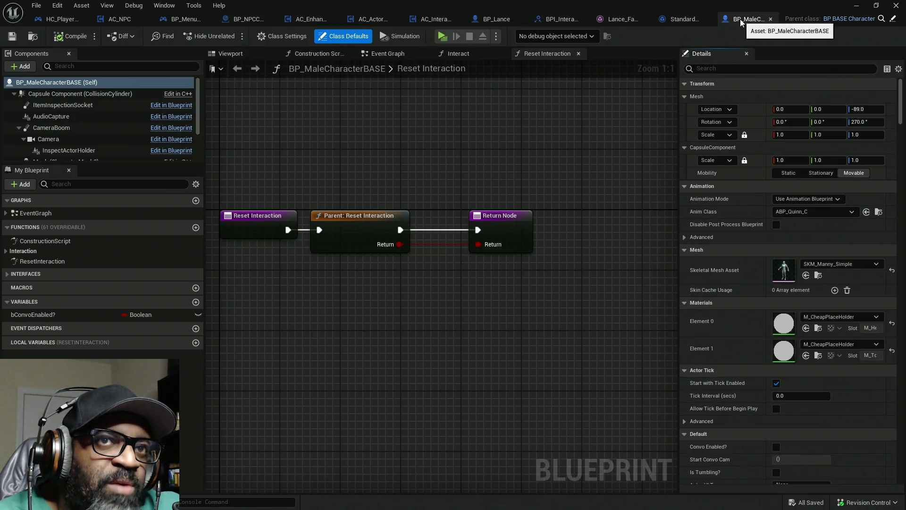
View parent BP_BASE_Character in its Viewport, then return to BP_Lance's Class Defaults.
{"action": "left_click", "coordinate": [893, 20]}
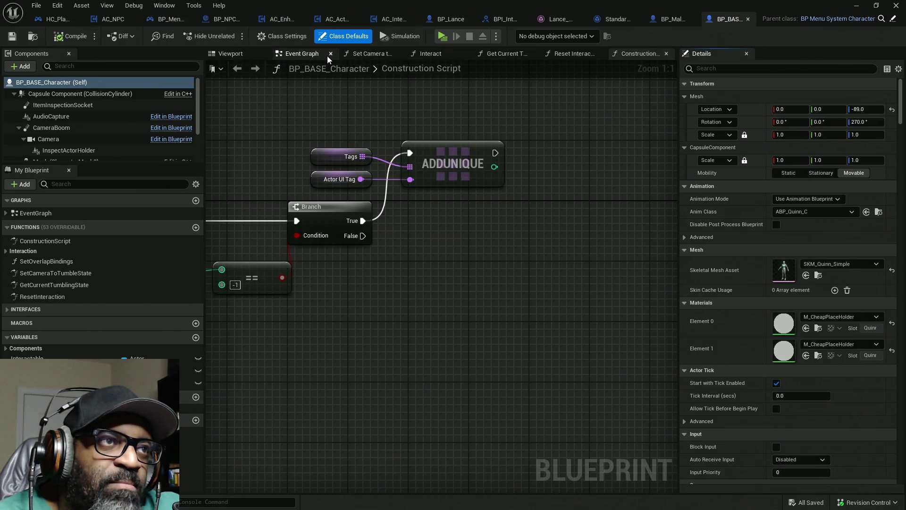
{"action": "left_click", "coordinate": [231, 57]}
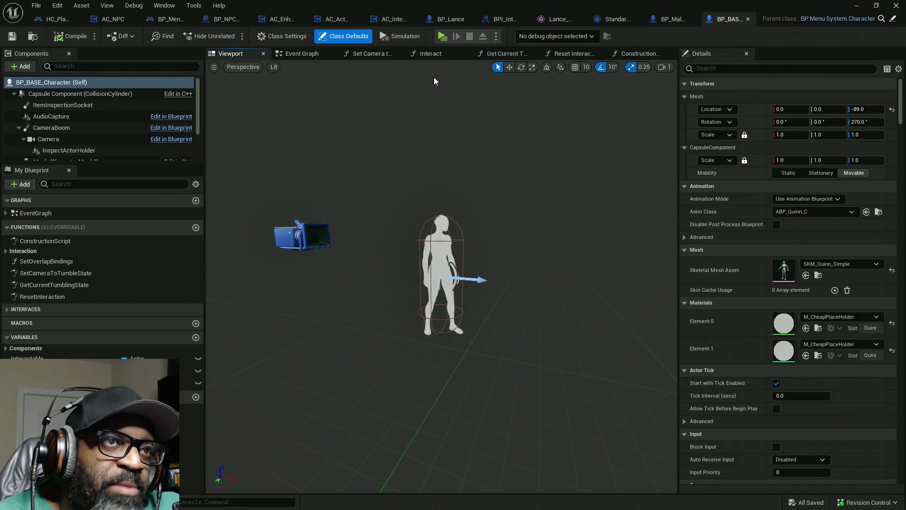
{"action": "left_click", "coordinate": [448, 19]}
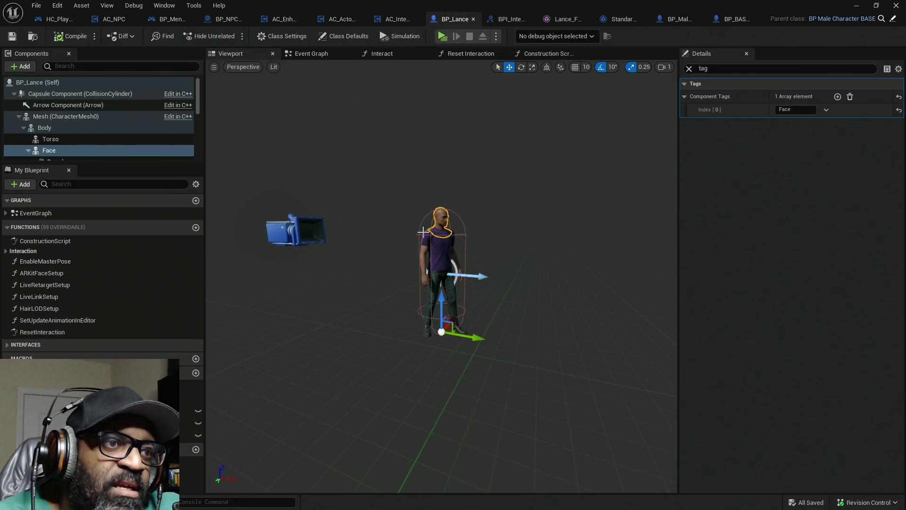
{"action": "scroll", "coordinate": [477, 261], "scroll_direction": "up", "scroll_amount": 5}
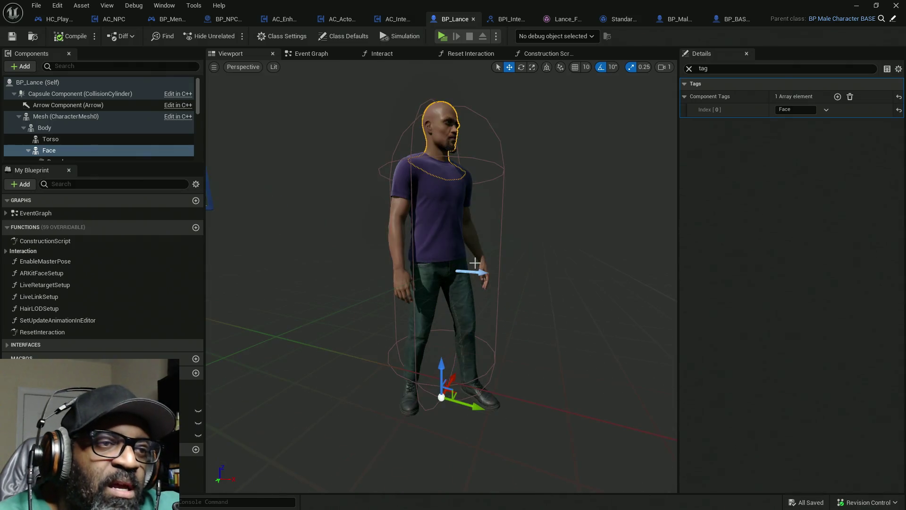
{"action": "scroll", "coordinate": [475, 263], "scroll_direction": "down", "scroll_amount": 5}
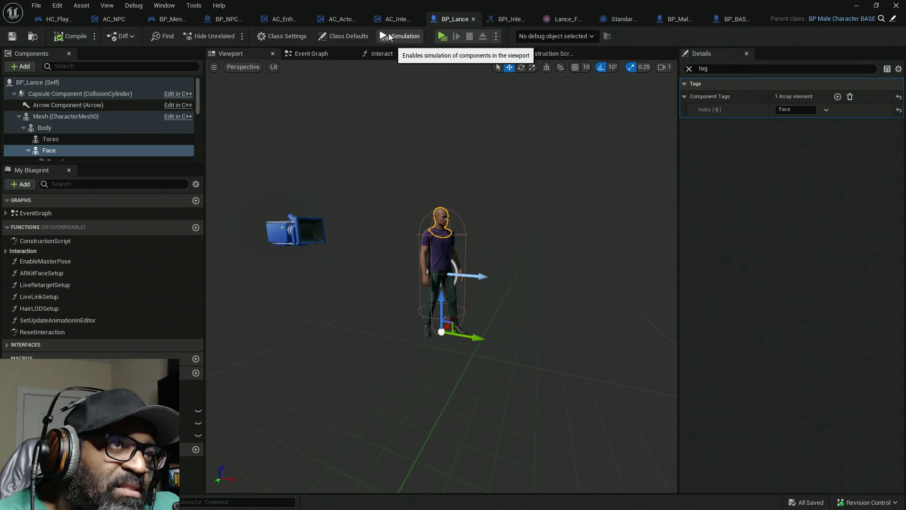
{"action": "left_click", "coordinate": [284, 40]}
Clear the property filter and check BP_Lance's Class Settings for inherited interfaces.
{"action": "left_click", "coordinate": [357, 37]}
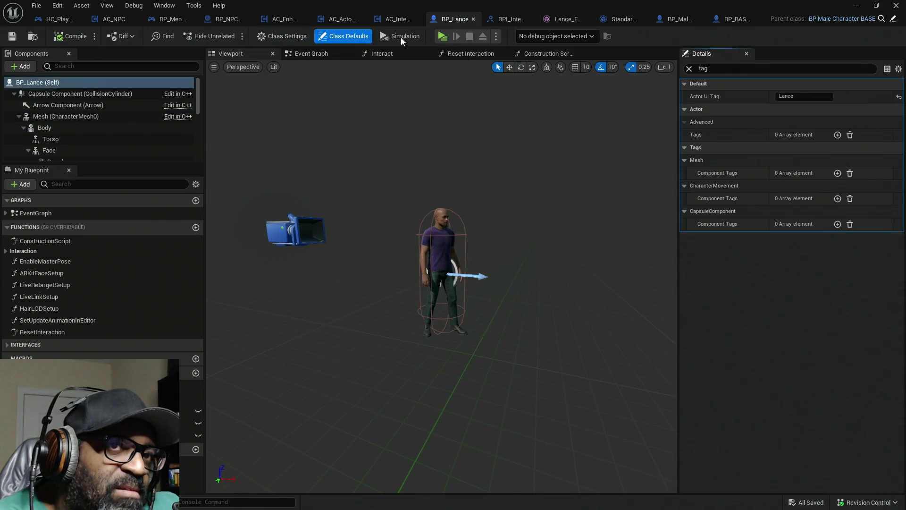
{"action": "left_click", "coordinate": [689, 69]}
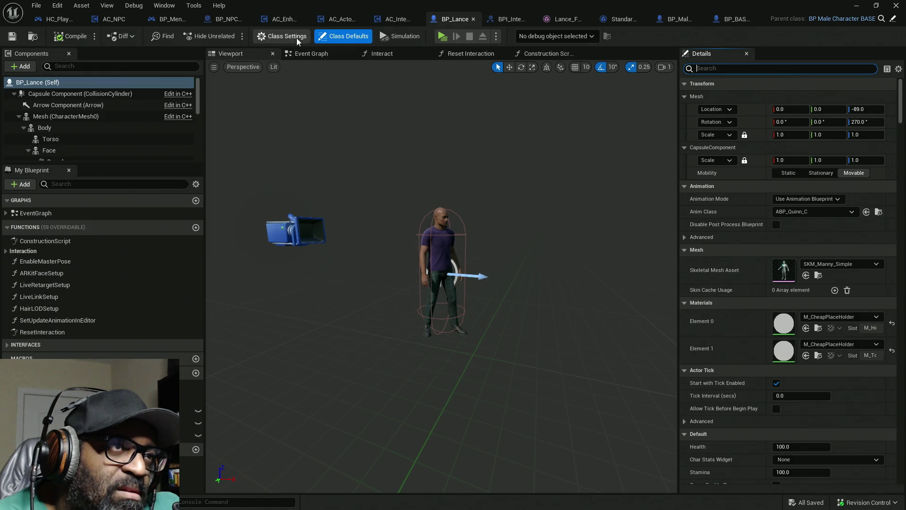
{"action": "left_click", "coordinate": [283, 36]}
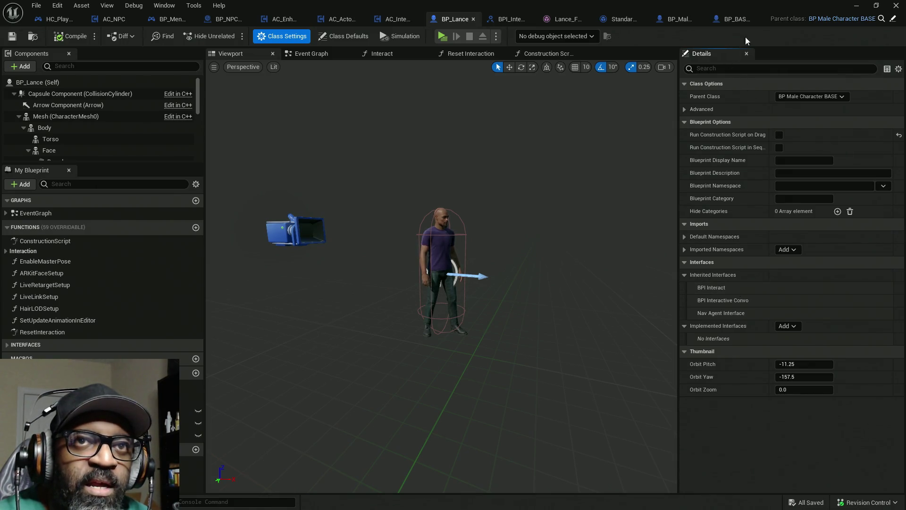
Climb through BP_MaleCharacterBASE, BP_BASE_Character and BP_MenuSystemCharacter, then open BPI_Interact.
{"action": "left_click", "coordinate": [893, 19]}
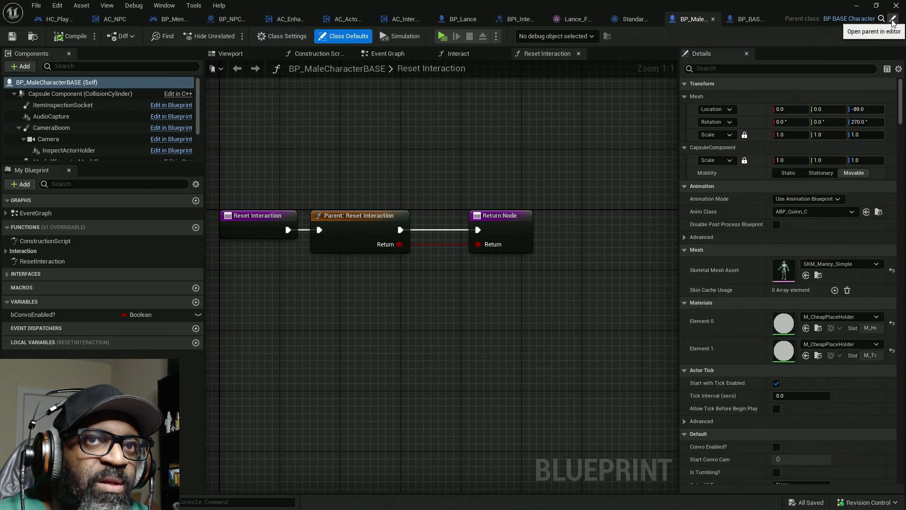
{"action": "left_click", "coordinate": [282, 36]}
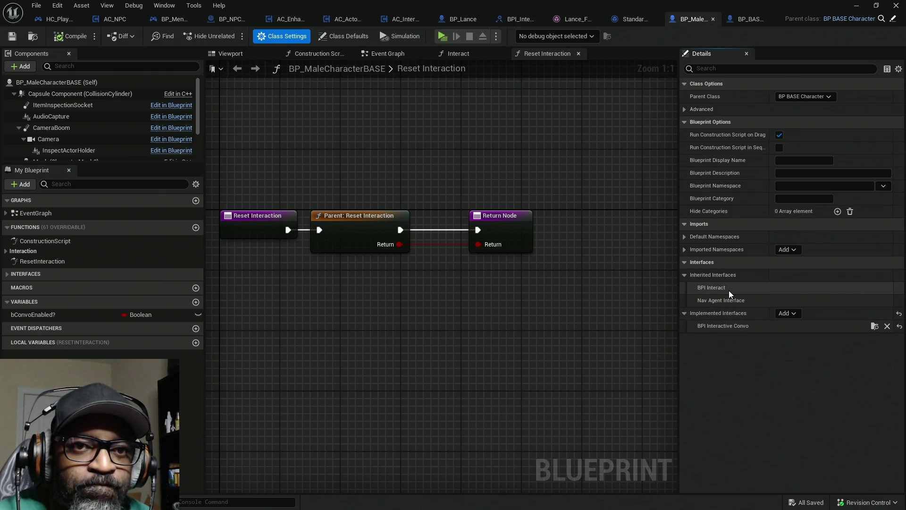
{"action": "left_click", "coordinate": [892, 19]}
{"action": "left_click", "coordinate": [275, 34]}
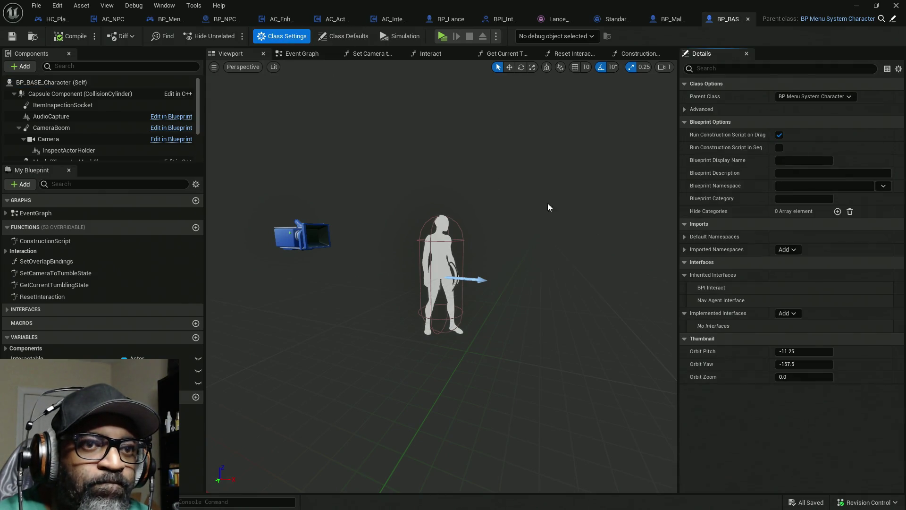
{"action": "left_click", "coordinate": [893, 19]}
{"action": "left_click", "coordinate": [271, 38]}
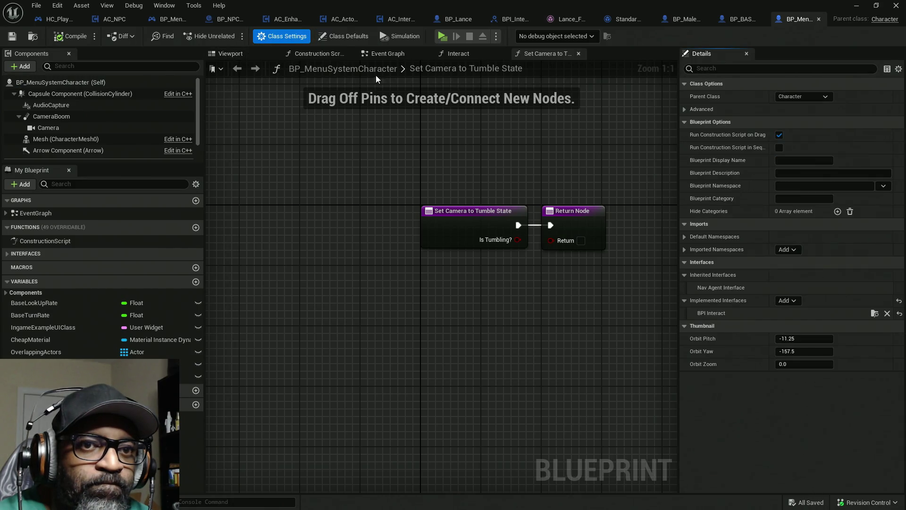
{"action": "left_click", "coordinate": [874, 316]}
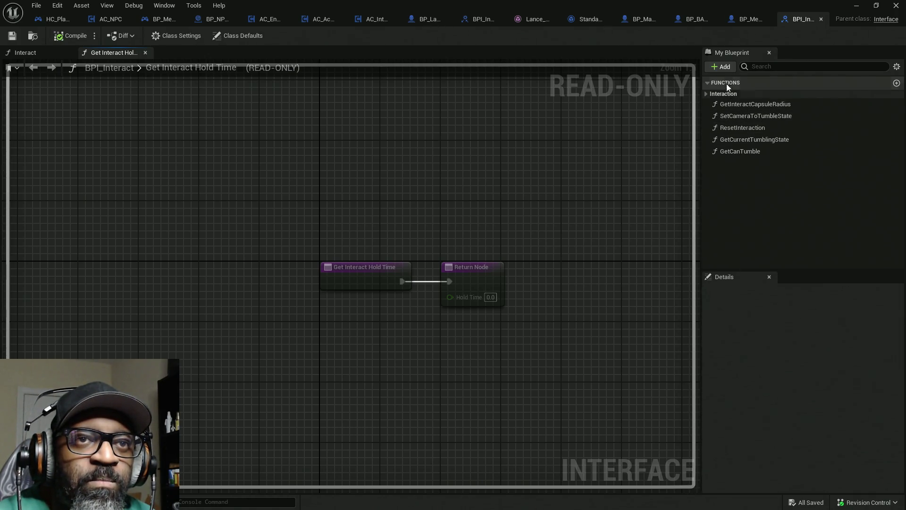
Add interface function GetFaceMesh with a Skeletal Mesh Component reference output.
{"action": "left_click", "coordinate": [721, 66]}
{"action": "left_click", "coordinate": [747, 103]}
{"action": "type", "text": "GetFaceMesh"}
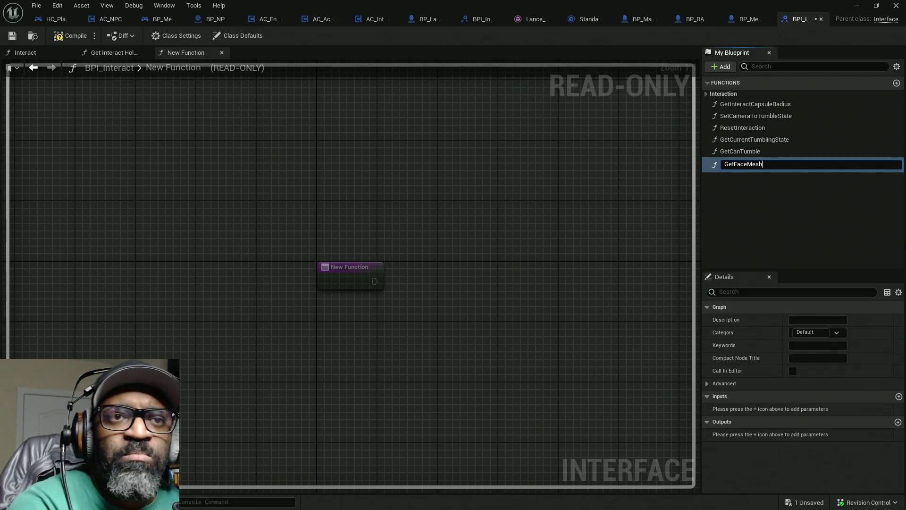
{"action": "key", "text": "Return"}
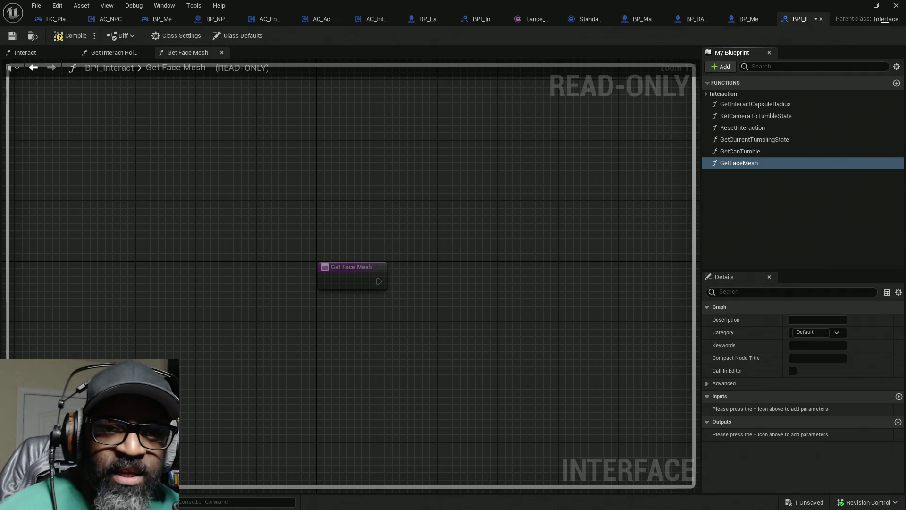
{"action": "left_click", "coordinate": [898, 421]}
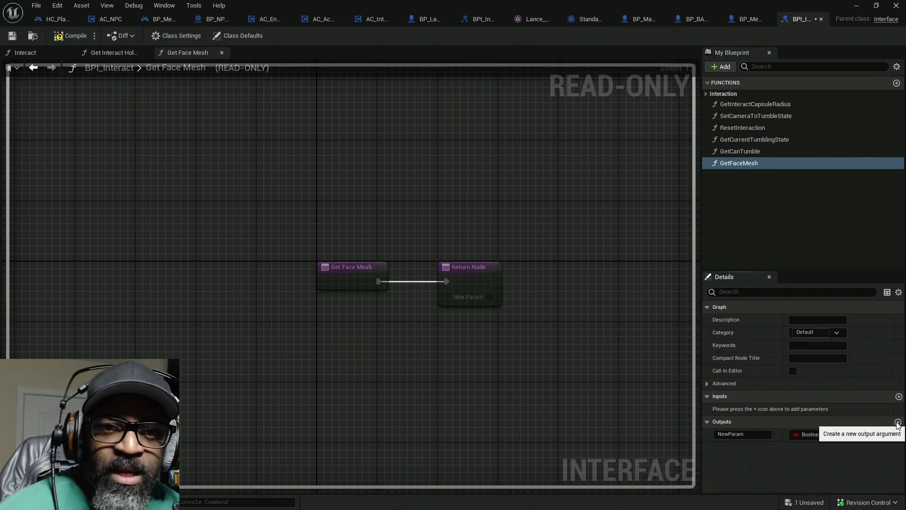
{"action": "left_click", "coordinate": [810, 434]}
{"action": "type", "text": "S"}
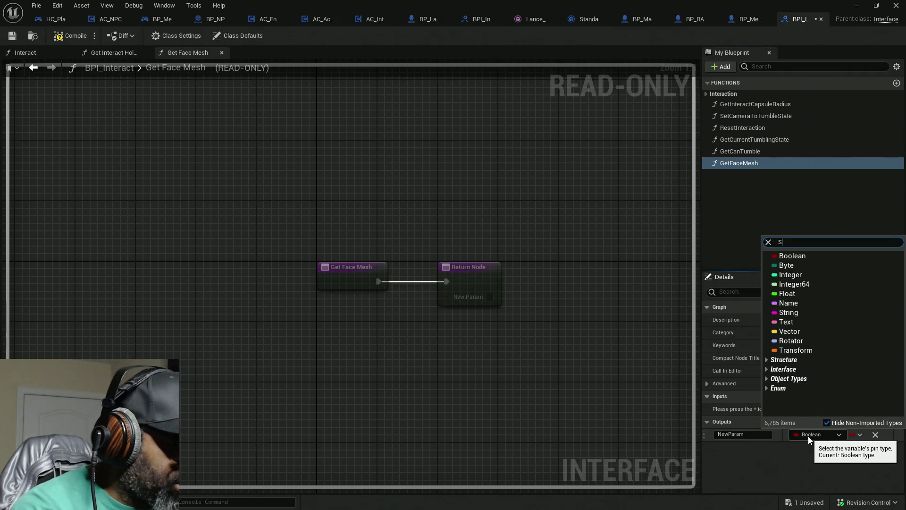
{"action": "type", "text": "kele"}
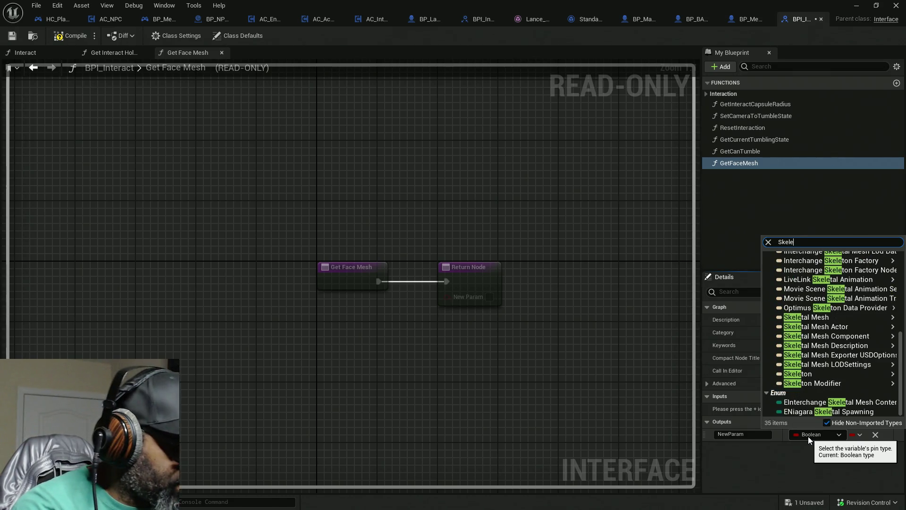
{"action": "type", "text": "tal mesh c"}
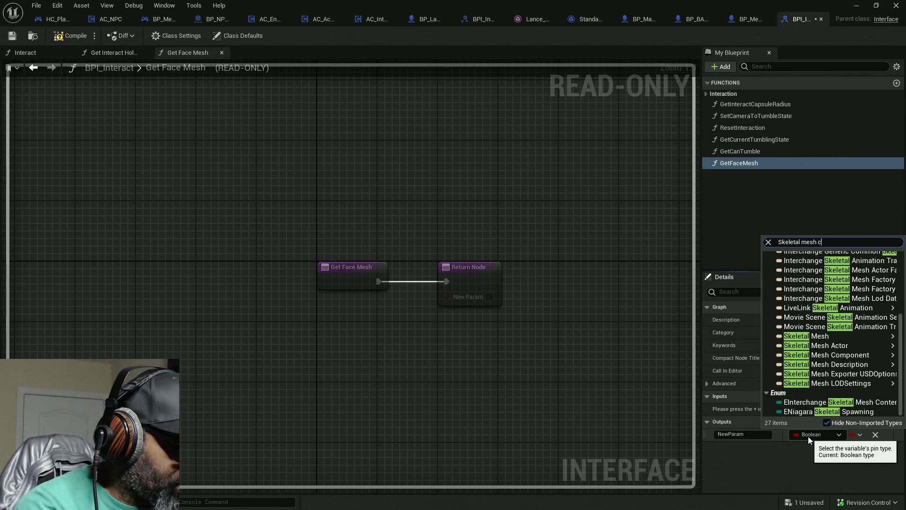
{"action": "type", "text": "omponen"}
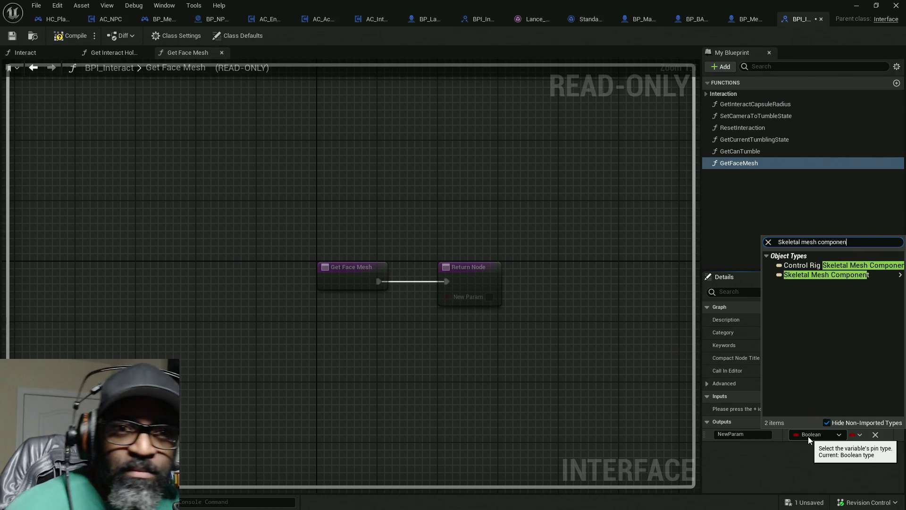
{"action": "mouse_move", "coordinate": [865, 275]}
{"action": "left_click", "coordinate": [751, 275]}
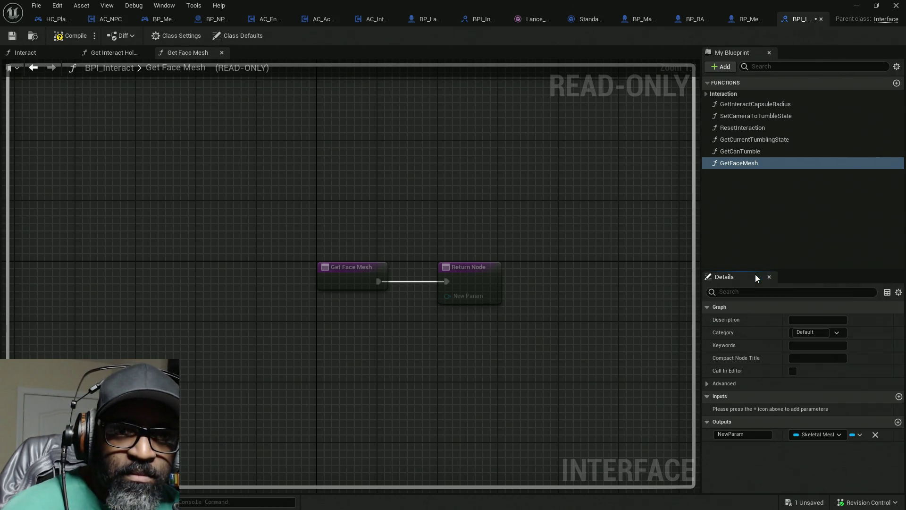
Rename the output to SkeleComp, compile, and save all assets.
{"action": "left_click", "coordinate": [743, 434]}
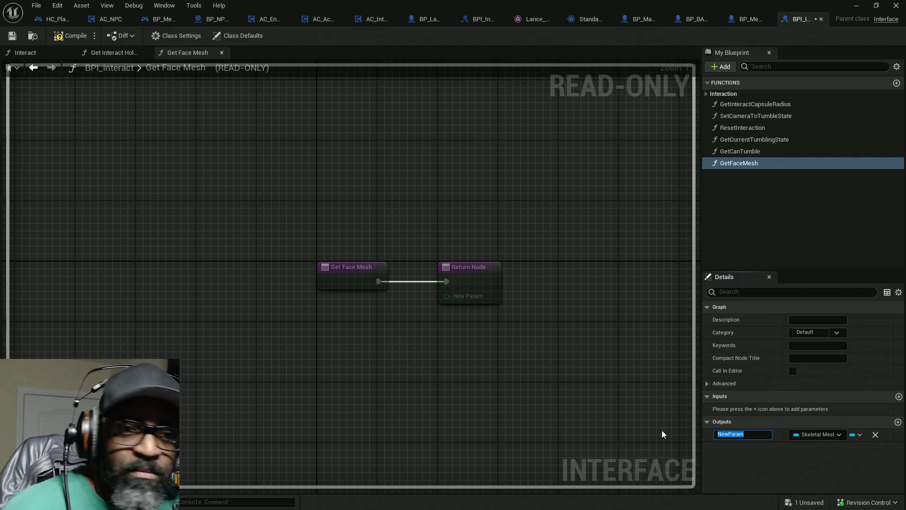
{"action": "type", "text": "Sk"}
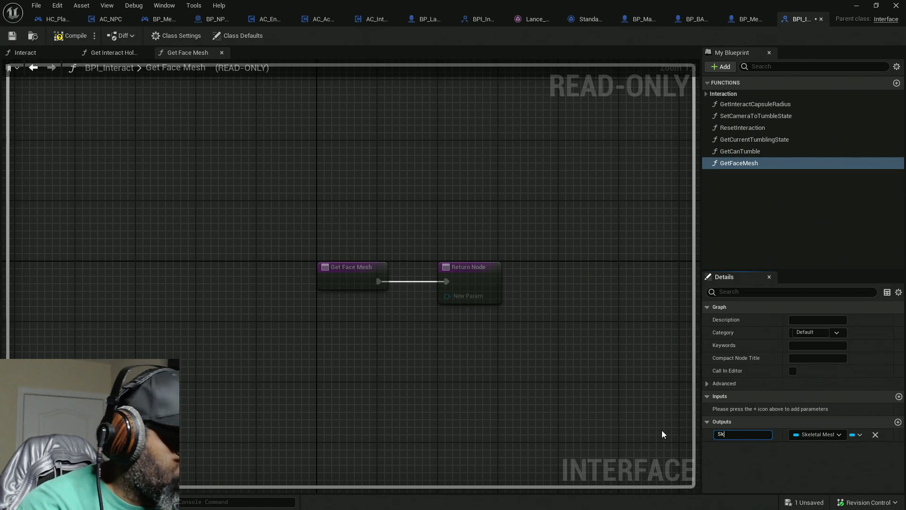
{"action": "type", "text": "eleComp"}
{"action": "key", "text": "Return"}
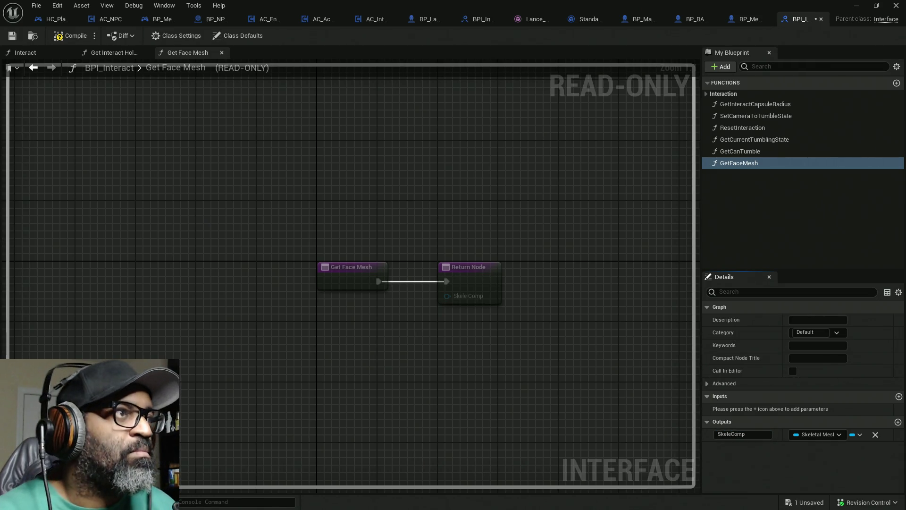
{"action": "left_click", "coordinate": [71, 36]}
{"action": "key", "text": "ctrl+shift+s"}
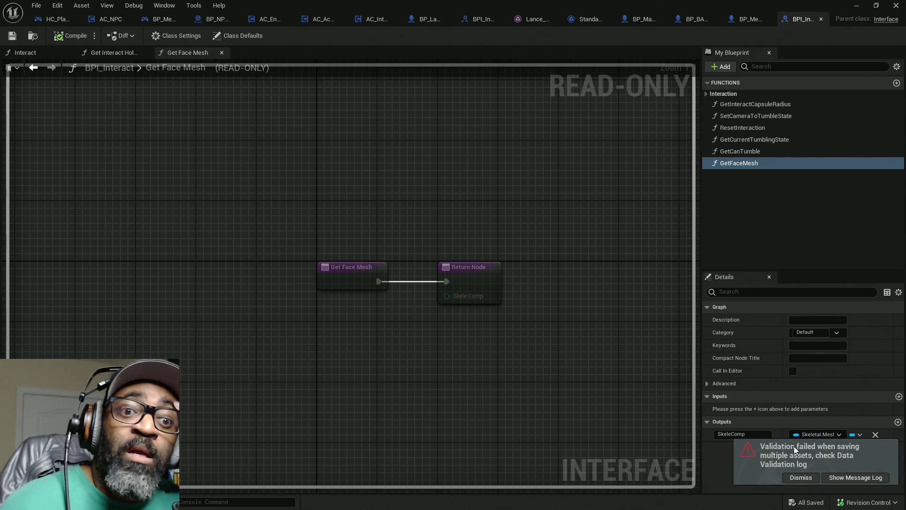
{"action": "left_click", "coordinate": [799, 478]}
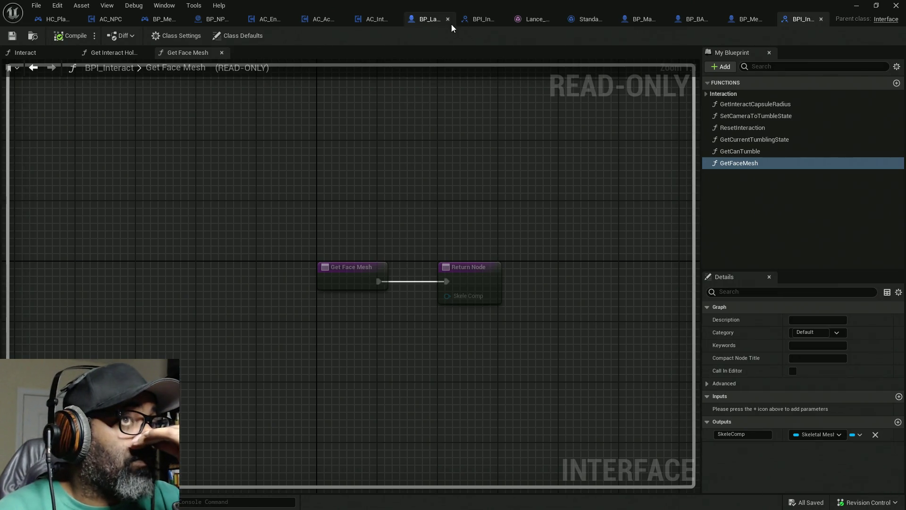
Implement the Get Face Mesh interface function in BP_Lance.
{"action": "left_click", "coordinate": [428, 19]}
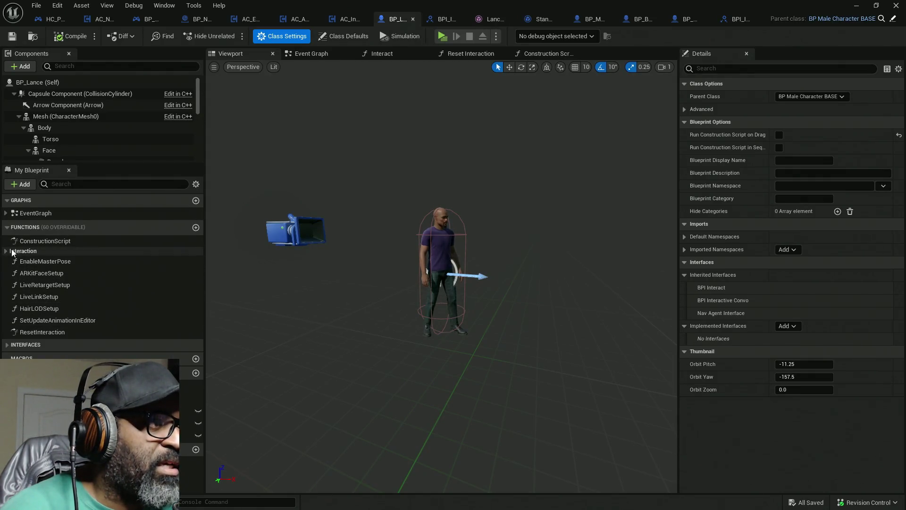
{"action": "left_click", "coordinate": [7, 252]}
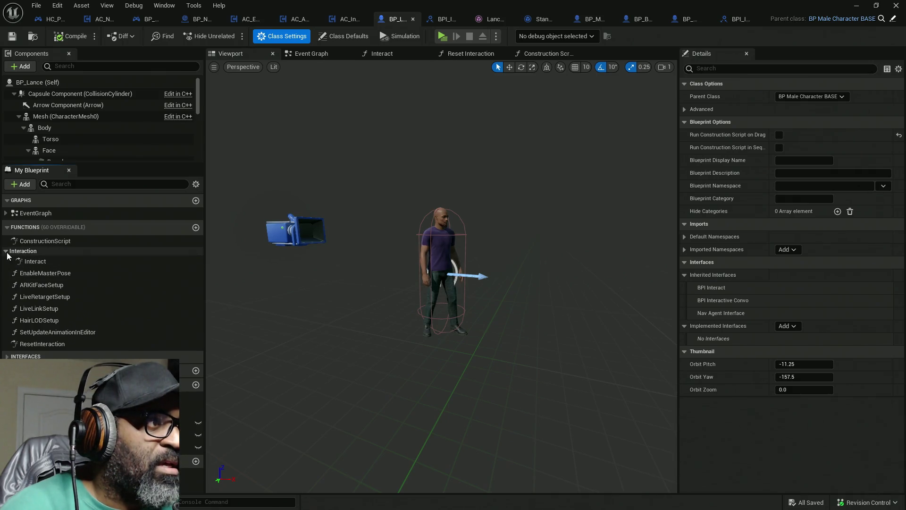
{"action": "left_click", "coordinate": [8, 251]}
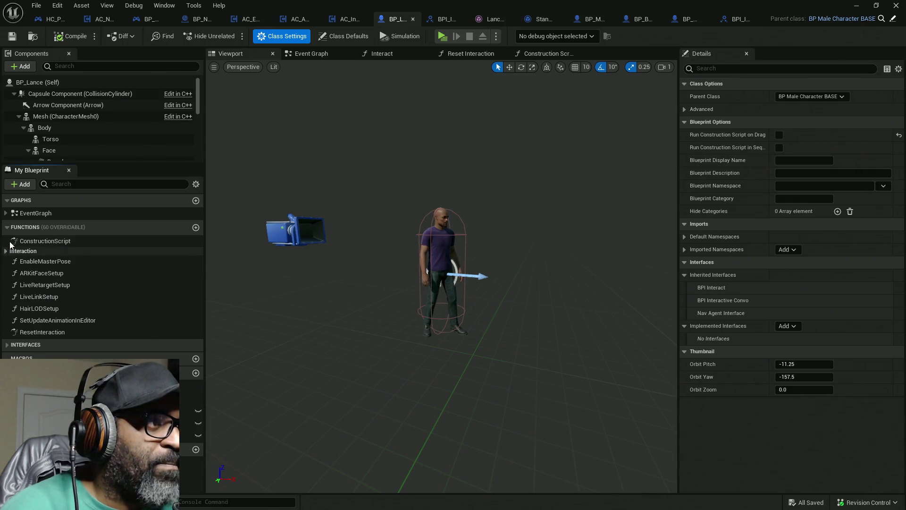
{"action": "left_click", "coordinate": [8, 227]}
{"action": "left_click", "coordinate": [10, 241]}
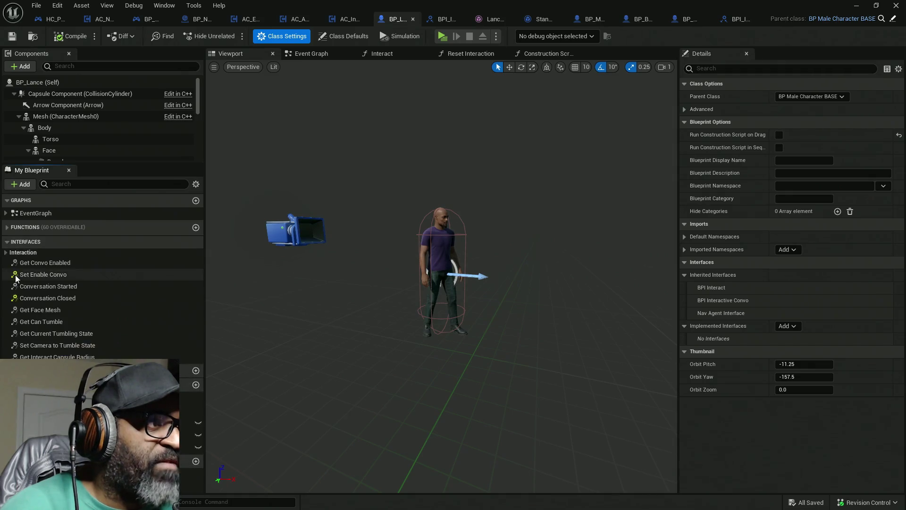
{"action": "double_click", "coordinate": [33, 310]}
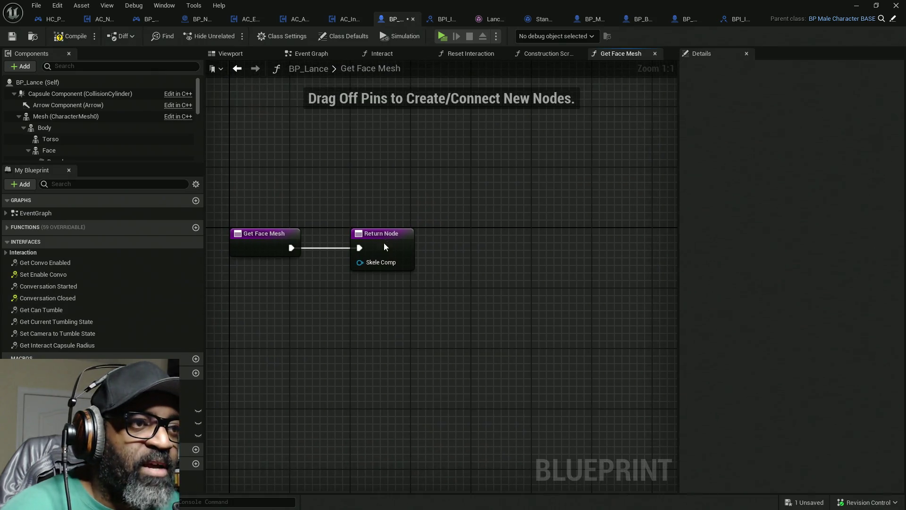
Return the Face component as Skele Comp, tidy the nodes, and compile BP_Lance.
{"action": "left_click_drag", "start_coordinate": [384, 242], "coordinate": [528, 242]}
{"action": "scroll", "coordinate": [49, 138], "scroll_direction": "down", "scroll_amount": 1}
{"action": "mouse_move", "coordinate": [49, 137]}
{"action": "left_mouse_down"}
{"action": "mouse_move", "coordinate": [473, 263]}
{"action": "mouse_move", "coordinate": [502, 263]}
{"action": "mouse_move", "coordinate": [472, 242]}
{"action": "left_mouse_up"}
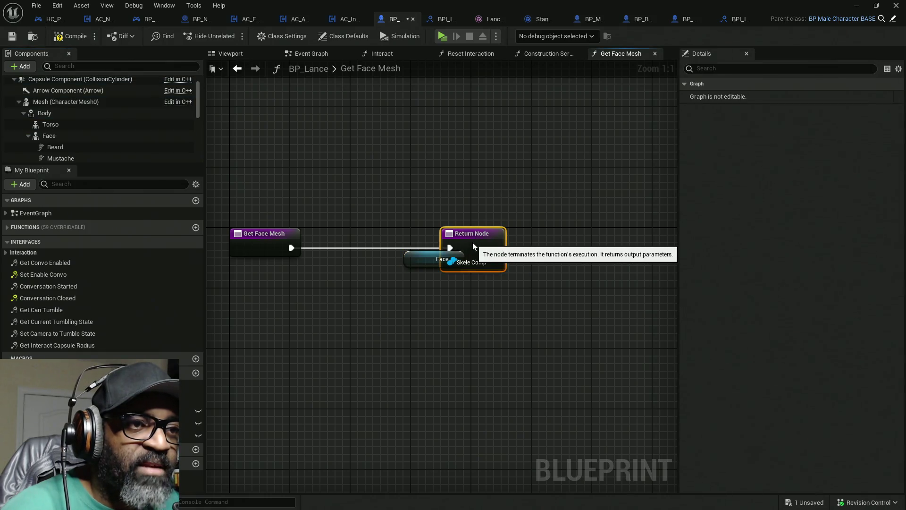
{"action": "left_click_drag", "start_coordinate": [385, 226], "coordinate": [506, 291]}
{"action": "left_click_drag", "start_coordinate": [508, 254], "coordinate": [418, 254]}
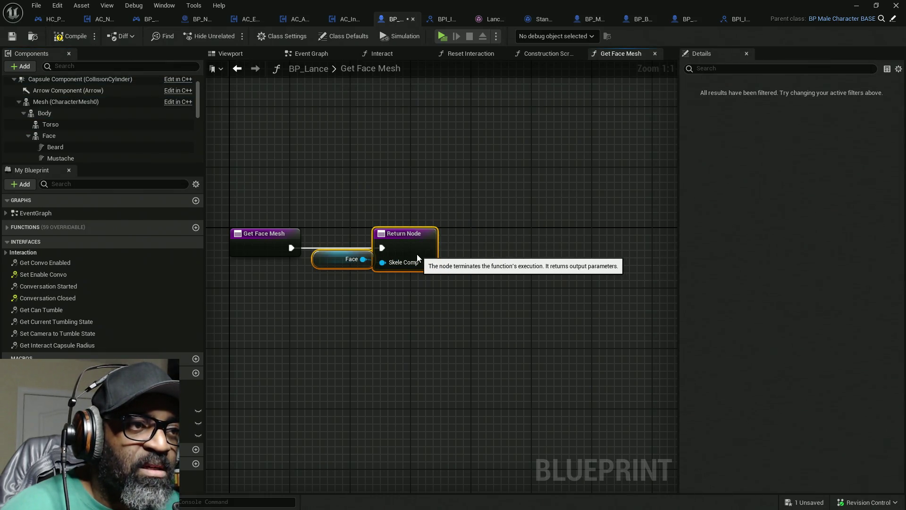
{"action": "left_click", "coordinate": [478, 225]}
{"action": "left_click", "coordinate": [57, 37]}
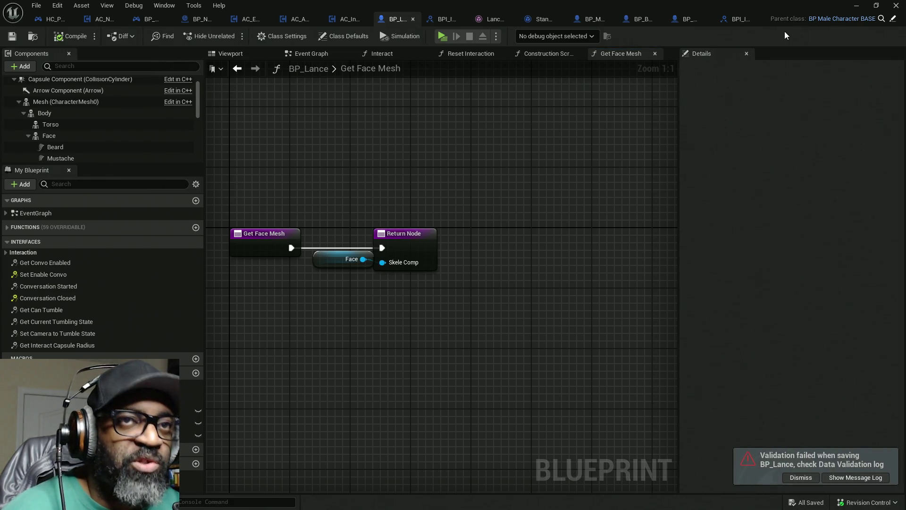
{"action": "left_click", "coordinate": [41, 21]}
Delete the old tag-based face lookup nodes near the Branch and ADD nodes.
{"action": "mouse_move", "coordinate": [323, 128]}
{"action": "left_mouse_down"}
{"action": "mouse_move", "coordinate": [243, 107]}
{"action": "mouse_move", "coordinate": [288, 112]}
{"action": "left_mouse_up"}
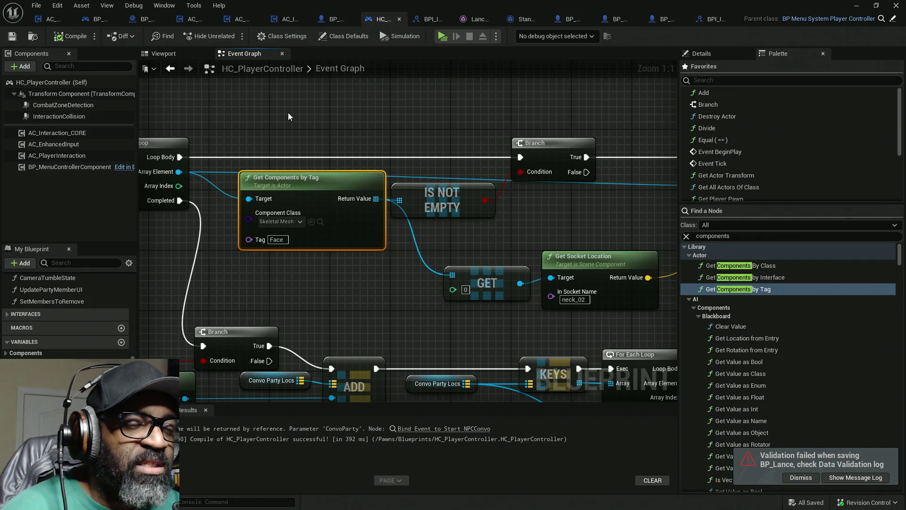
{"action": "mouse_move", "coordinate": [513, 155]}
{"action": "left_mouse_down"}
{"action": "mouse_move", "coordinate": [353, 147]}
{"action": "mouse_move", "coordinate": [516, 158]}
{"action": "mouse_move", "coordinate": [611, 149]}
{"action": "left_mouse_up"}
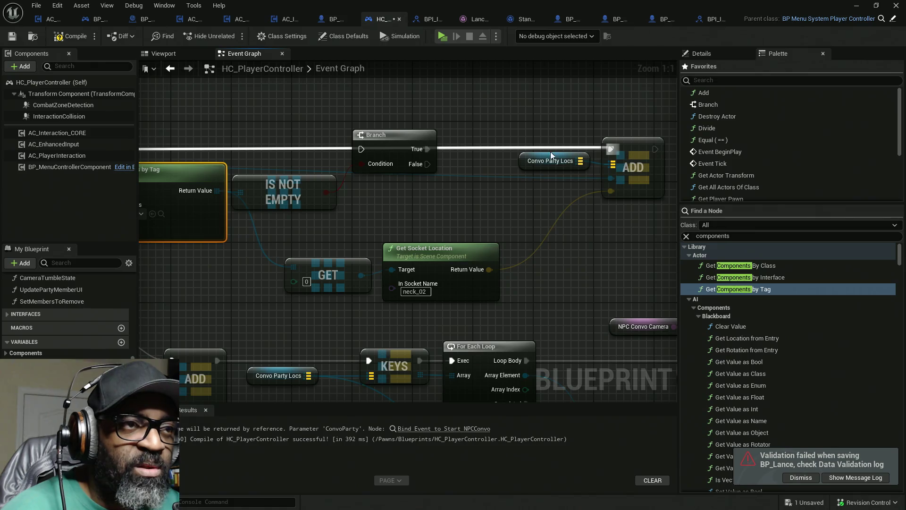
{"action": "left_click_drag", "start_coordinate": [551, 156], "coordinate": [698, 154]}
{"action": "mouse_move", "coordinate": [551, 100]}
{"action": "left_mouse_down"}
{"action": "mouse_move", "coordinate": [466, 156]}
{"action": "mouse_move", "coordinate": [357, 192]}
{"action": "left_mouse_up"}
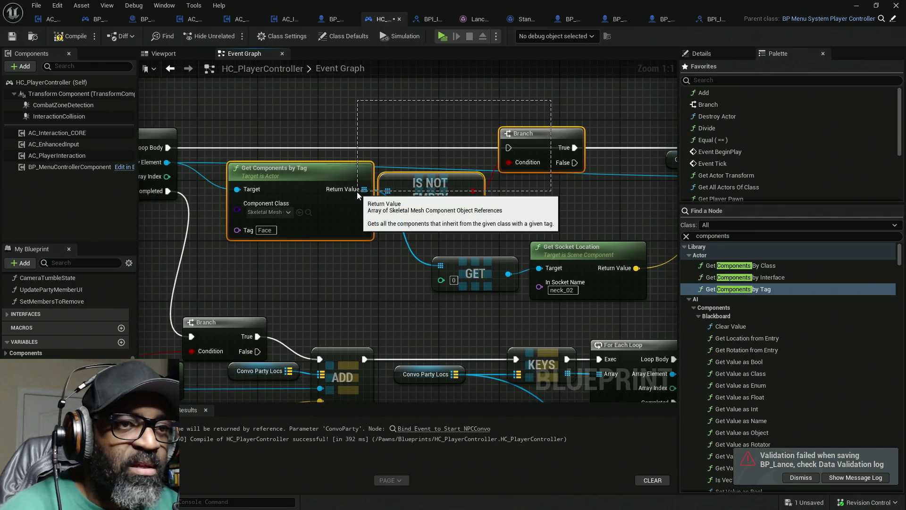
{"action": "key", "text": "Delete"}
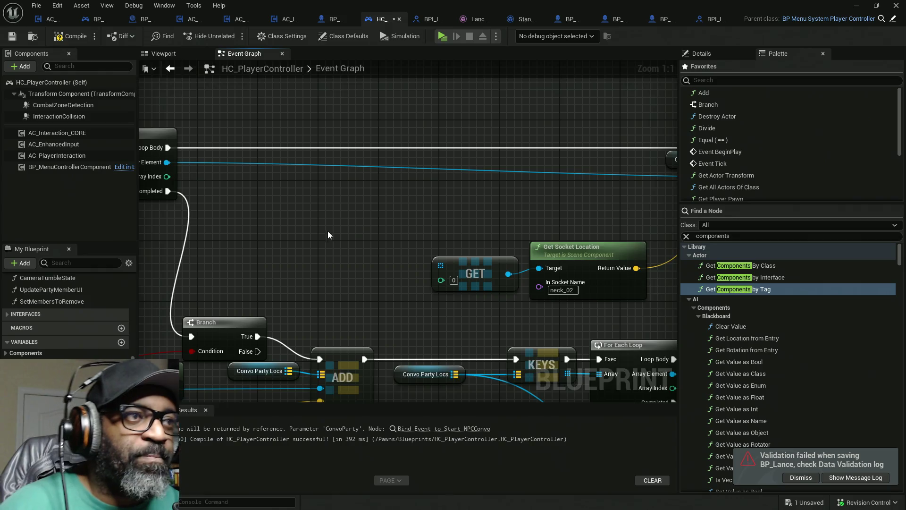
Add a Get Face Mesh (BPI Interact) message node beside the For Each Loop.
{"action": "left_click_drag", "start_coordinate": [328, 231], "coordinate": [412, 229]}
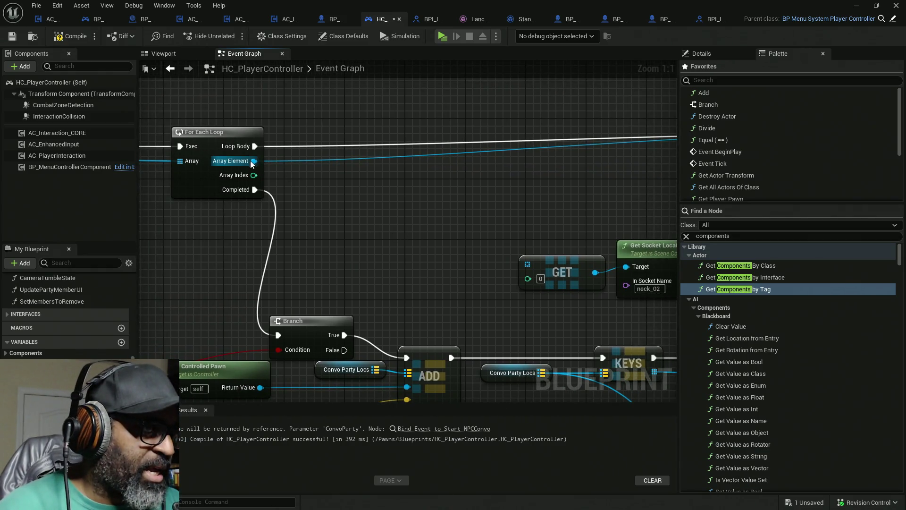
{"action": "left_click_drag", "start_coordinate": [253, 161], "coordinate": [304, 182]}
{"action": "type", "text": "get fa"}
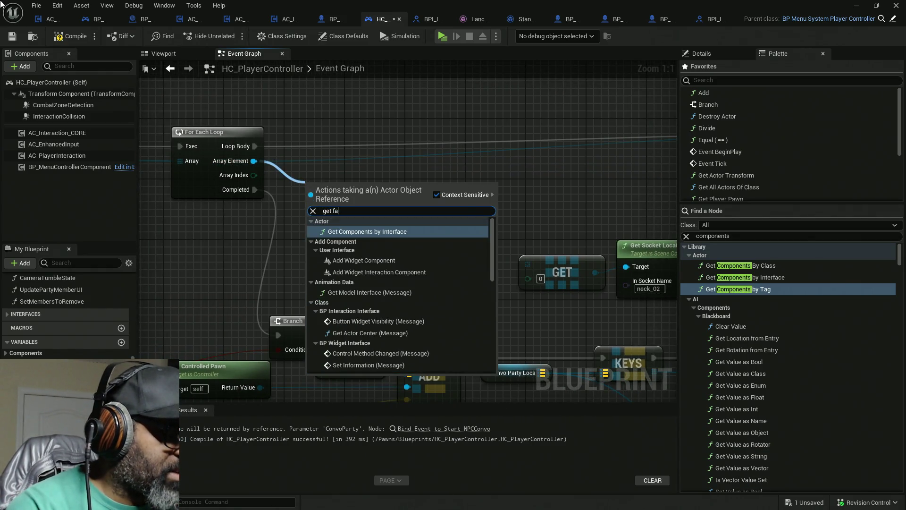
{"action": "type", "text": "ce mesh"}
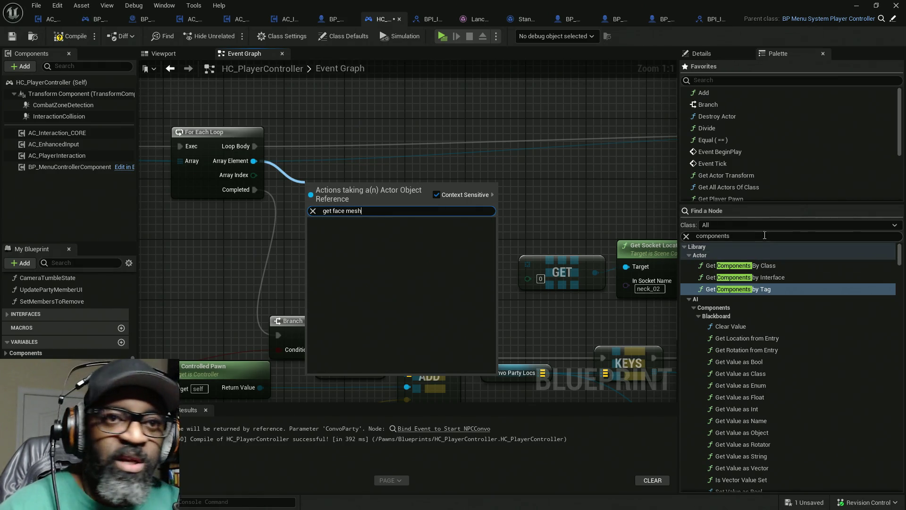
{"action": "key", "text": "Escape"}
{"action": "type", "text": "get"}
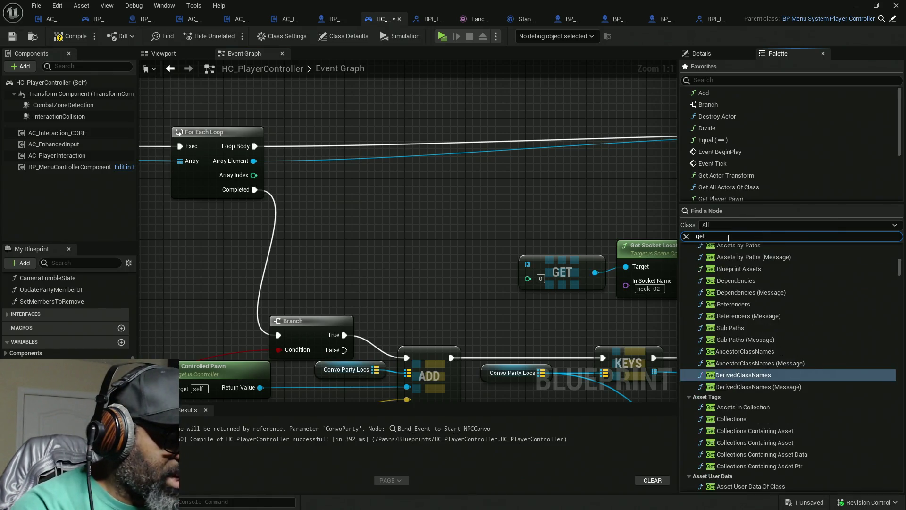
{"action": "type", "text": " face mesh"}
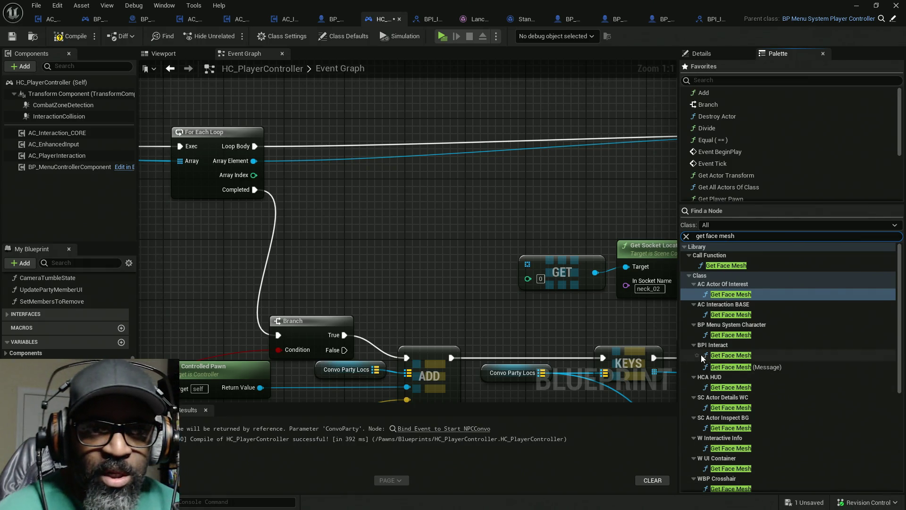
{"action": "mouse_move", "coordinate": [746, 367]}
{"action": "left_mouse_down"}
{"action": "mouse_move", "coordinate": [609, 287]}
{"action": "mouse_move", "coordinate": [324, 187]}
{"action": "left_mouse_up"}
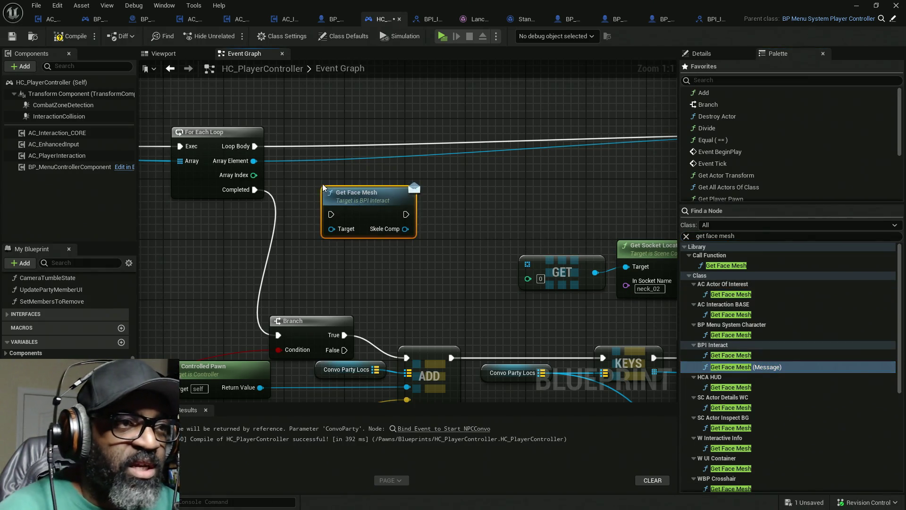
Call Get Face Mesh on each loop party member and feed its mesh into Get Socket Location.
{"action": "left_click_drag", "start_coordinate": [254, 146], "coordinate": [406, 214]}
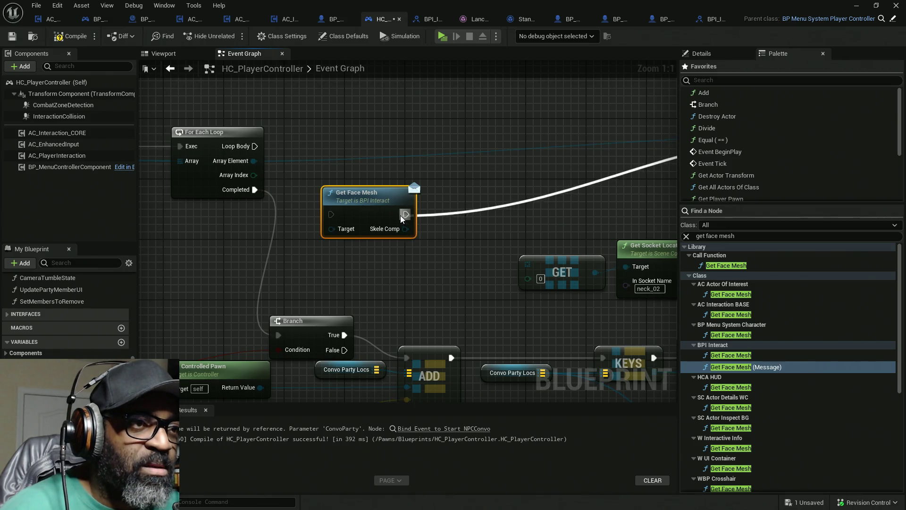
{"action": "mouse_move", "coordinate": [332, 214]}
{"action": "left_mouse_down"}
{"action": "mouse_move", "coordinate": [255, 146]}
{"action": "mouse_move", "coordinate": [331, 231]}
{"action": "left_mouse_up"}
{"action": "mouse_move", "coordinate": [364, 206]}
{"action": "left_mouse_down"}
{"action": "mouse_move", "coordinate": [327, 138]}
{"action": "mouse_move", "coordinate": [513, 231]}
{"action": "mouse_move", "coordinate": [587, 237]}
{"action": "left_mouse_up"}
{"action": "left_click_drag", "start_coordinate": [475, 165], "coordinate": [507, 278]}
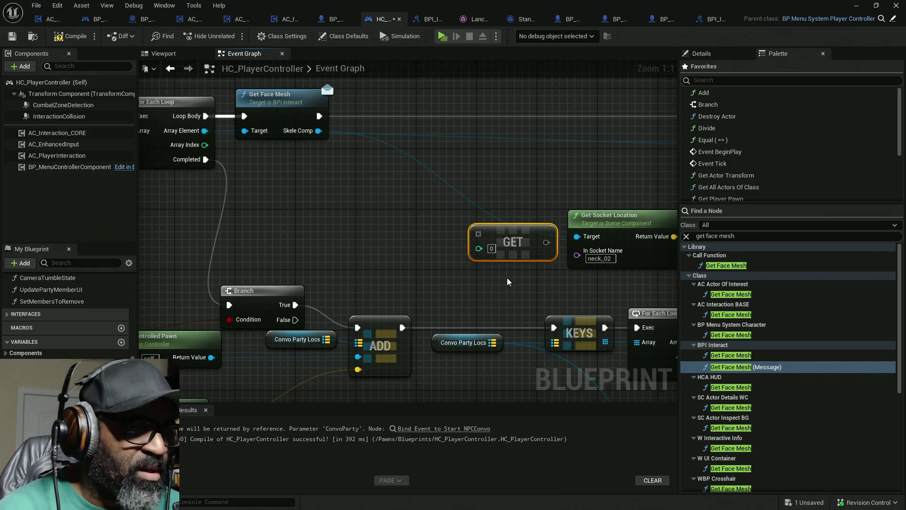
{"action": "key", "text": "Delete"}
{"action": "mouse_move", "coordinate": [427, 204]}
{"action": "left_mouse_down"}
{"action": "mouse_move", "coordinate": [293, 204]}
{"action": "mouse_move", "coordinate": [332, 212]}
{"action": "left_mouse_up"}
Move the ADD and Convo Party Locs nodes closer to the loop.
{"action": "scroll", "coordinate": [516, 209], "scroll_direction": "down", "scroll_amount": 1}
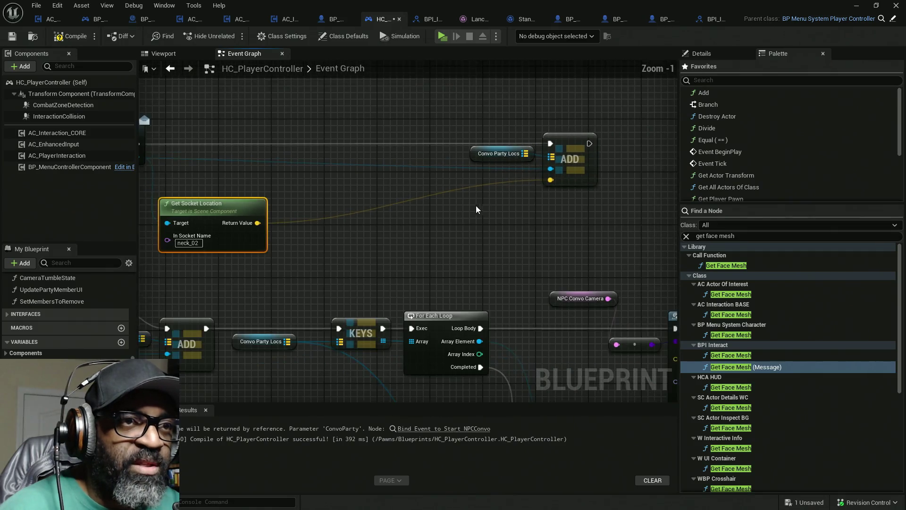
{"action": "left_click_drag", "start_coordinate": [508, 109], "coordinate": [600, 189]}
{"action": "mouse_move", "coordinate": [651, 165]}
{"action": "left_mouse_down"}
{"action": "mouse_move", "coordinate": [568, 157]}
{"action": "mouse_move", "coordinate": [432, 163]}
{"action": "left_mouse_up"}
{"action": "left_click_drag", "start_coordinate": [430, 208], "coordinate": [537, 216]}
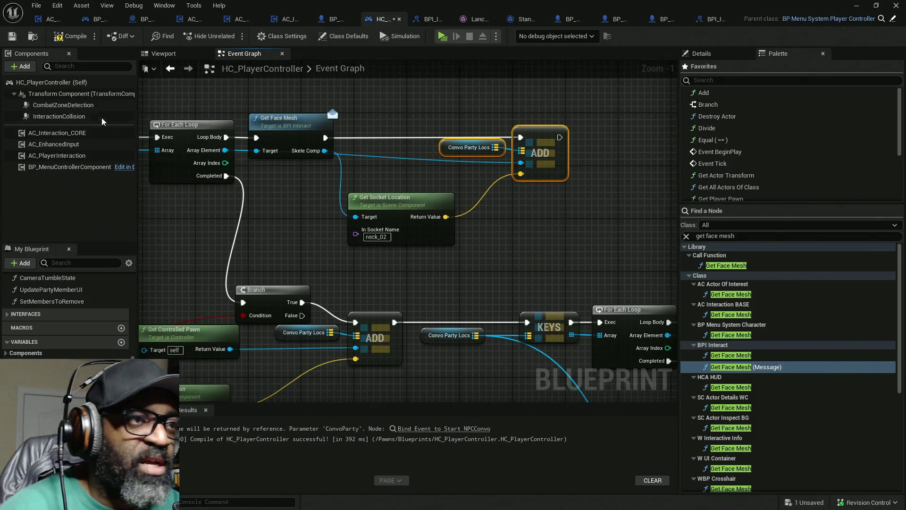
{"action": "scroll", "coordinate": [330, 217], "scroll_direction": "down", "scroll_amount": 1}
Add a second Get Face Mesh feeding the player's socket lookup, moving the old lookup nodes aside.
{"action": "mouse_move", "coordinate": [332, 226]}
{"action": "left_mouse_down"}
{"action": "mouse_move", "coordinate": [486, 79]}
{"action": "mouse_move", "coordinate": [450, 191]}
{"action": "mouse_move", "coordinate": [502, 205]}
{"action": "left_mouse_up"}
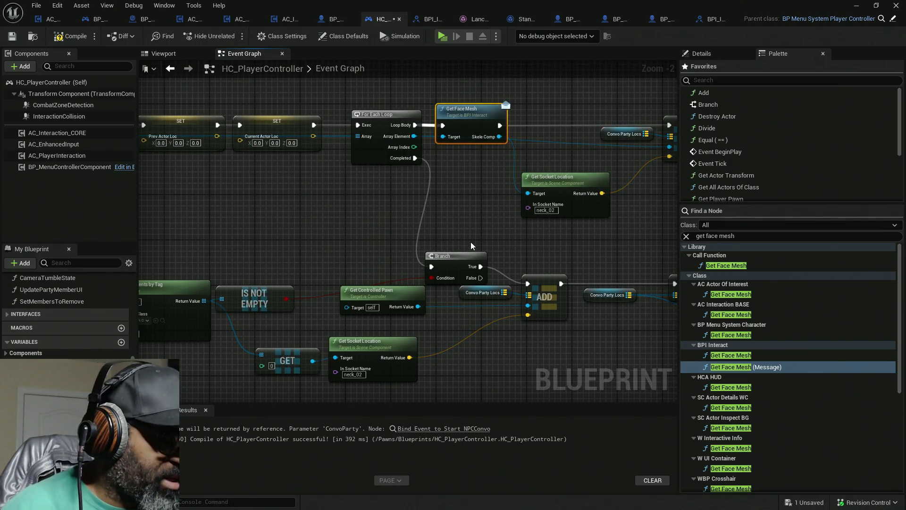
{"action": "left_click_drag", "start_coordinate": [218, 293], "coordinate": [403, 191]}
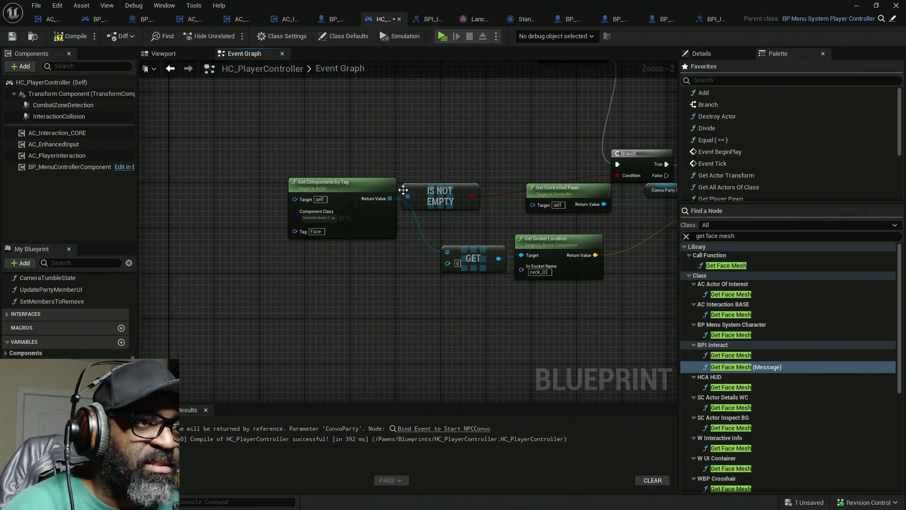
{"action": "left_click", "coordinate": [299, 279]}
{"action": "mouse_move", "coordinate": [363, 312]}
{"action": "left_mouse_down"}
{"action": "mouse_move", "coordinate": [516, 294]}
{"action": "mouse_move", "coordinate": [522, 259]}
{"action": "mouse_move", "coordinate": [536, 258]}
{"action": "left_mouse_up"}
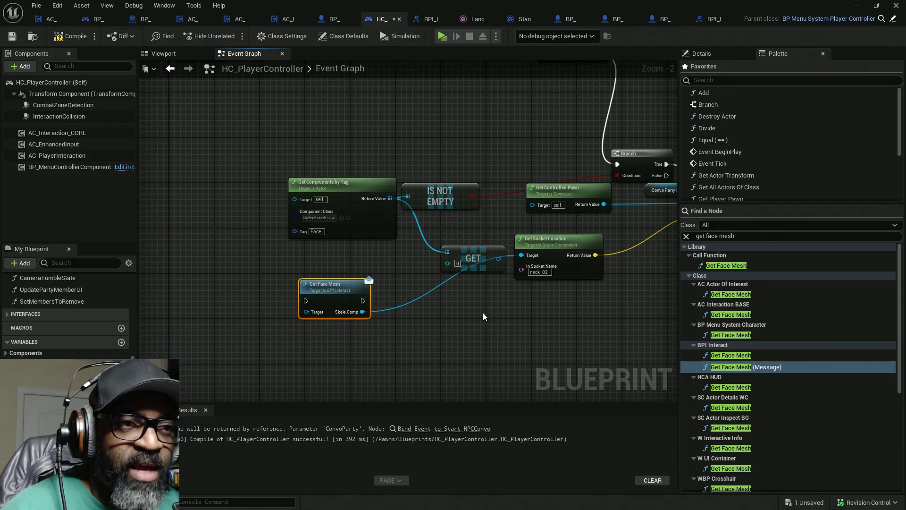
{"action": "mouse_move", "coordinate": [297, 142]}
{"action": "left_mouse_down"}
{"action": "mouse_move", "coordinate": [433, 270]}
{"action": "mouse_move", "coordinate": [467, 269]}
{"action": "left_mouse_up"}
{"action": "left_click_drag", "start_coordinate": [467, 269], "coordinate": [291, 173]}
{"action": "left_click_drag", "start_coordinate": [331, 289], "coordinate": [449, 153]}
Target the controlled pawn with Get Face Mesh, running it after the loop completes instead of the Branch.
{"action": "left_click_drag", "start_coordinate": [520, 189], "coordinate": [427, 200]}
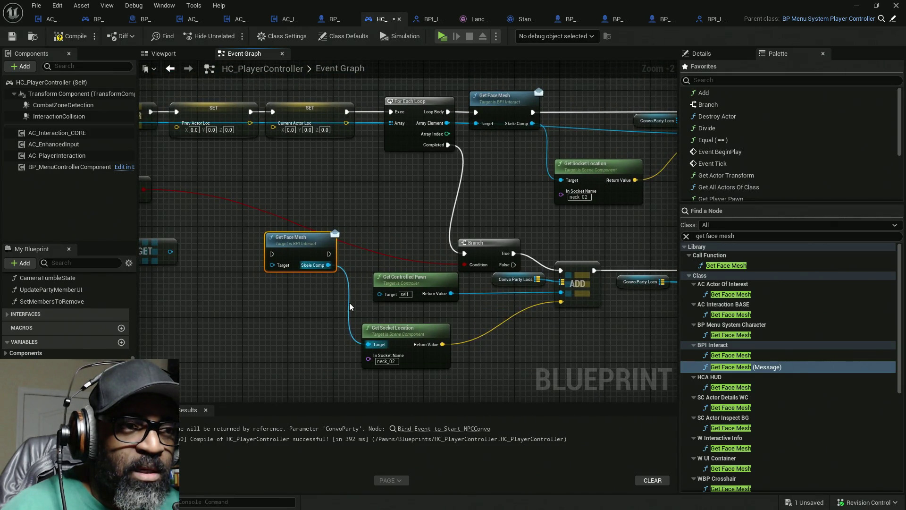
{"action": "left_click_drag", "start_coordinate": [416, 279], "coordinate": [252, 278]}
{"action": "left_click_drag", "start_coordinate": [295, 255], "coordinate": [369, 255]}
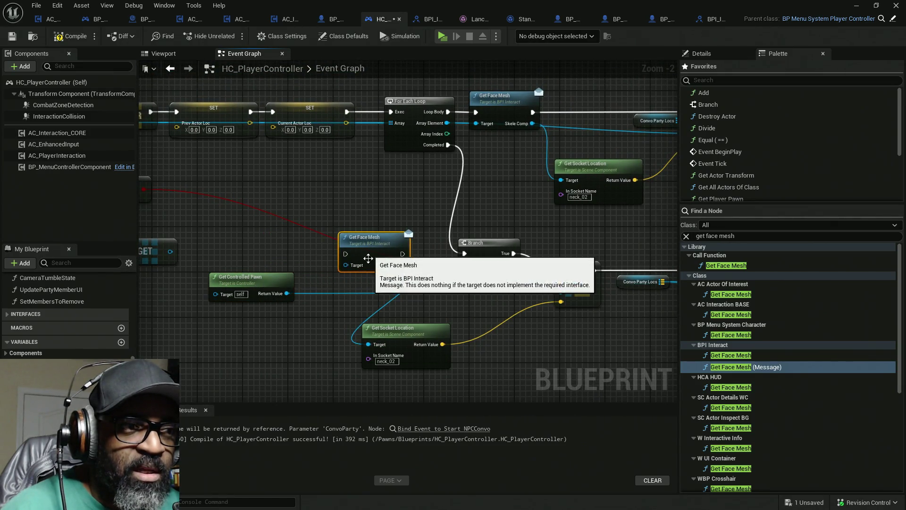
{"action": "left_click_drag", "start_coordinate": [287, 294], "coordinate": [353, 272]}
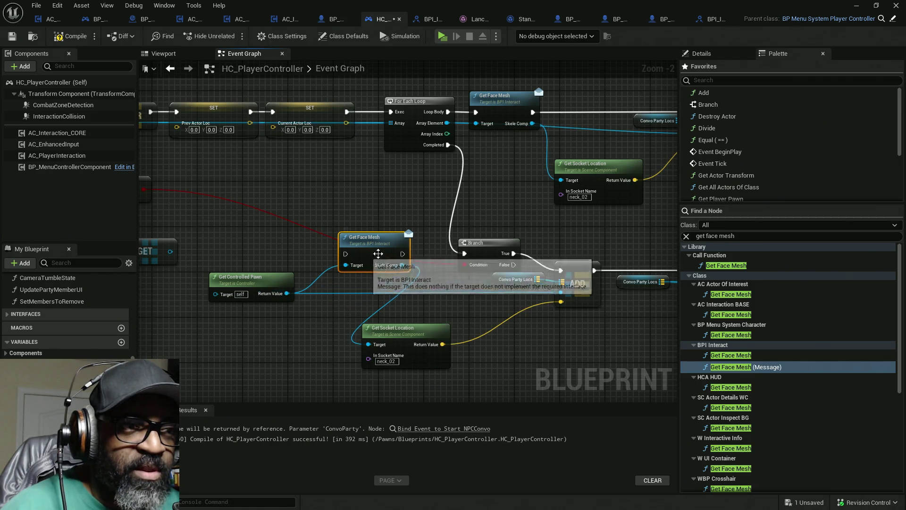
{"action": "left_click_drag", "start_coordinate": [449, 145], "coordinate": [348, 254]}
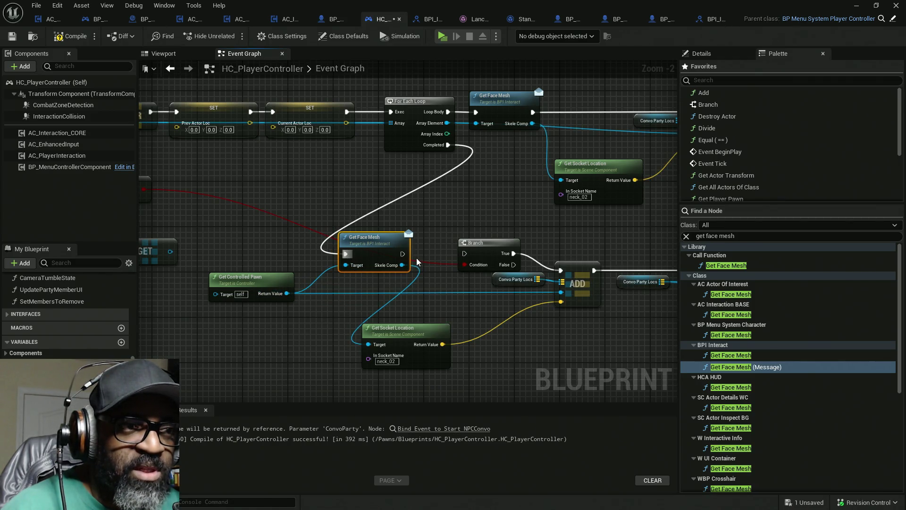
{"action": "left_click_drag", "start_coordinate": [512, 255], "coordinate": [402, 254]}
{"action": "left_click", "coordinate": [474, 255]}
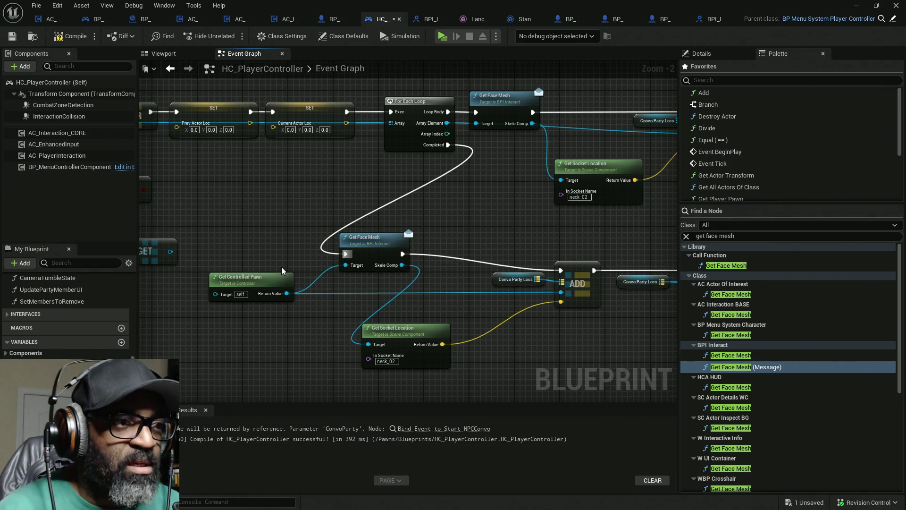
Line up Get Face Mesh, Get Controlled Pawn and Get Socket Location with the ADD node.
{"action": "scroll", "coordinate": [399, 216], "scroll_direction": "left", "scroll_amount": 5}
{"action": "left_click_drag", "start_coordinate": [347, 314], "coordinate": [271, 222]}
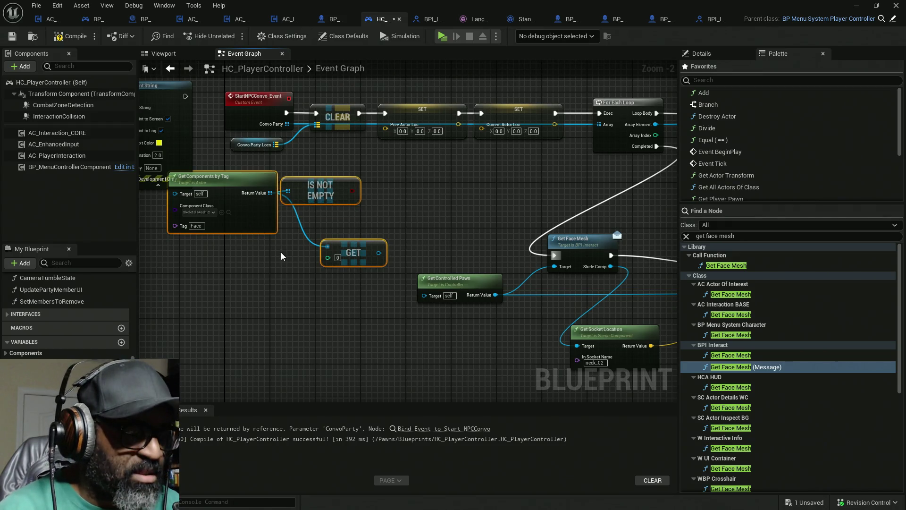
{"action": "scroll", "coordinate": [342, 254], "scroll_direction": "right", "scroll_amount": 5}
{"action": "left_click", "coordinate": [345, 221]}
{"action": "mouse_move", "coordinate": [345, 221]}
{"action": "left_mouse_down"}
{"action": "mouse_move", "coordinate": [406, 225]}
{"action": "mouse_move", "coordinate": [418, 240]}
{"action": "left_mouse_up"}
{"action": "scroll", "coordinate": [273, 234], "scroll_direction": "left", "scroll_amount": 2}
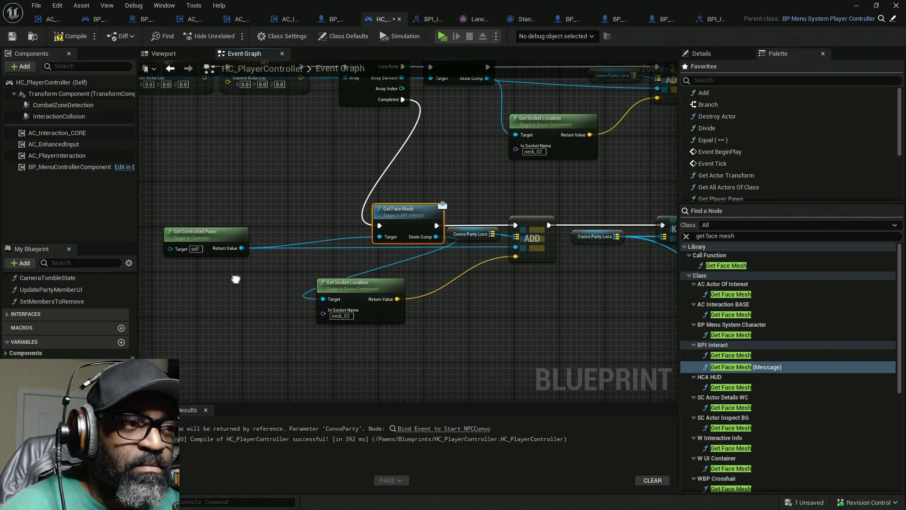
{"action": "left_click_drag", "start_coordinate": [273, 233], "coordinate": [340, 244]}
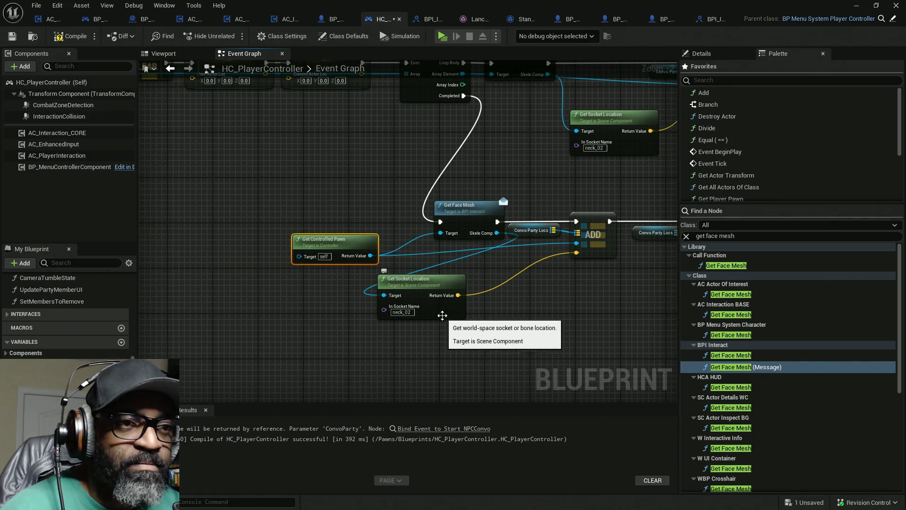
{"action": "left_click_drag", "start_coordinate": [415, 280], "coordinate": [523, 280]}
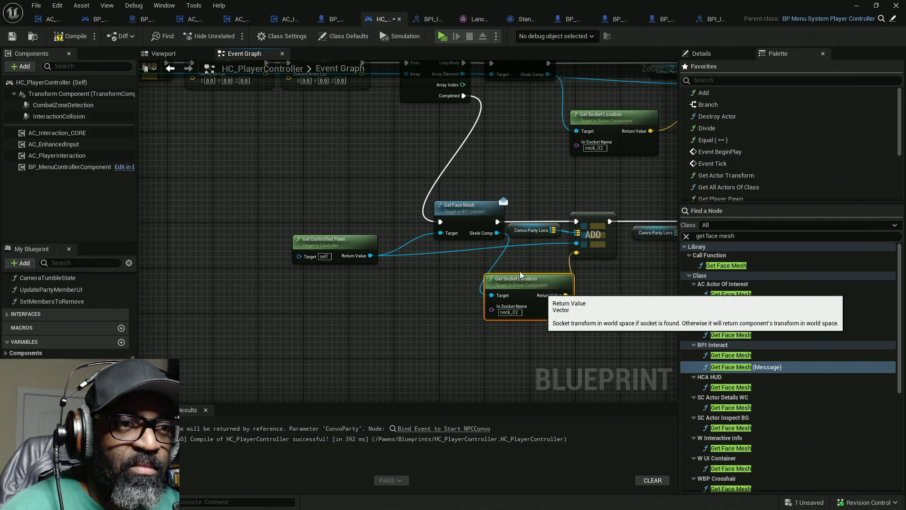
{"action": "left_click_drag", "start_coordinate": [479, 219], "coordinate": [473, 219]}
{"action": "left_click_drag", "start_coordinate": [536, 273], "coordinate": [334, 260]}
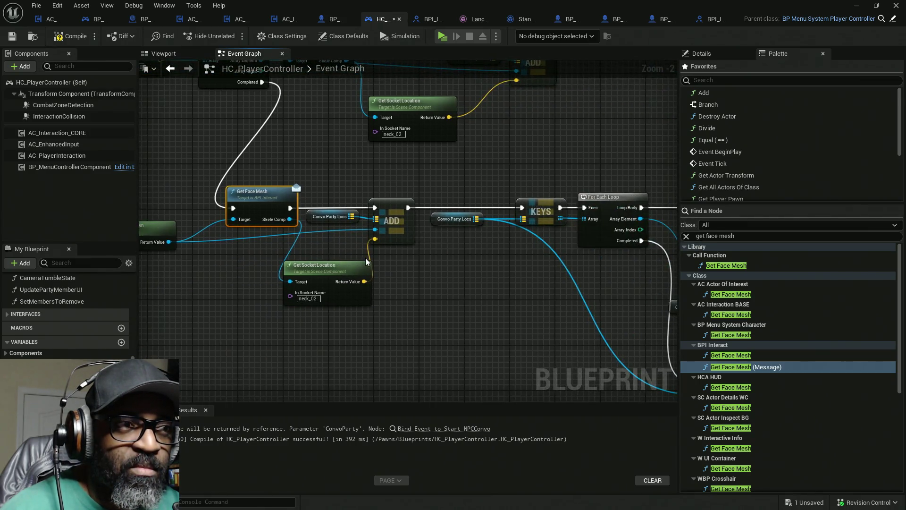
{"action": "scroll", "coordinate": [365, 257], "scroll_direction": "down", "scroll_amount": 7}
Compile and save HC_PlayerController, dismiss the validation notice, and start a play session.
{"action": "left_click_drag", "start_coordinate": [512, 248], "coordinate": [205, 86]}
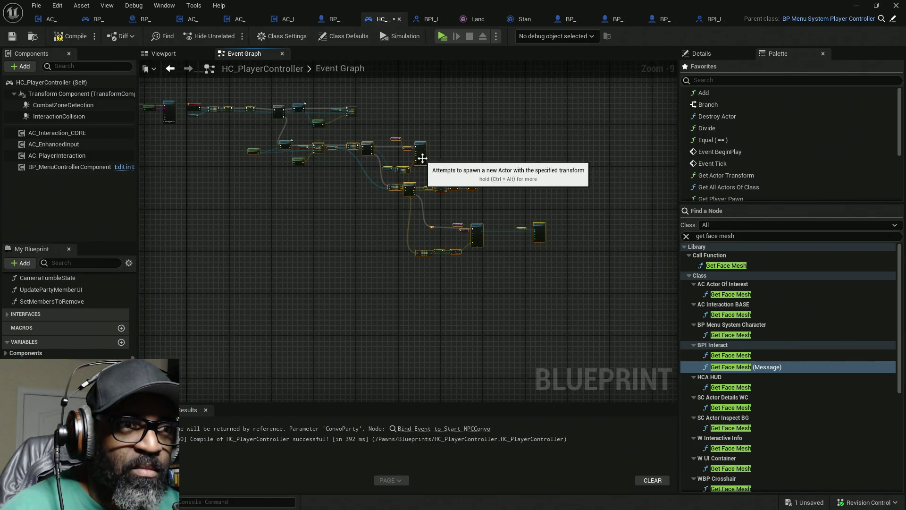
{"action": "scroll", "coordinate": [422, 158], "scroll_direction": "up", "scroll_amount": 8}
{"action": "left_click", "coordinate": [369, 232]}
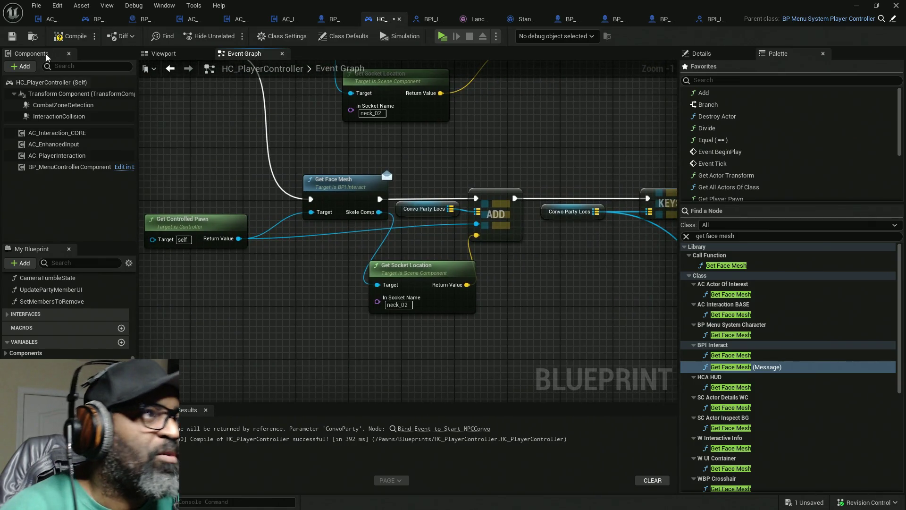
{"action": "left_click", "coordinate": [74, 36]}
{"action": "key", "text": "ctrl+s"}
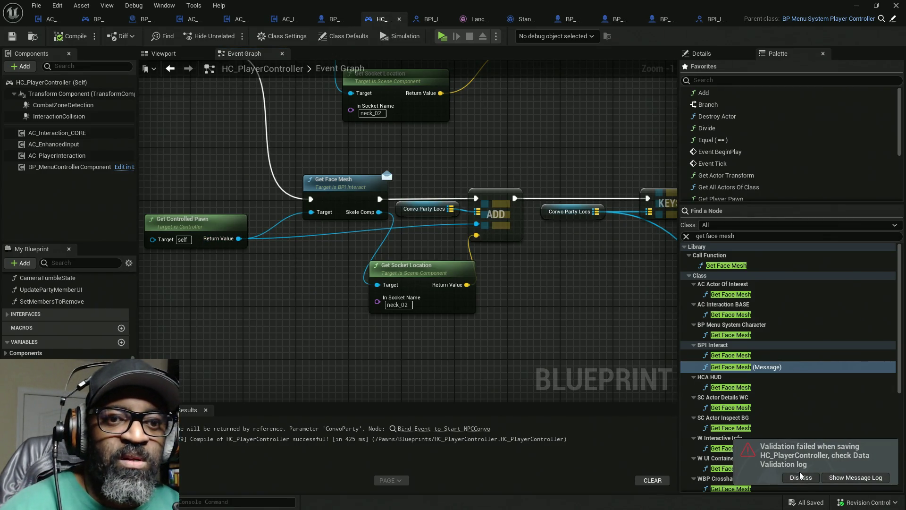
{"action": "left_click", "coordinate": [801, 476]}
{"action": "scroll", "coordinate": [518, 126], "scroll_direction": "down", "scroll_amount": 7}
{"action": "scroll", "coordinate": [492, 178], "scroll_direction": "up", "scroll_amount": 3}
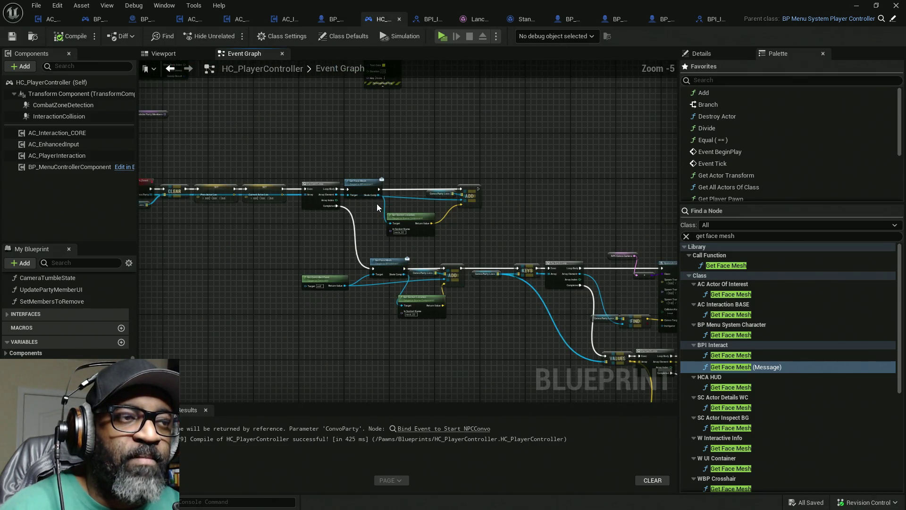
{"action": "left_click", "coordinate": [443, 36]}
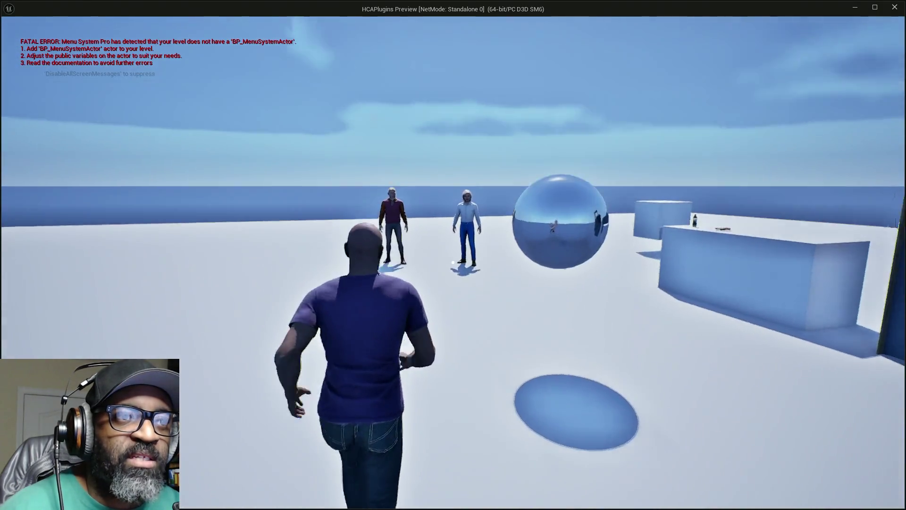
Walk up to Fen, talk to him with E, then stop the play session with Esc.
{"action": "key", "text": "w"}
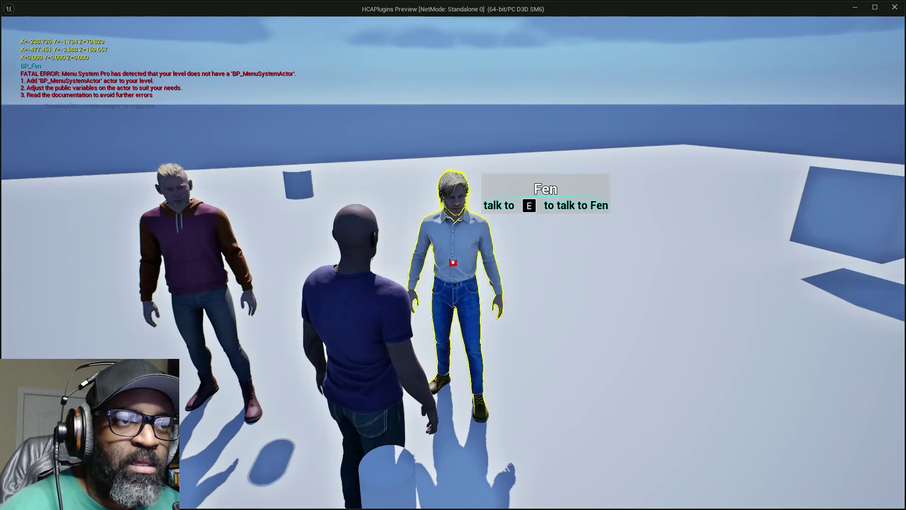
{"action": "key", "text": "e"}
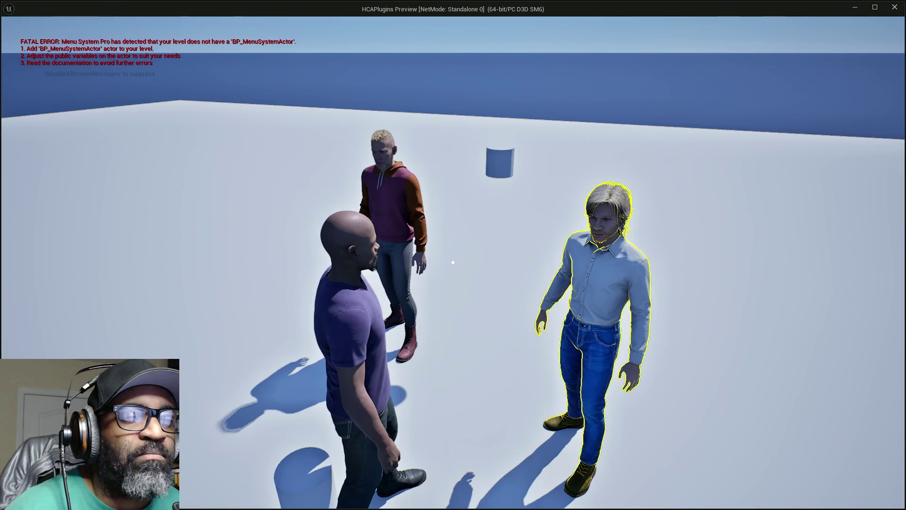
{"action": "key", "text": "e"}
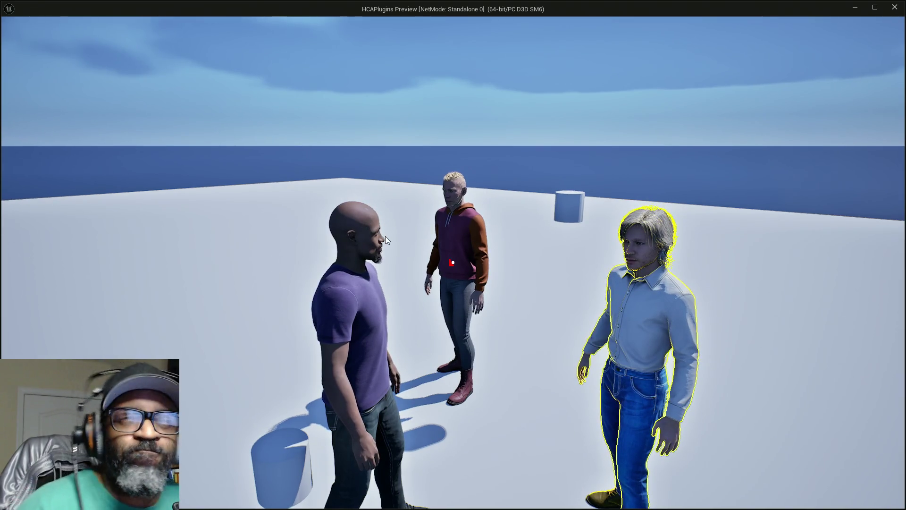
{"action": "key", "text": "Escape"}
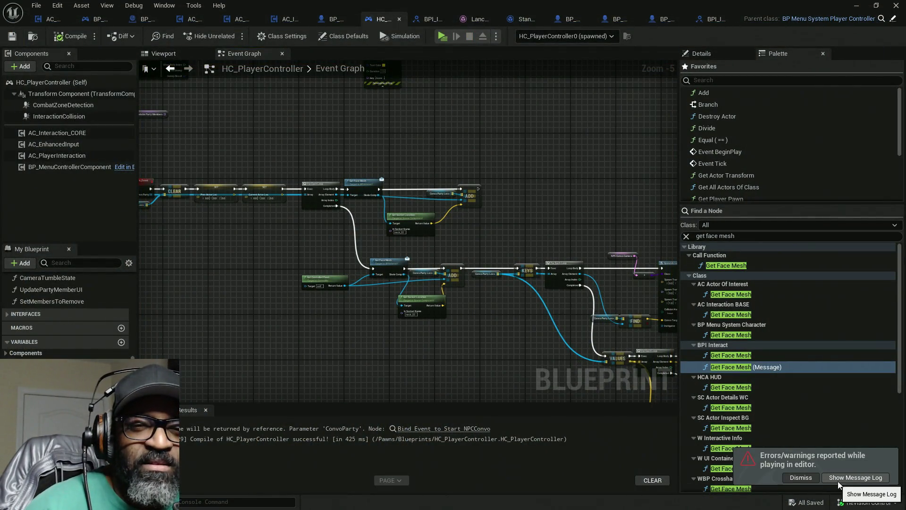
Open and widen the message log to read the Accessed None error on GetFaceMesh's SkeleComp.
{"action": "left_click", "coordinate": [802, 477]}
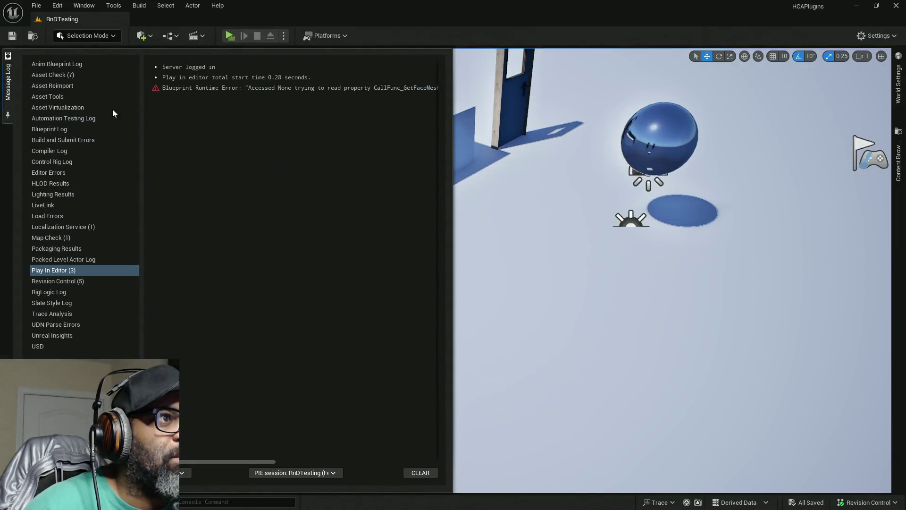
{"action": "left_click_drag", "start_coordinate": [456, 112], "coordinate": [460, 111]}
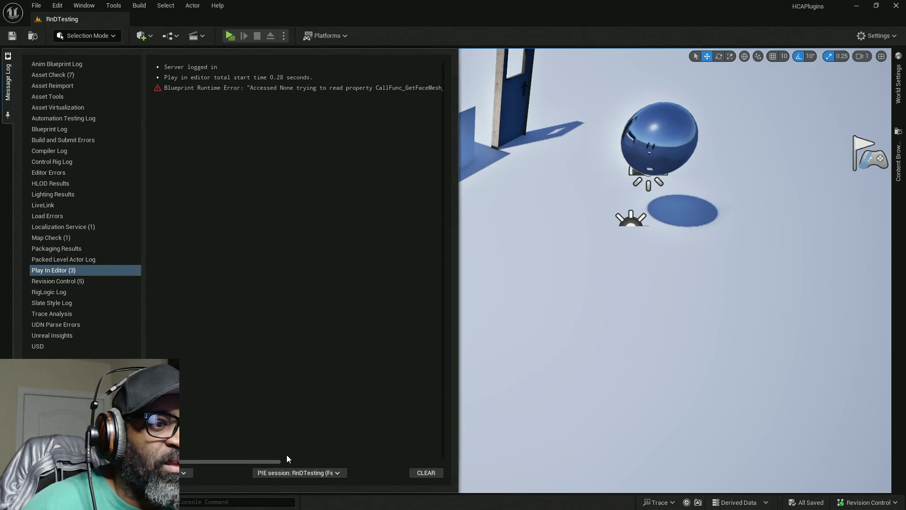
{"action": "left_click_drag", "start_coordinate": [273, 463], "coordinate": [397, 459]}
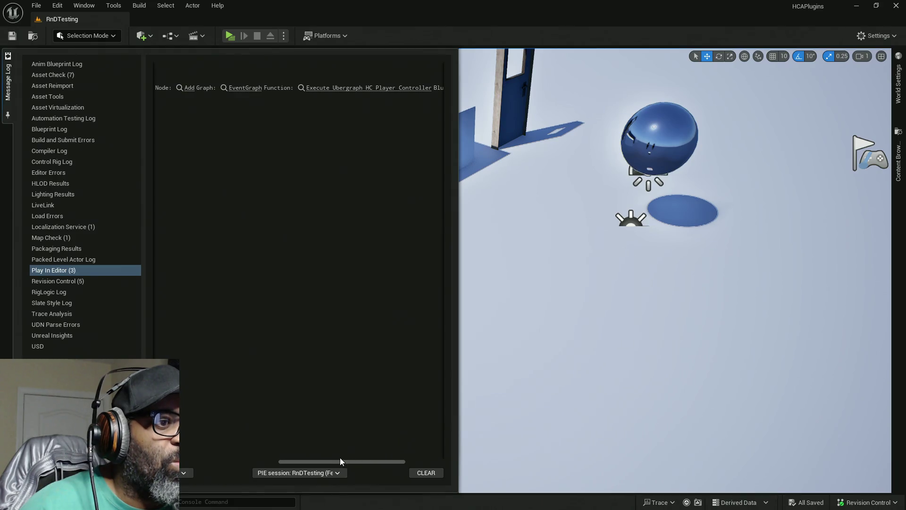
{"action": "left_click_drag", "start_coordinate": [339, 461], "coordinate": [377, 463]}
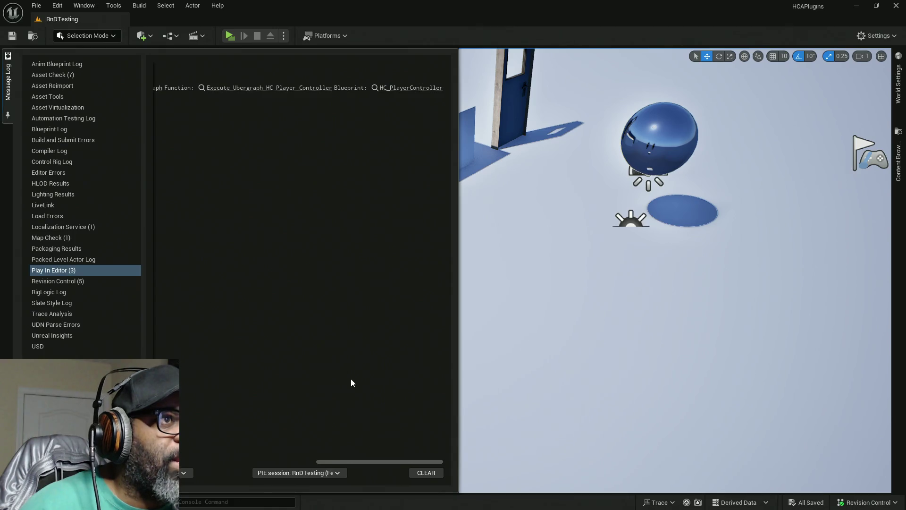
{"action": "mouse_move", "coordinate": [378, 461]}
{"action": "left_mouse_down"}
{"action": "mouse_move", "coordinate": [266, 446]}
{"action": "mouse_move", "coordinate": [418, 441]}
{"action": "mouse_move", "coordinate": [284, 435]}
{"action": "left_mouse_up"}
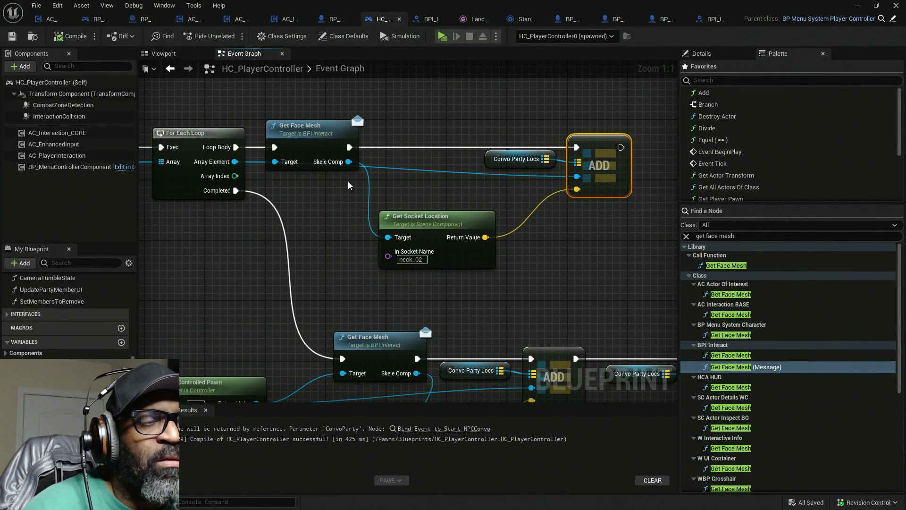
Nudge the loop's Get Face Mesh node into place and save HC_PlayerController.
{"action": "left_click", "coordinate": [324, 137]}
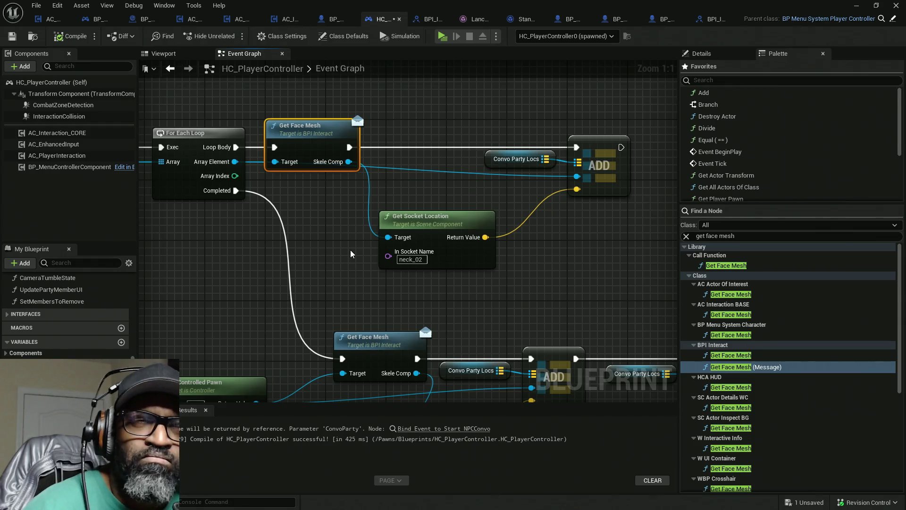
{"action": "mouse_move", "coordinate": [295, 149]}
{"action": "left_mouse_down"}
{"action": "mouse_move", "coordinate": [333, 134]}
{"action": "mouse_move", "coordinate": [289, 148]}
{"action": "left_mouse_up"}
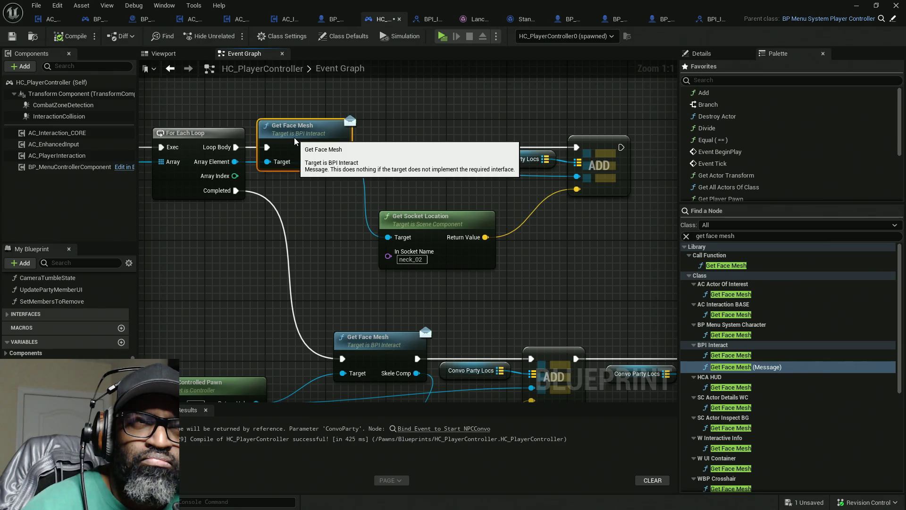
{"action": "left_click_drag", "start_coordinate": [323, 240], "coordinate": [369, 196]}
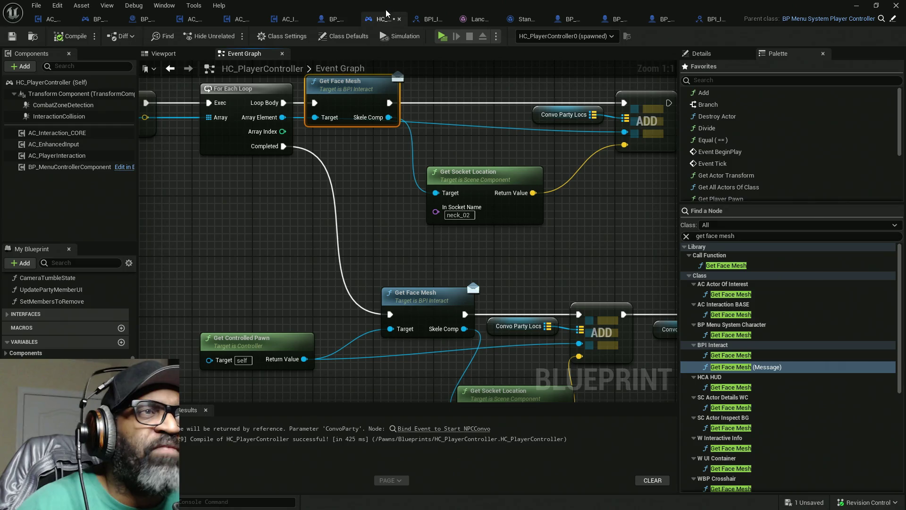
{"action": "key", "text": "ctrl+s"}
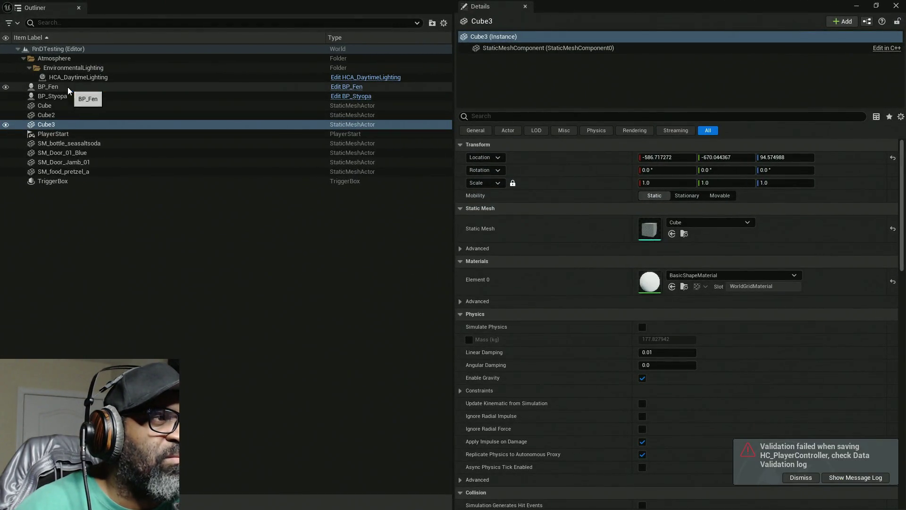
Open BP_Fen, implement Get Face Mesh returning its Face component, and save it.
{"action": "left_click", "coordinate": [69, 90]}
{"action": "left_click", "coordinate": [349, 87]}
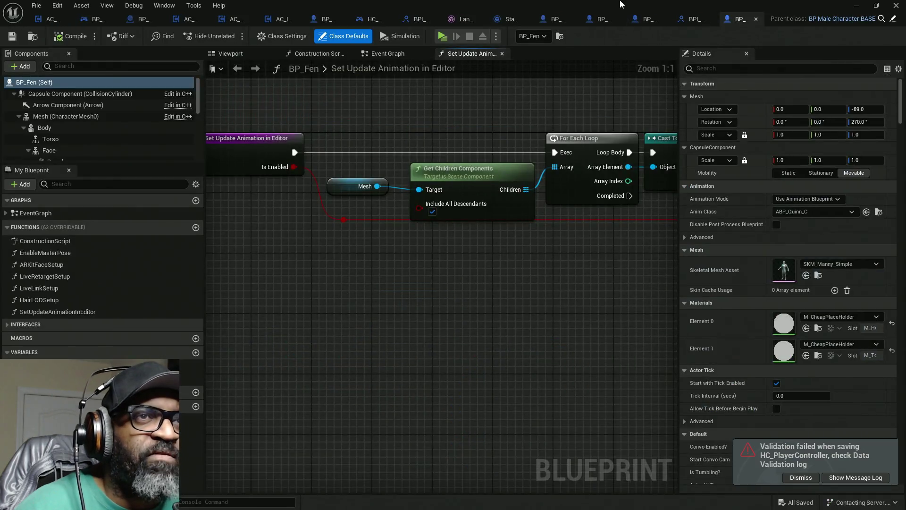
{"action": "double_click", "coordinate": [620, 4]}
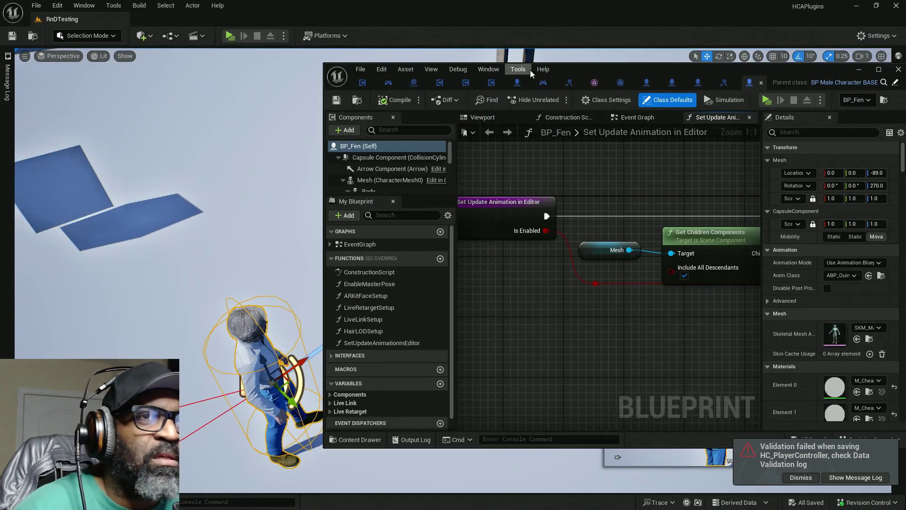
{"action": "left_click_drag", "start_coordinate": [596, 69], "coordinate": [425, 1]}
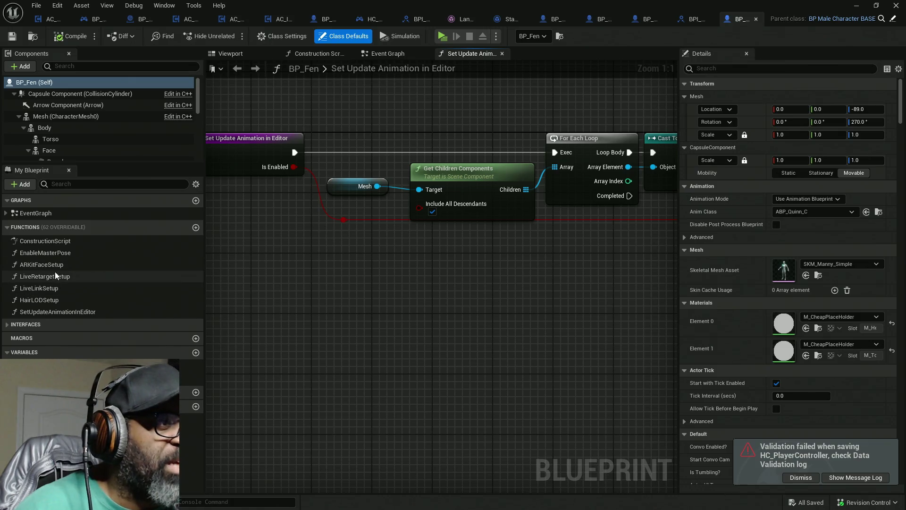
{"action": "left_click", "coordinate": [8, 325]}
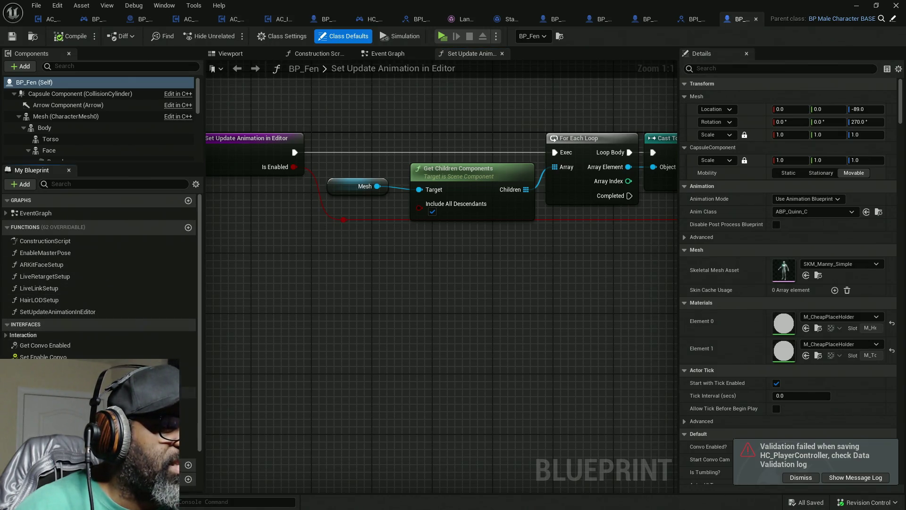
{"action": "double_click", "coordinate": [57, 369]}
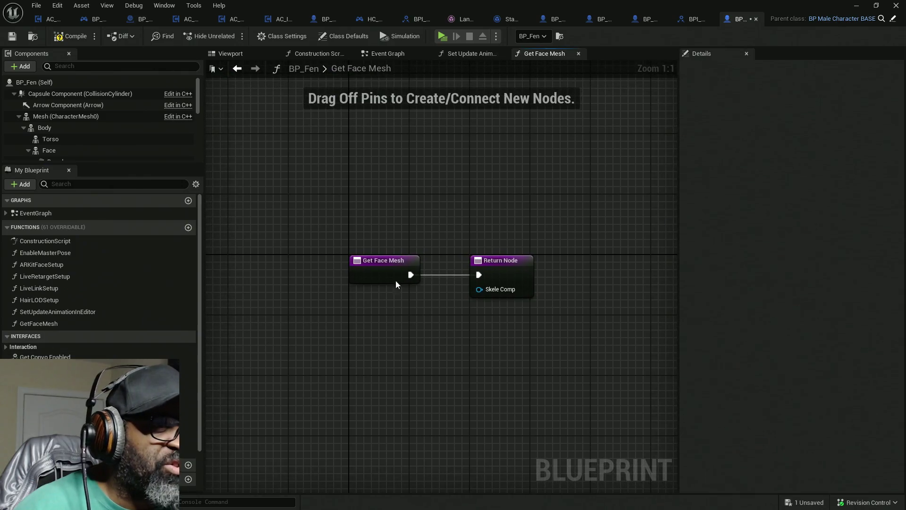
{"action": "scroll", "coordinate": [59, 146], "scroll_direction": "down", "scroll_amount": 2}
{"action": "mouse_move", "coordinate": [49, 106]}
{"action": "left_mouse_down"}
{"action": "mouse_move", "coordinate": [517, 289]}
{"action": "mouse_move", "coordinate": [414, 294]}
{"action": "left_mouse_up"}
{"action": "key", "text": "ctrl+s"}
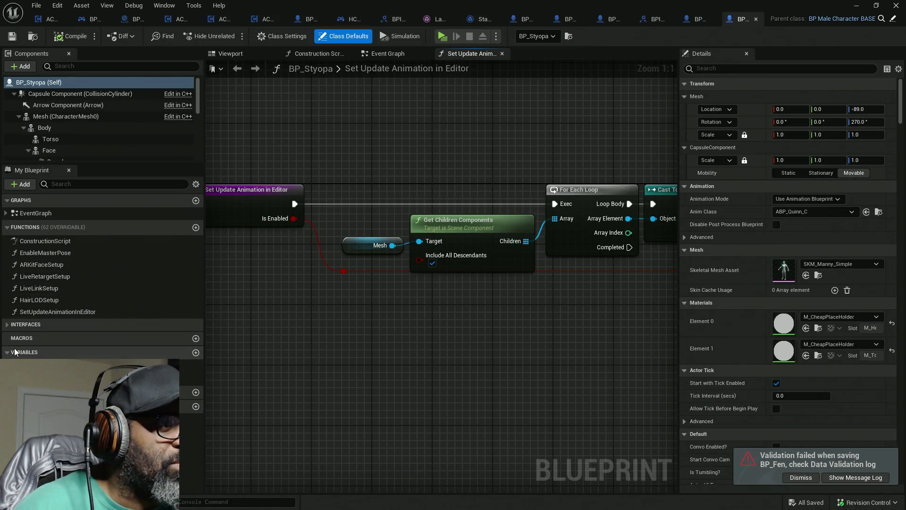
Implement Get Face Mesh in BP_Styopa returning its Face component, then compile and save.
{"action": "left_click", "coordinate": [26, 324]}
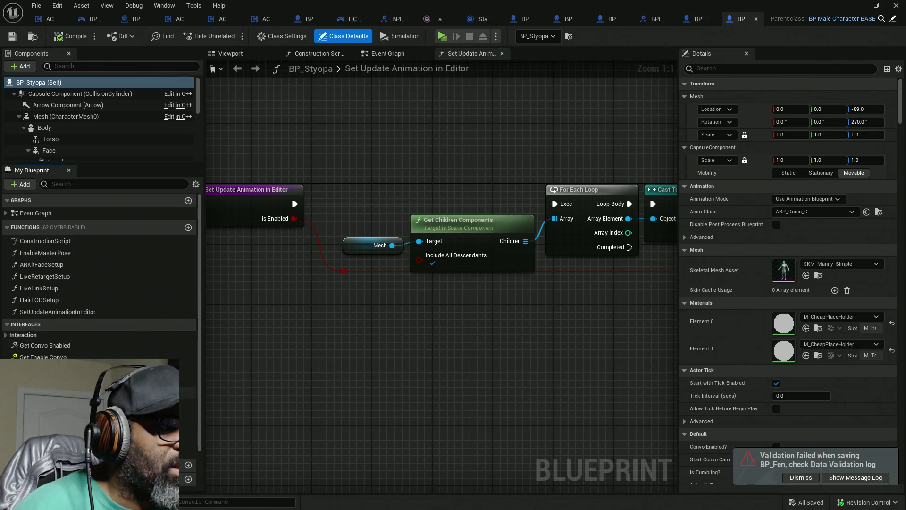
{"action": "double_click", "coordinate": [47, 368]}
{"action": "mouse_move", "coordinate": [61, 151]}
{"action": "left_mouse_down"}
{"action": "mouse_move", "coordinate": [504, 307]}
{"action": "mouse_move", "coordinate": [479, 290]}
{"action": "left_mouse_up"}
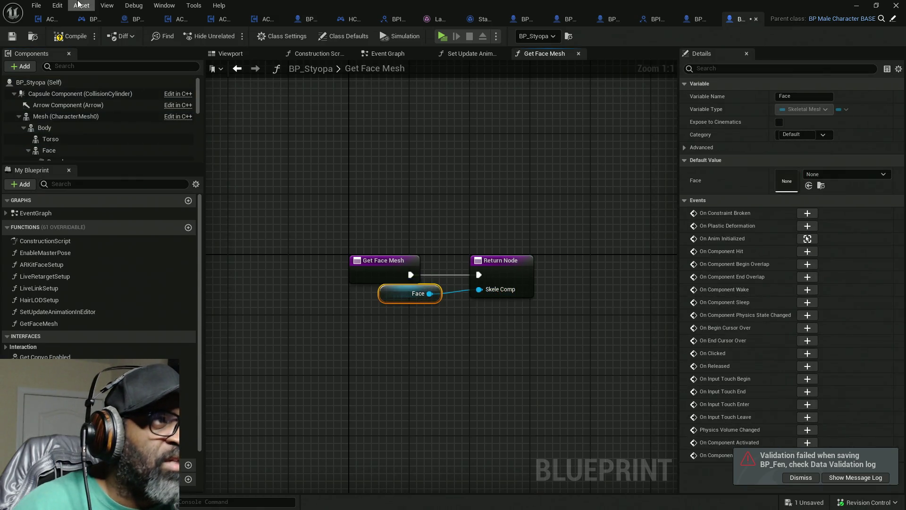
{"action": "left_click", "coordinate": [66, 36]}
{"action": "key", "text": "ctrl+s"}
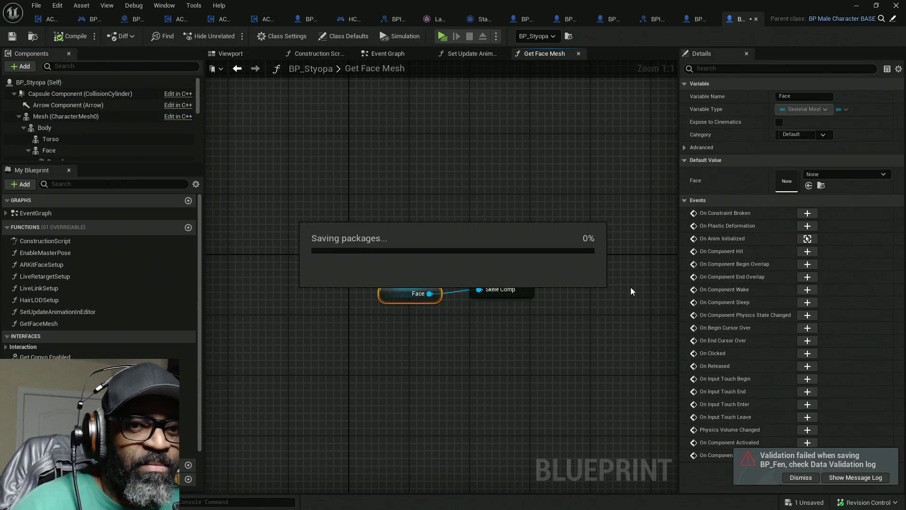
{"action": "left_click", "coordinate": [794, 478]}
{"action": "mouse_move", "coordinate": [529, 5]}
{"action": "left_mouse_down"}
{"action": "mouse_move", "coordinate": [529, 144]}
{"action": "mouse_move", "coordinate": [0, 160]}
{"action": "left_mouse_up"}
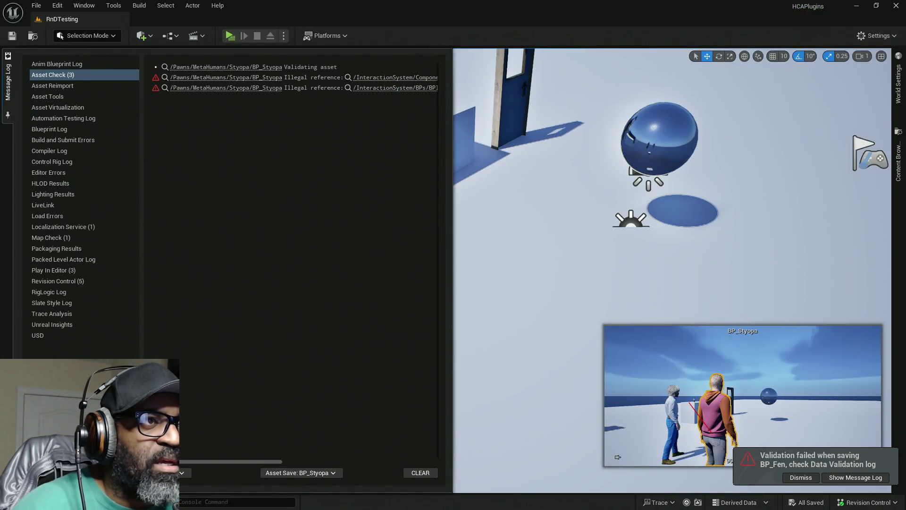
Clear the asset check log, start Play again, and walk to Fen to talk with E.
{"action": "left_click", "coordinate": [419, 474]}
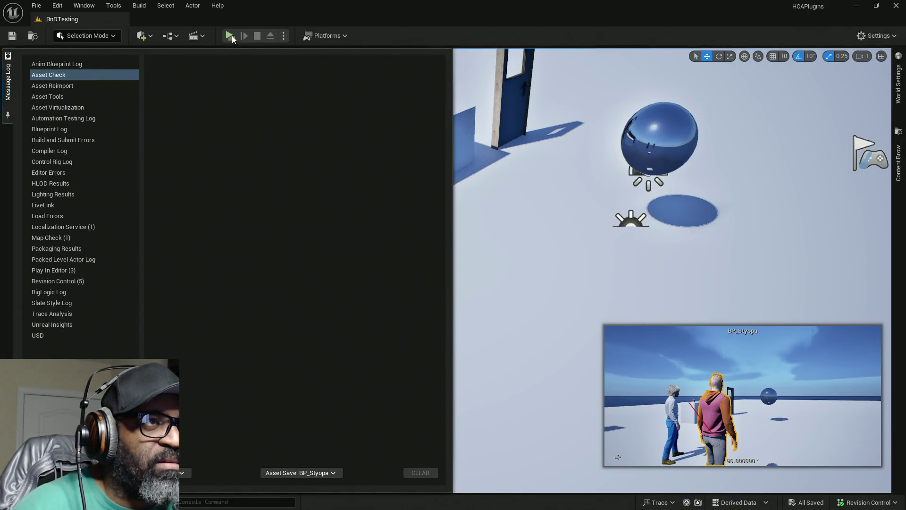
{"action": "left_click", "coordinate": [229, 37]}
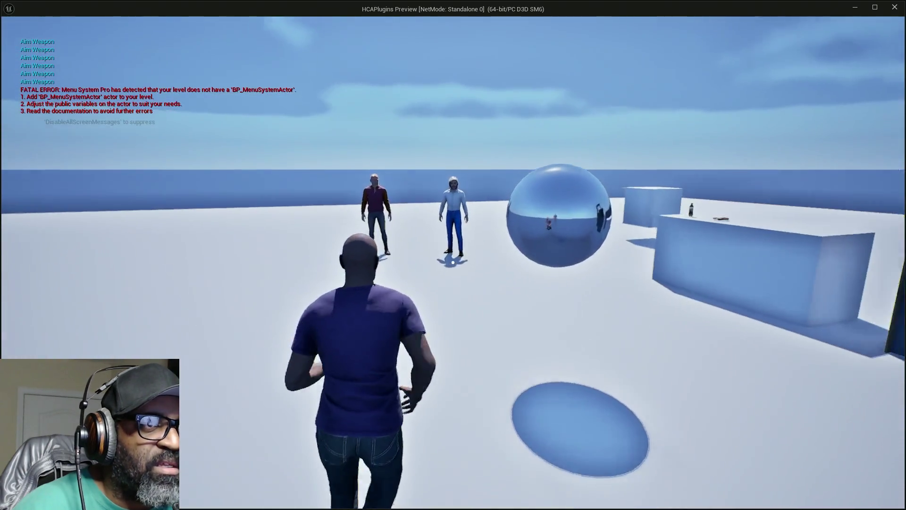
{"action": "key", "text": "w"}
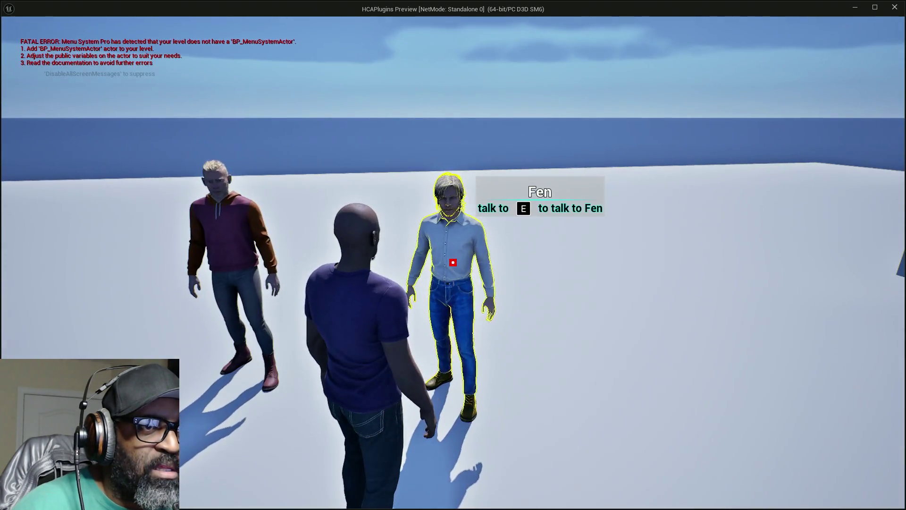
{"action": "key", "text": "e"}
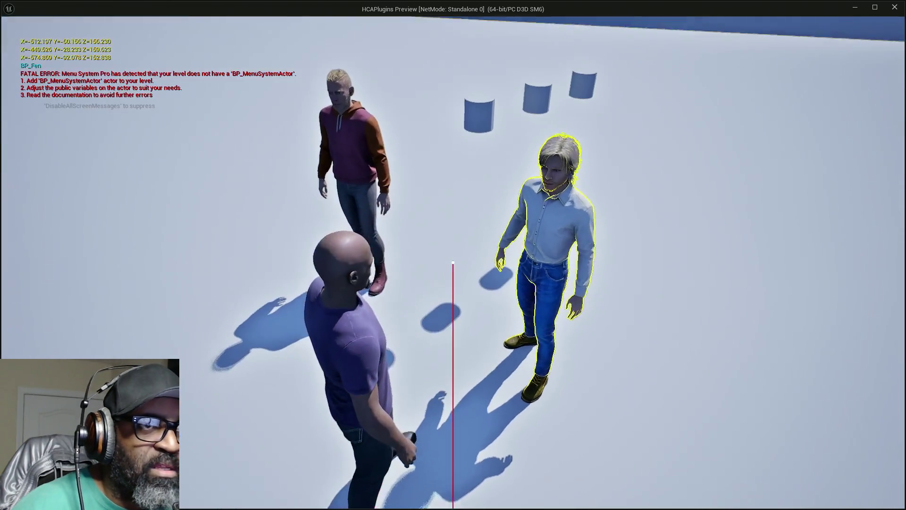
{"action": "key", "text": "w"}
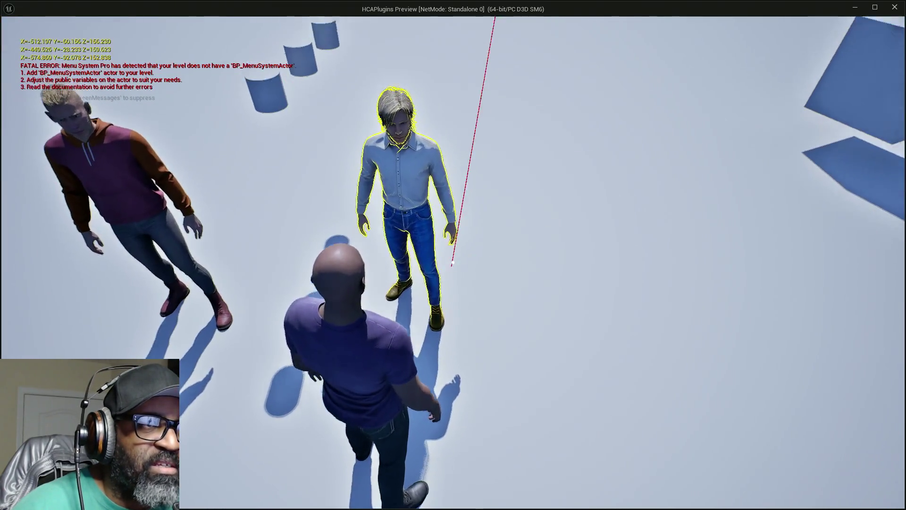